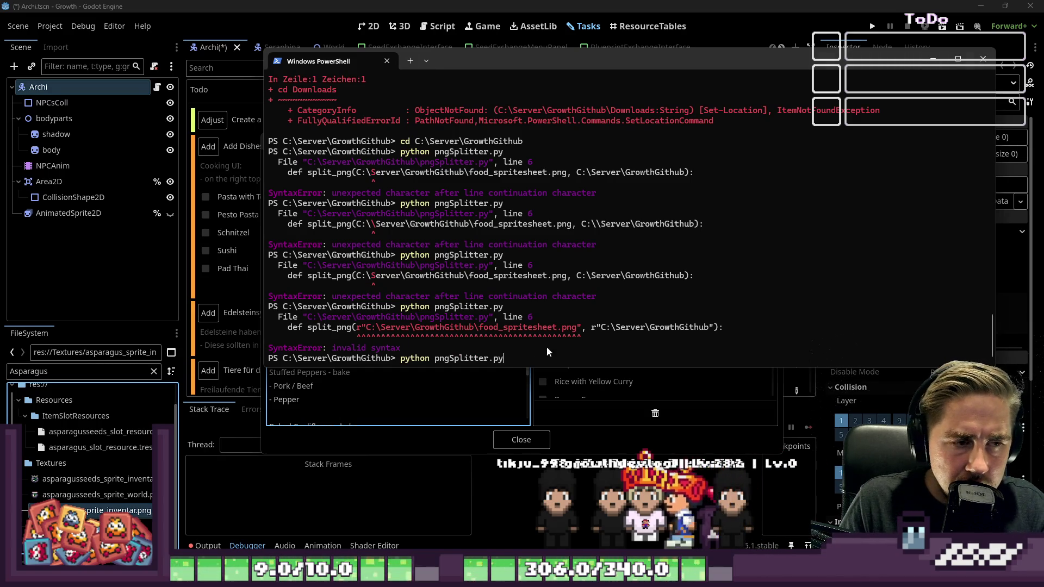
Rerun python pngSplitter.py until it finishes without NameErrors, then minimize PowerShell.
{"action": "key", "text": "Up"}
{"action": "key", "text": "Return"}
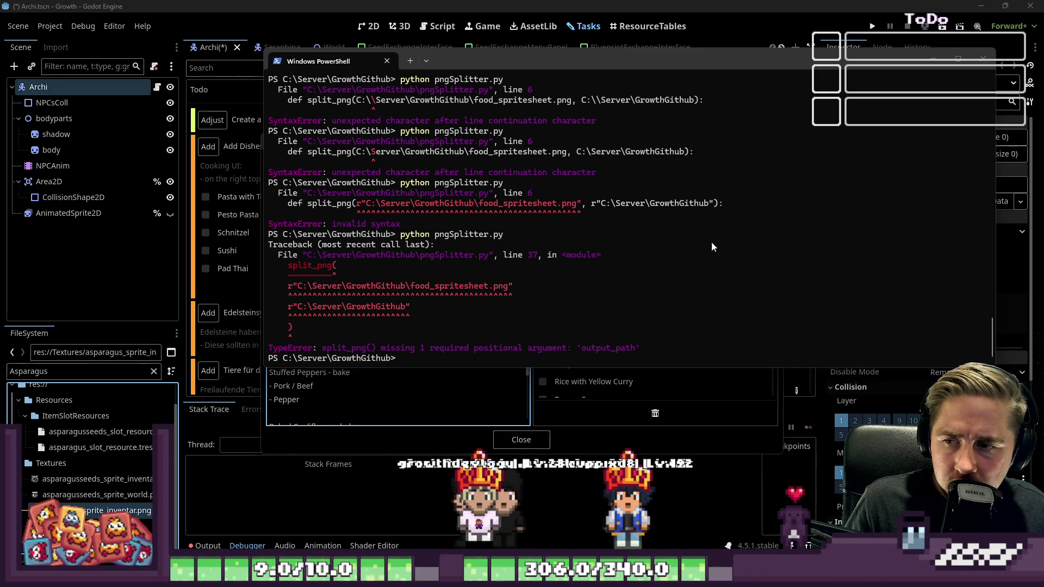
{"action": "key", "text": "Up"}
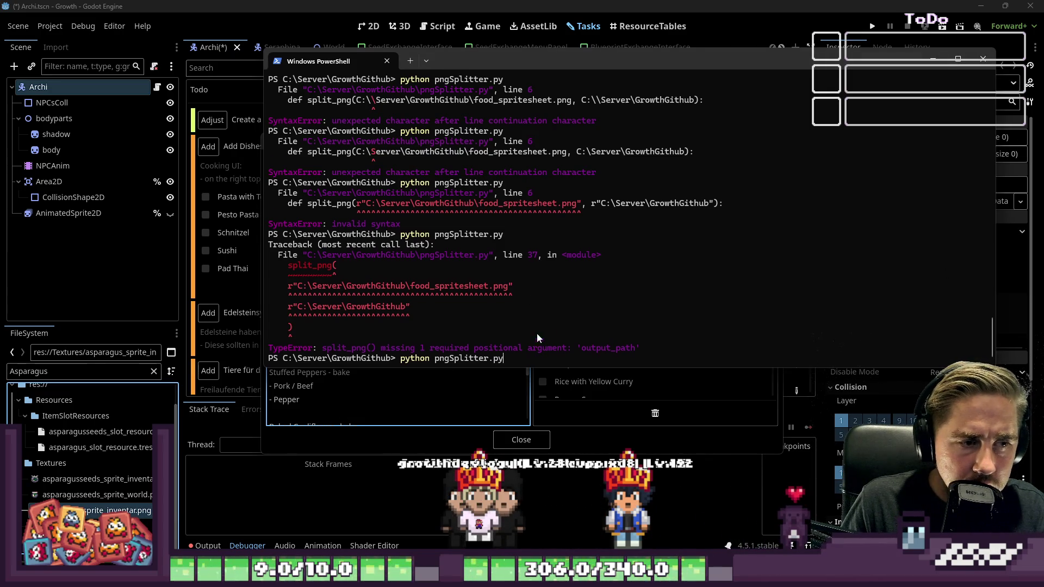
{"action": "key", "text": "Return"}
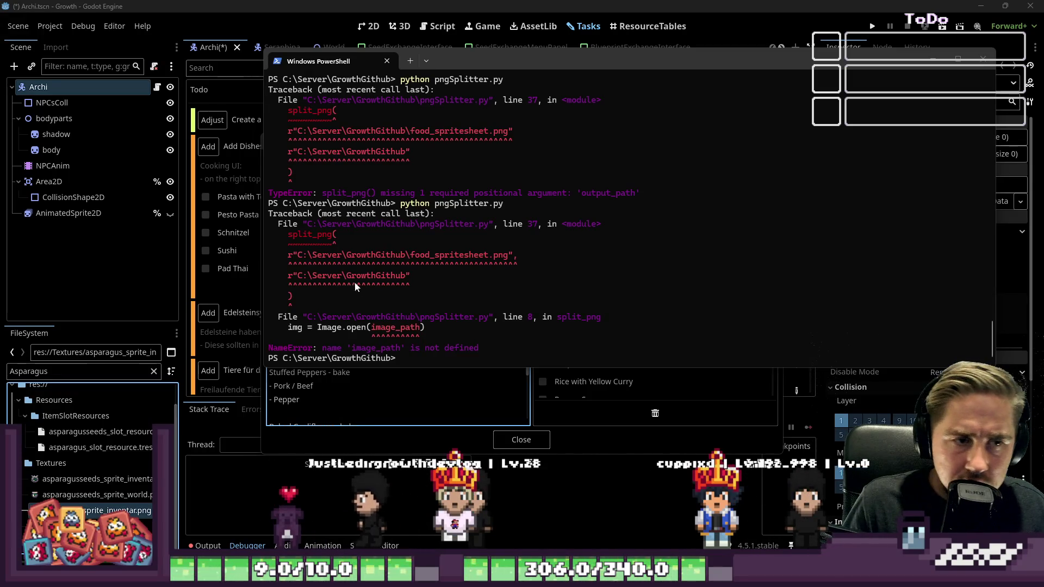
{"action": "key", "text": "Return"}
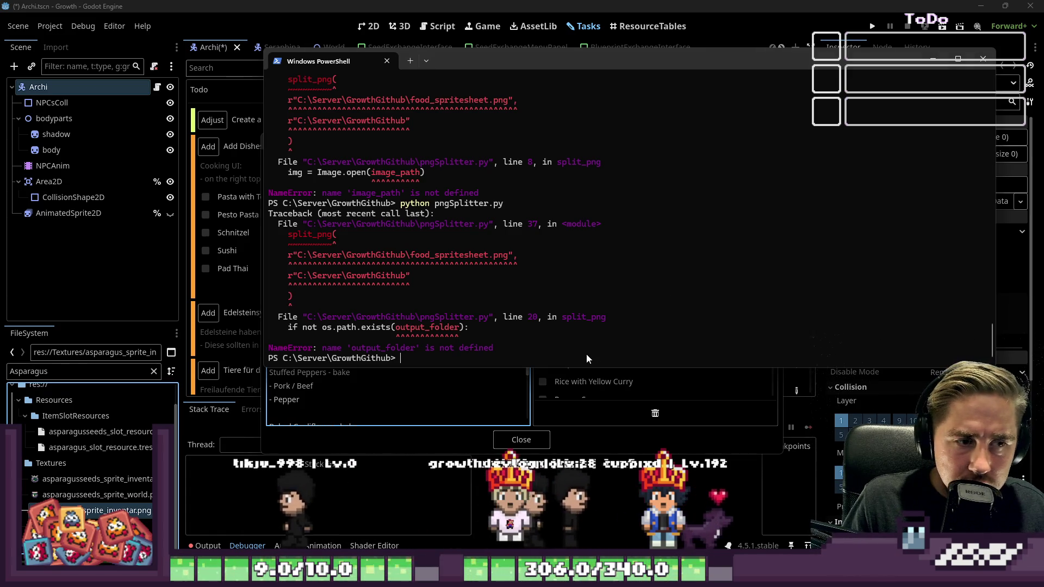
{"action": "key", "text": "Up"}
{"action": "key", "text": "Return"}
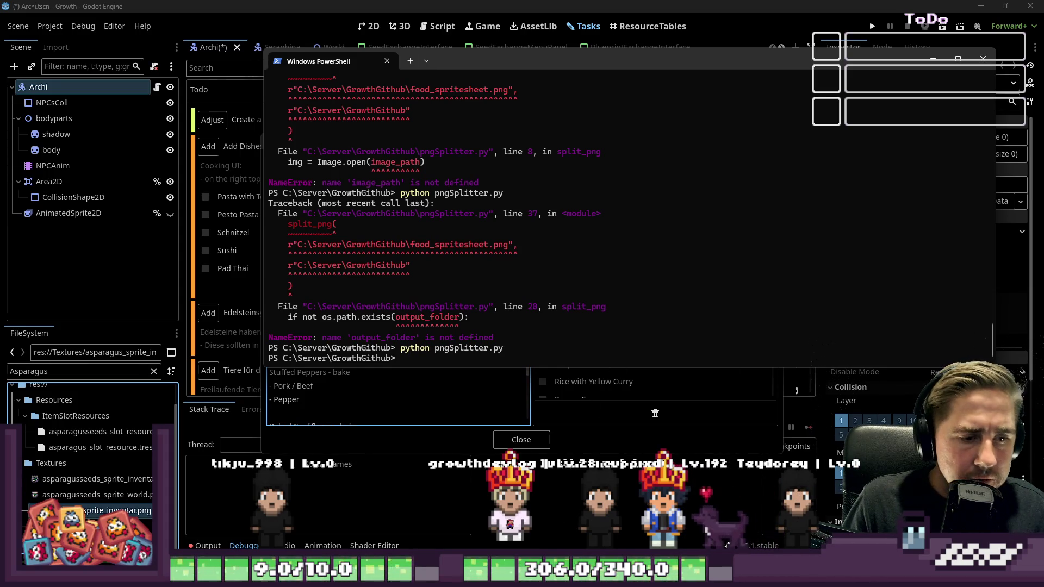
{"action": "left_click", "coordinate": [932, 61]}
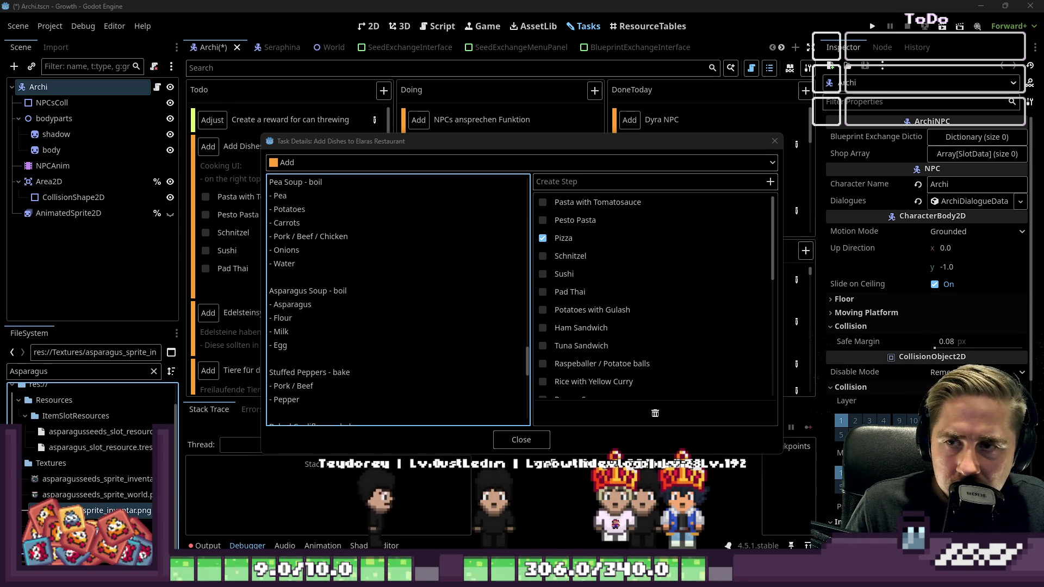
Bring up pngSplitter.py in Notepad, set to 29 rows and 1 column.
{"action": "key", "text": "alt+Tab"}
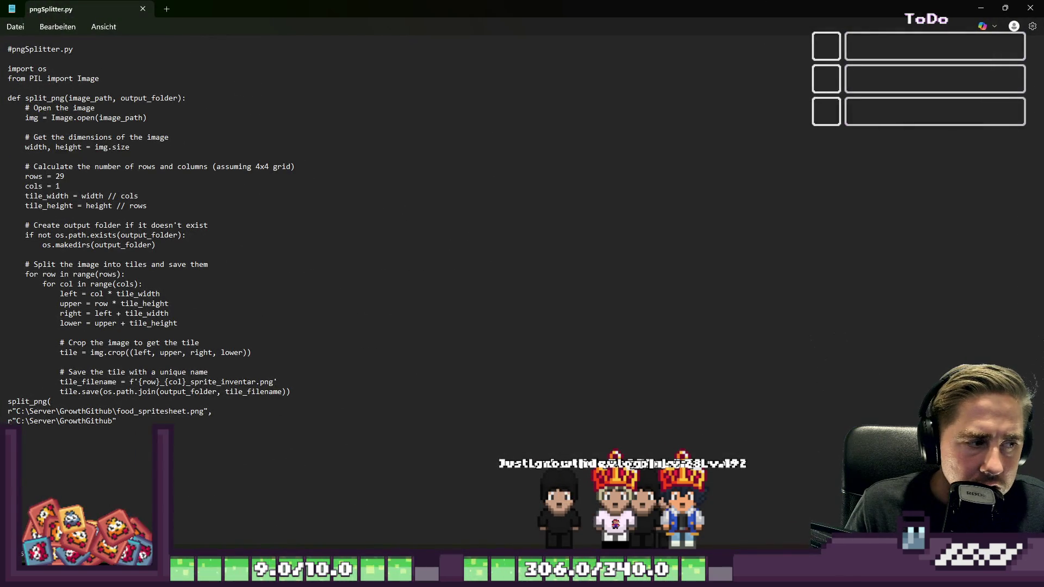
{"action": "key", "text": "shift+Up"}
{"action": "key", "text": "shift+Up"}
{"action": "key", "text": "shift+Up"}
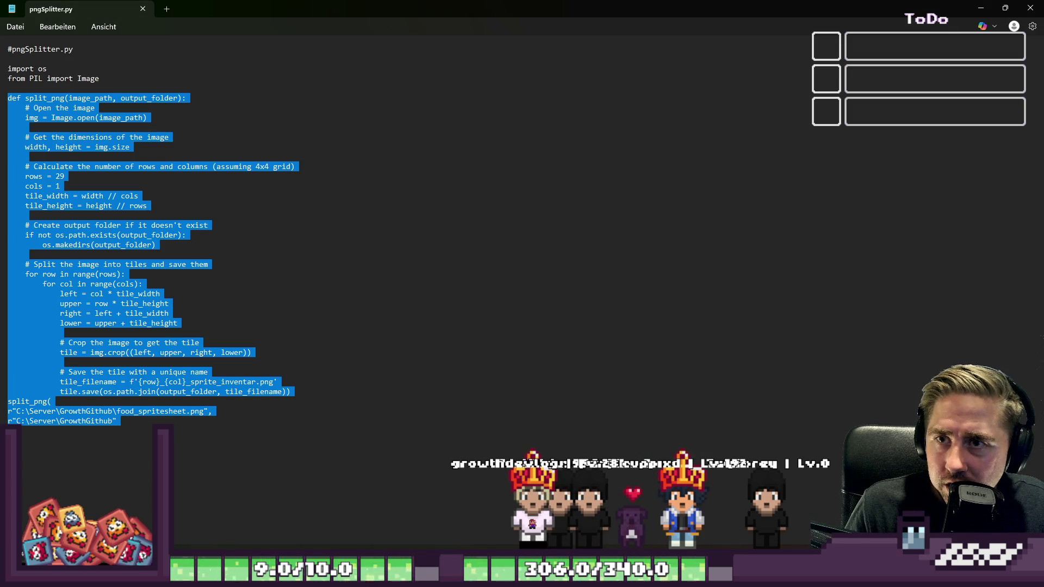
{"action": "key", "text": "alt+Tab"}
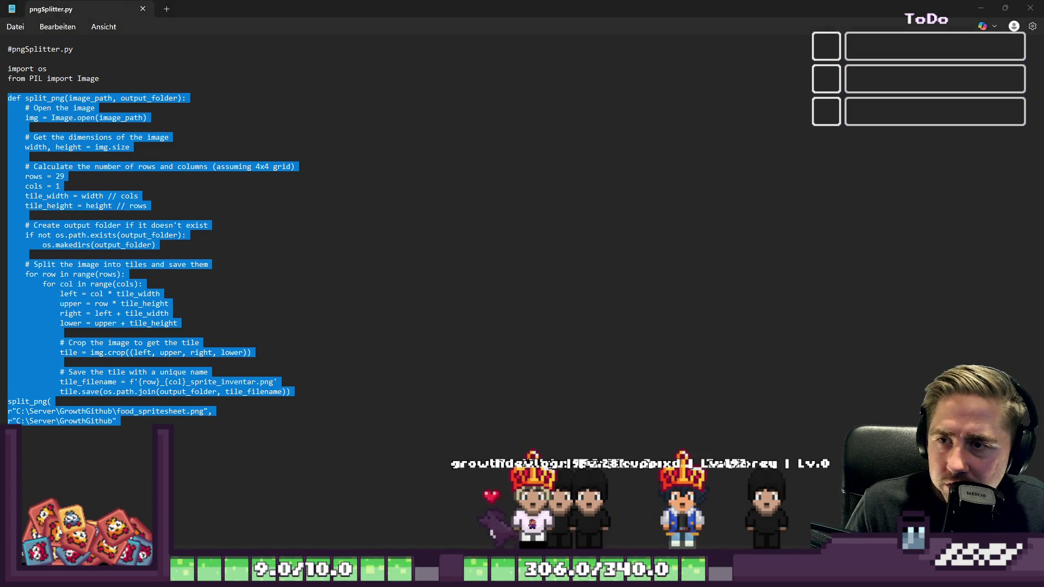
{"action": "key", "text": "alt+Tab"}
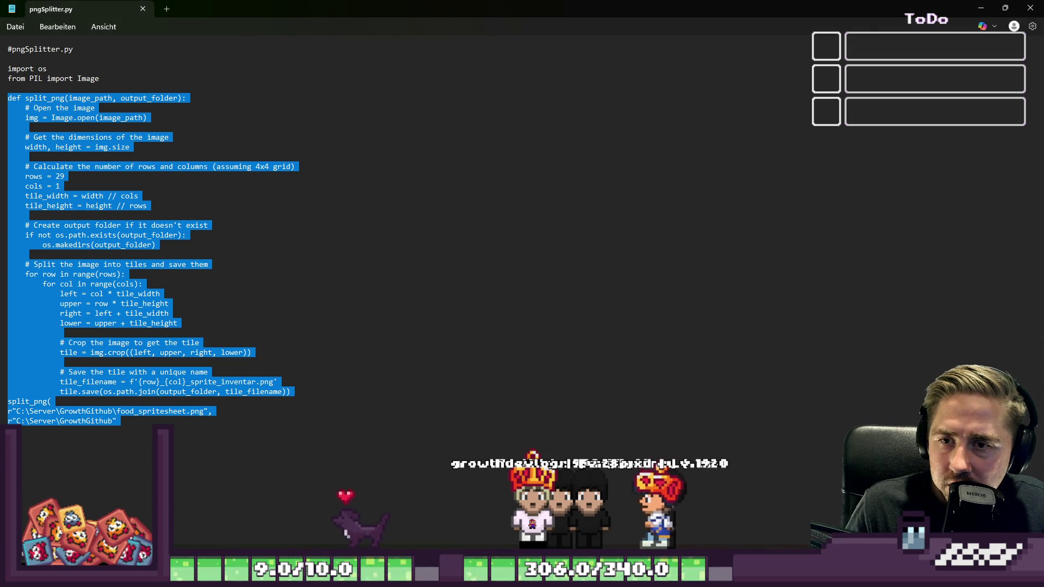
{"action": "key", "text": "alt+Tab"}
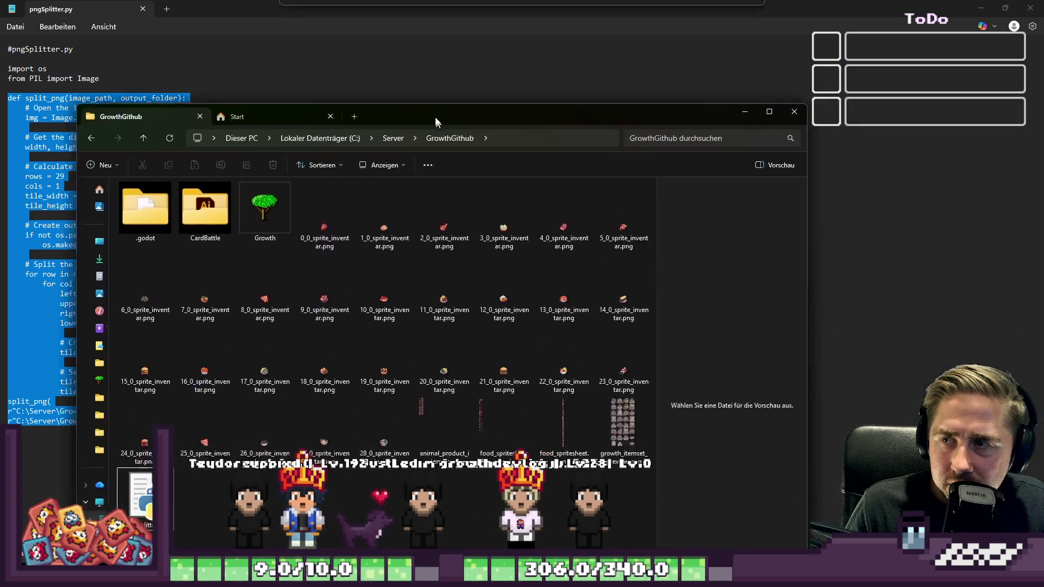
{"action": "double_click", "coordinate": [434, 116]}
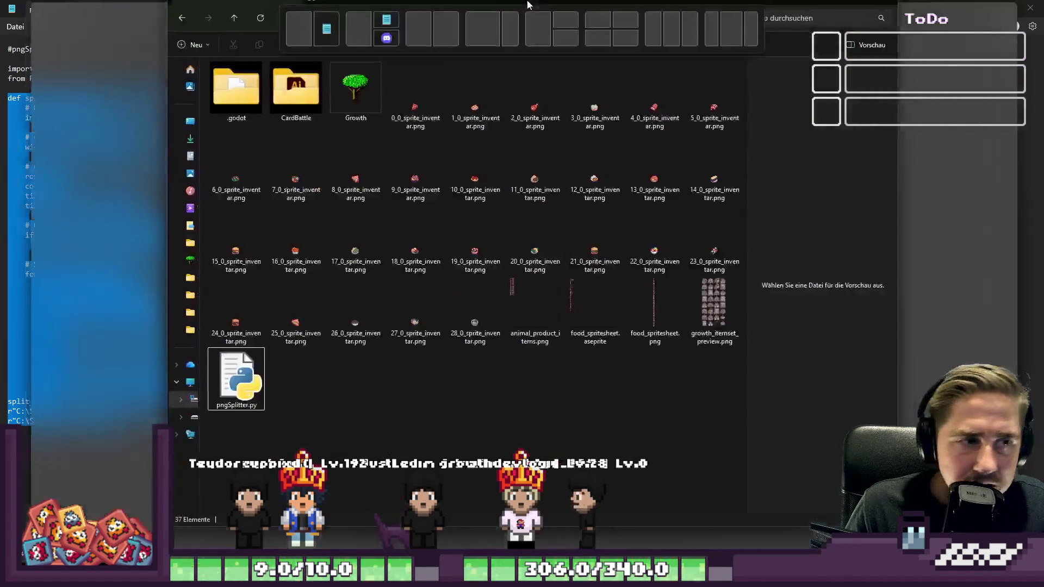
{"action": "left_click", "coordinate": [230, 266]}
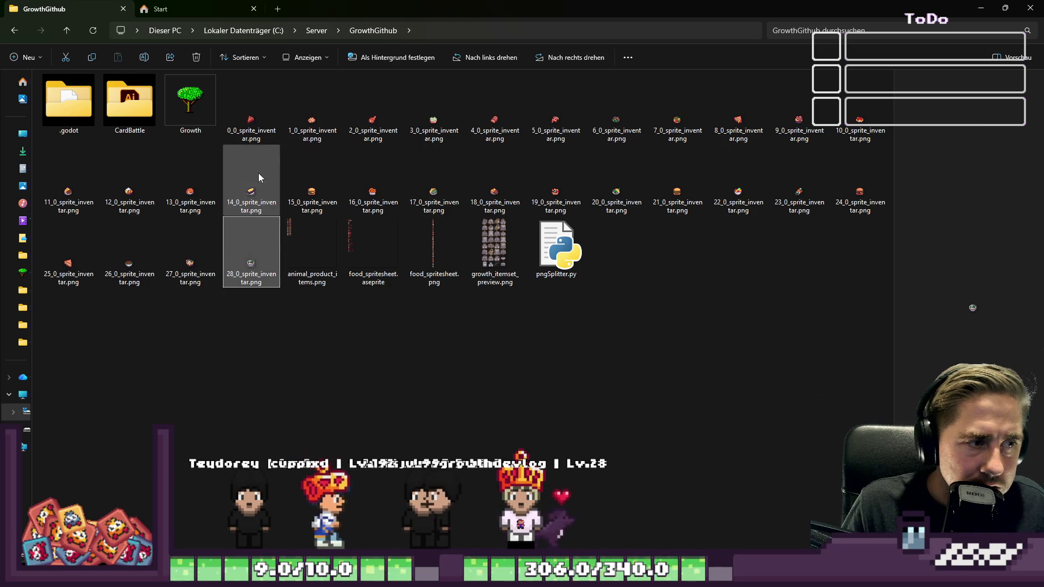
{"action": "left_click", "coordinate": [262, 106], "text": "shift"}
{"action": "left_click", "coordinate": [323, 325]}
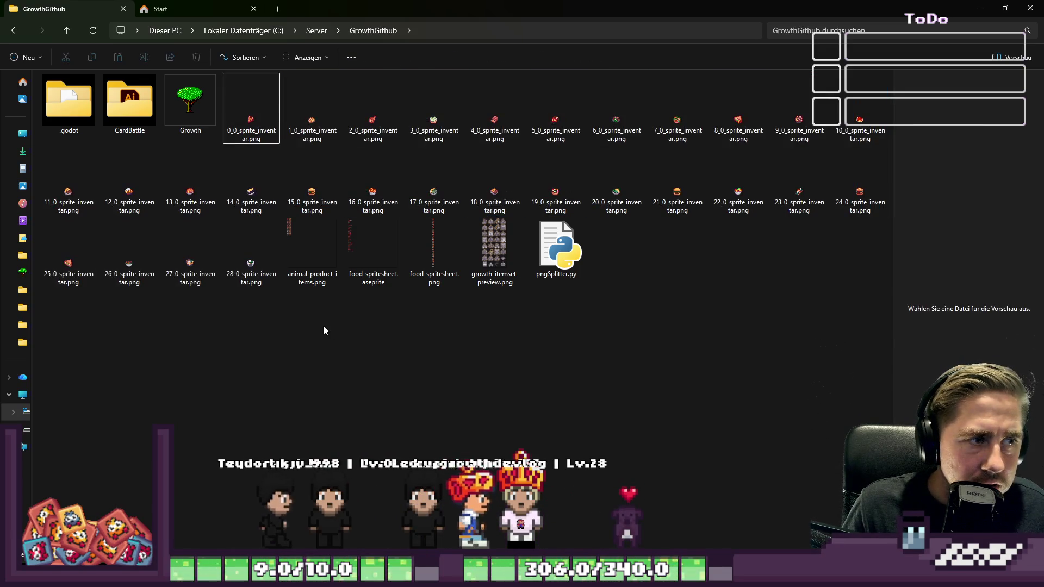
{"action": "key", "text": "super+Down"}
{"action": "key", "text": "super+Down"}
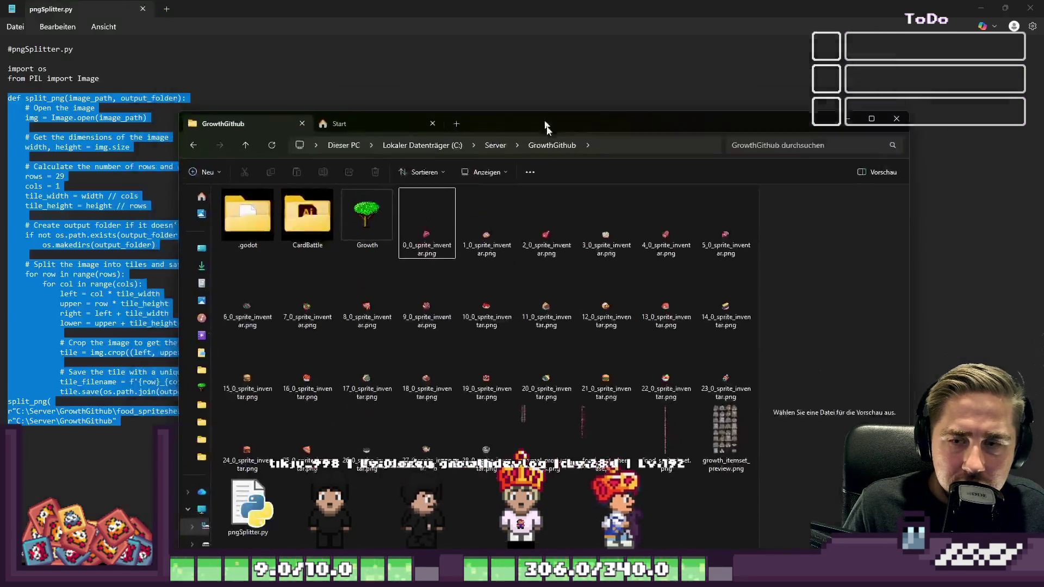
{"action": "key", "text": "Right"}
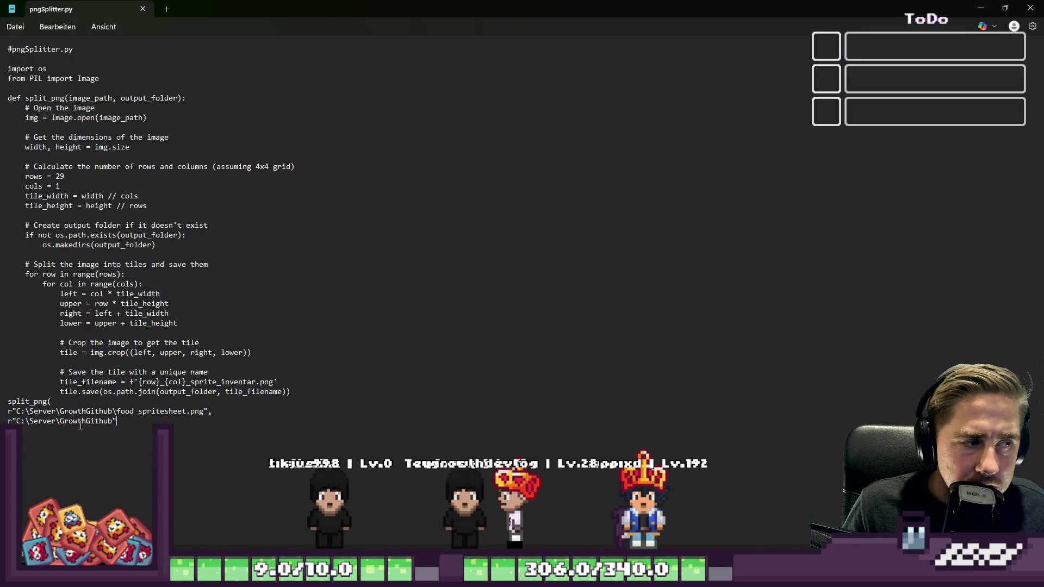
{"action": "left_click_drag", "start_coordinate": [119, 420], "coordinate": [1, 413]}
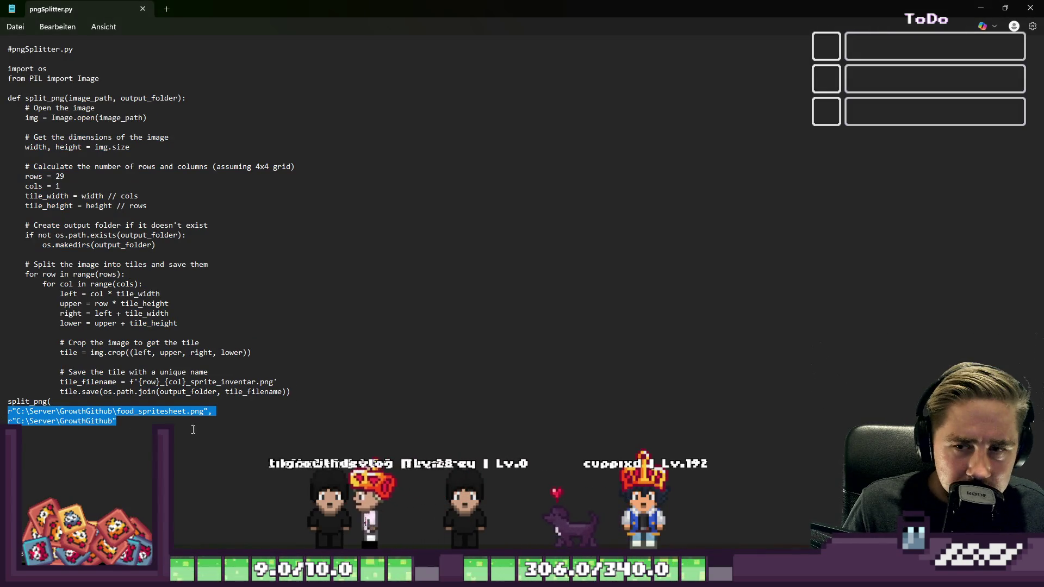
{"action": "key", "text": "alt+Tab"}
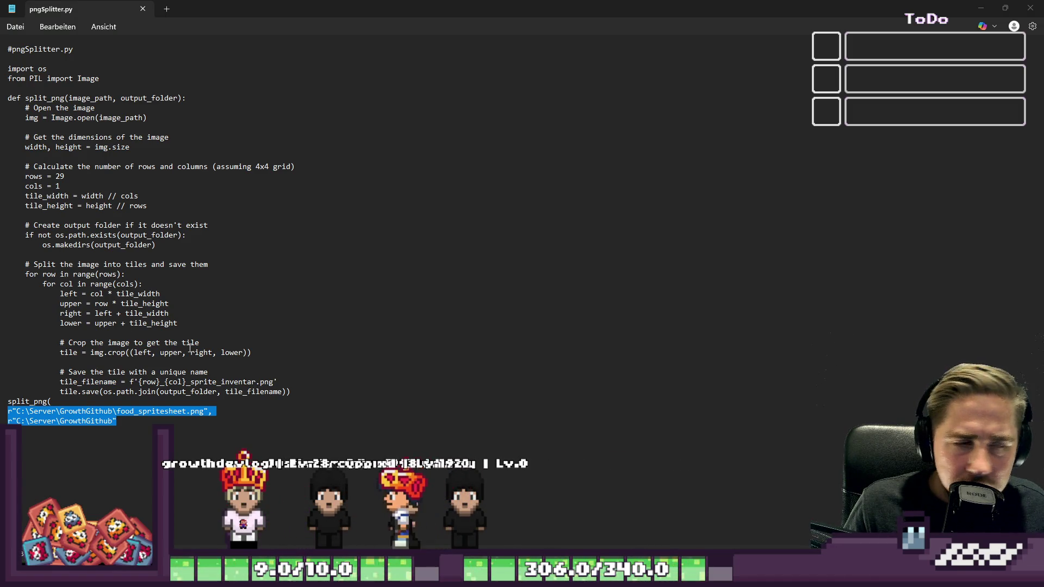
{"action": "left_click", "coordinate": [23, 272]}
{"action": "left_click_drag", "start_coordinate": [33, 431], "coordinate": [2, 403]}
{"action": "key", "text": "Return"}
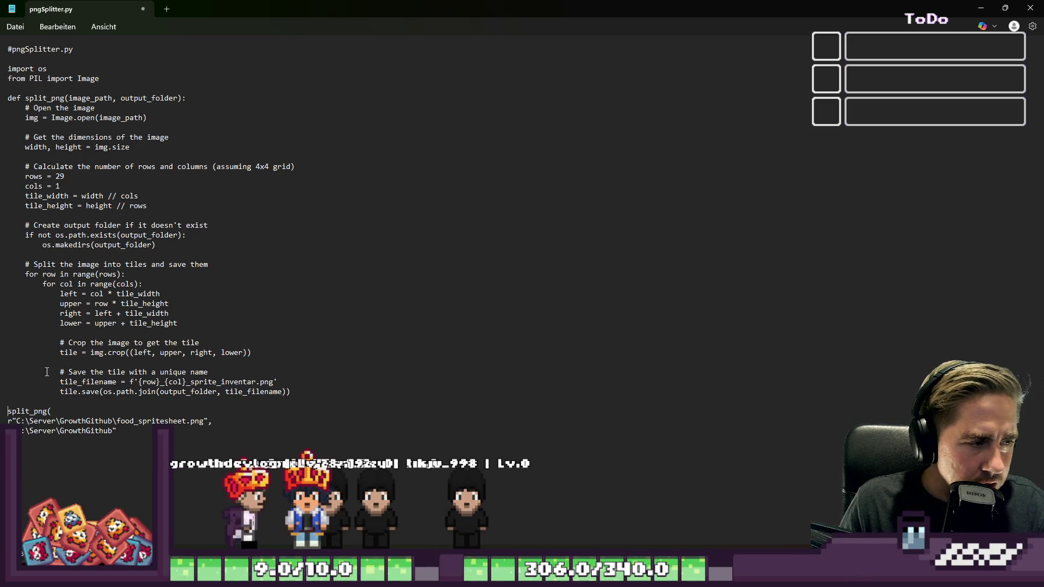
{"action": "left_click_drag", "start_coordinate": [117, 430], "coordinate": [1, 410]}
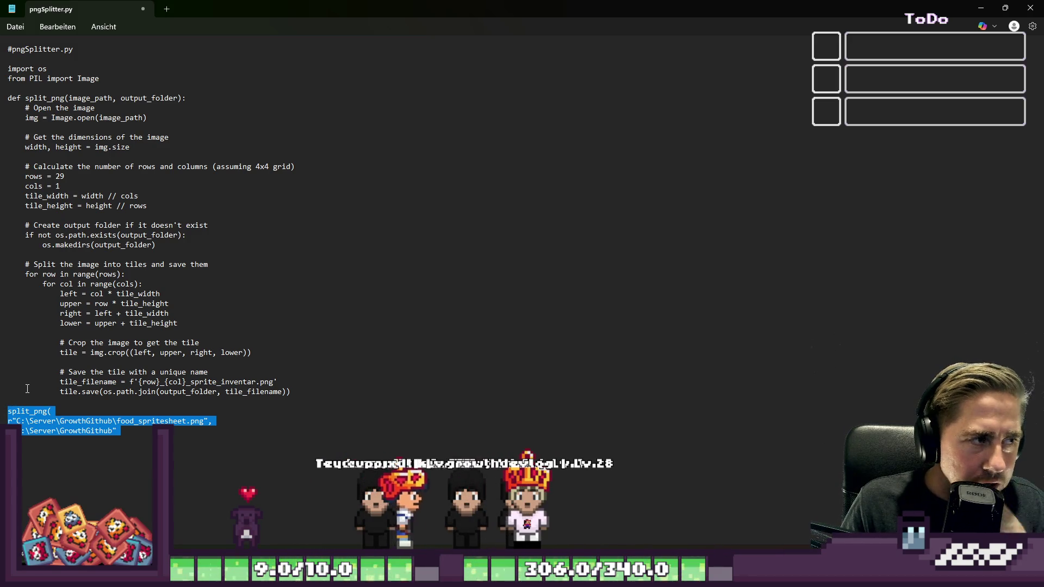
{"action": "left_click", "coordinate": [20, 116]}
{"action": "mouse_move", "coordinate": [333, 395]}
{"action": "left_mouse_down"}
{"action": "mouse_move", "coordinate": [11, 164]}
{"action": "mouse_move", "coordinate": [1, 93]}
{"action": "left_mouse_up"}
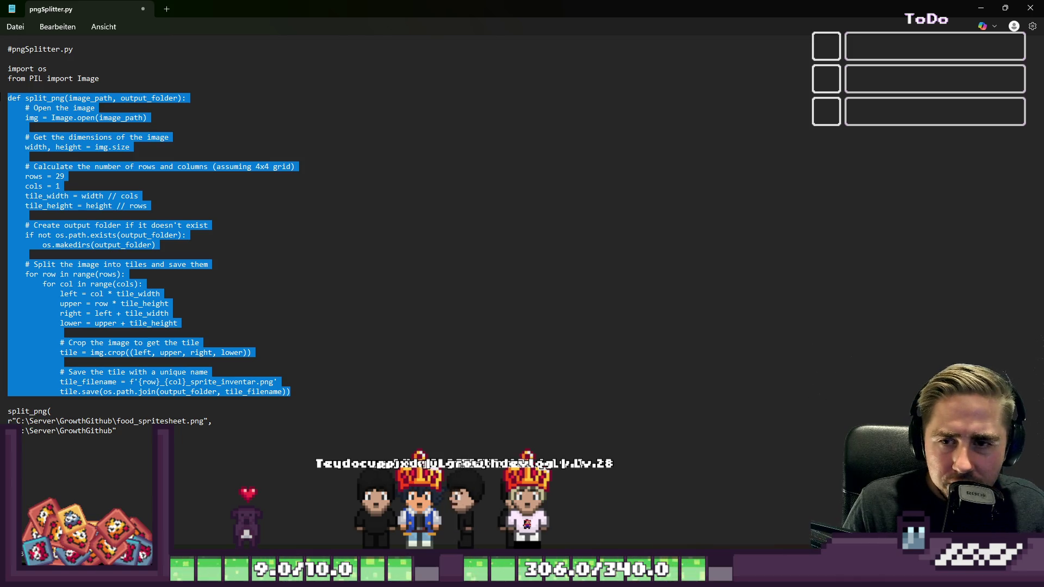
{"action": "left_click", "coordinate": [39, 98]}
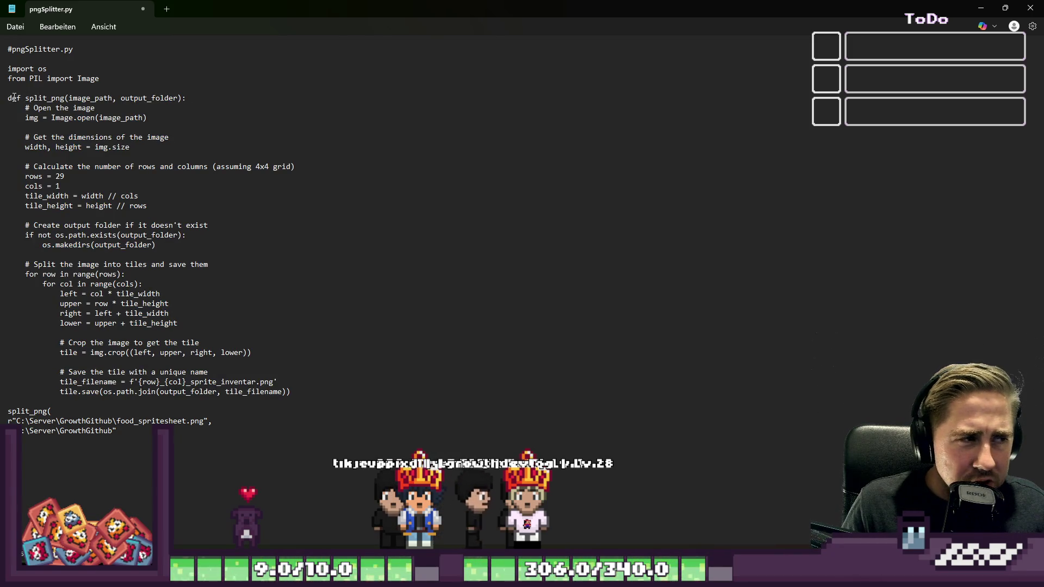
{"action": "mouse_move", "coordinate": [10, 98]}
{"action": "left_mouse_down"}
{"action": "mouse_move", "coordinate": [136, 119]}
{"action": "mouse_move", "coordinate": [353, 389]}
{"action": "left_mouse_up"}
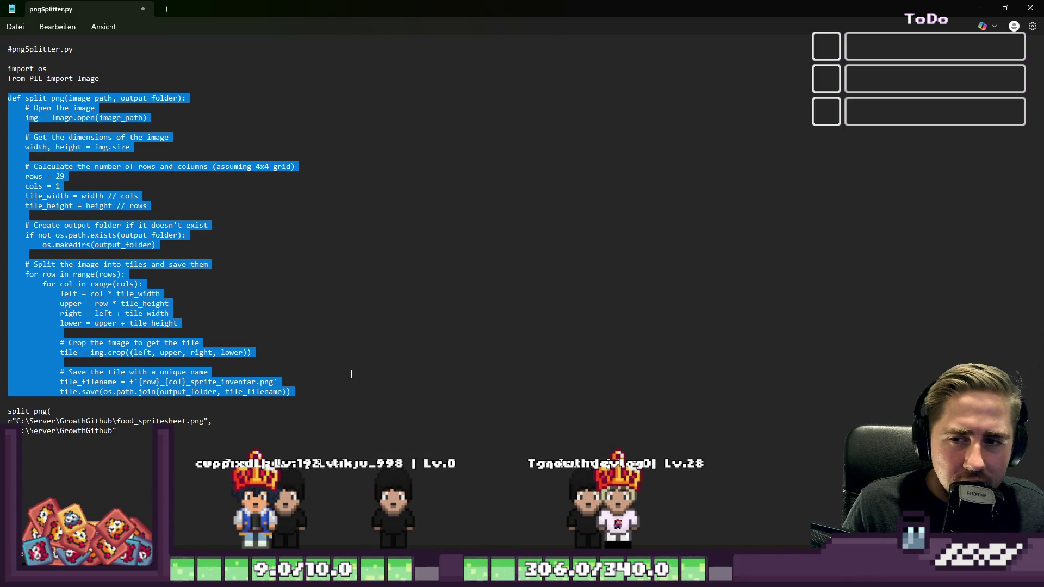
{"action": "left_click", "coordinate": [335, 373]}
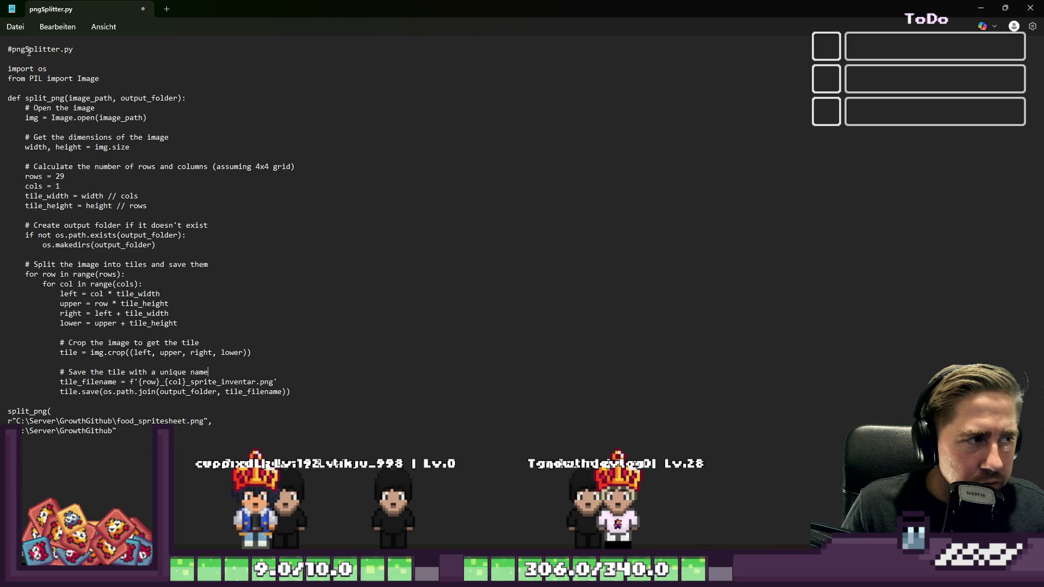
{"action": "mouse_move", "coordinate": [48, 104]}
{"action": "left_mouse_down"}
{"action": "mouse_move", "coordinate": [60, 293]}
{"action": "mouse_move", "coordinate": [123, 382]}
{"action": "left_mouse_up"}
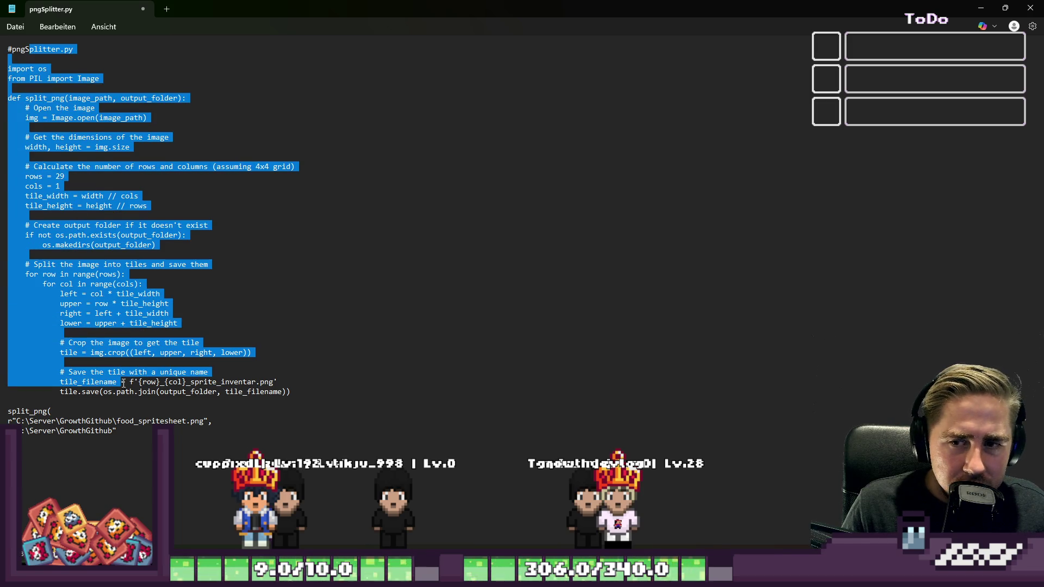
{"action": "left_click", "coordinate": [151, 399]}
{"action": "left_click_drag", "start_coordinate": [324, 399], "coordinate": [7, 98]}
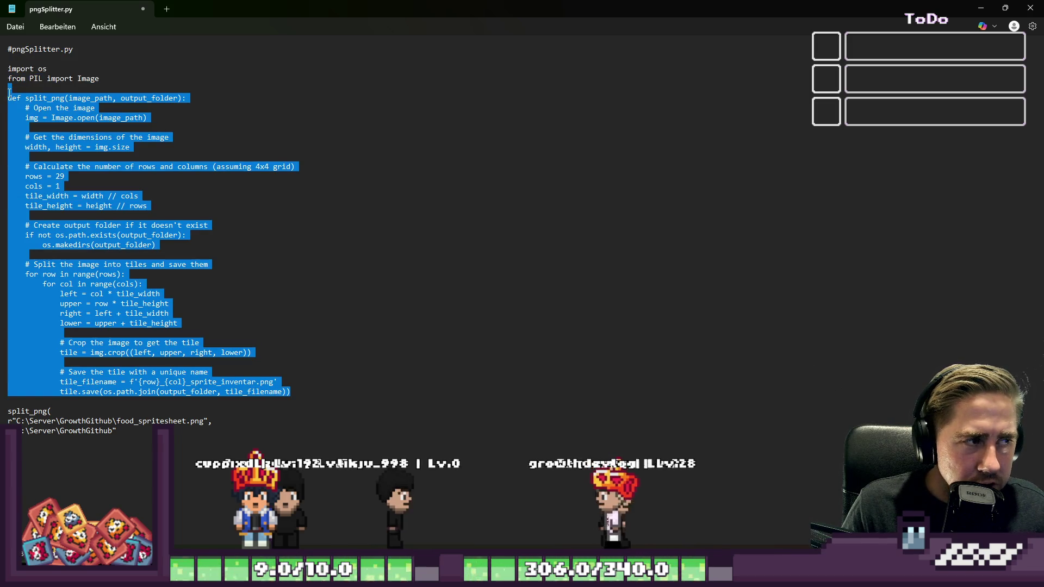
{"action": "left_click", "coordinate": [146, 98]}
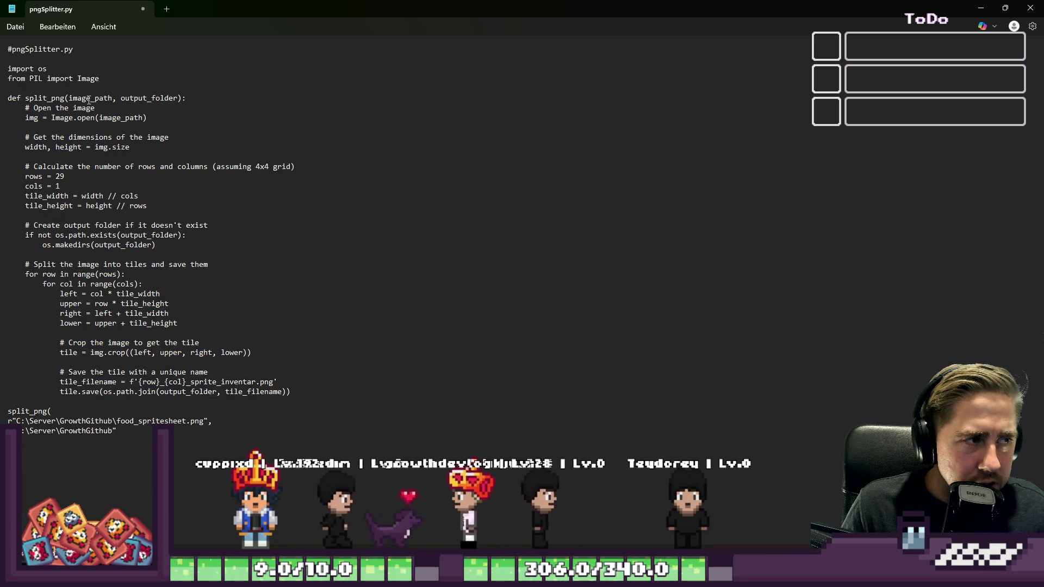
{"action": "left_click_drag", "start_coordinate": [146, 98], "coordinate": [152, 98]}
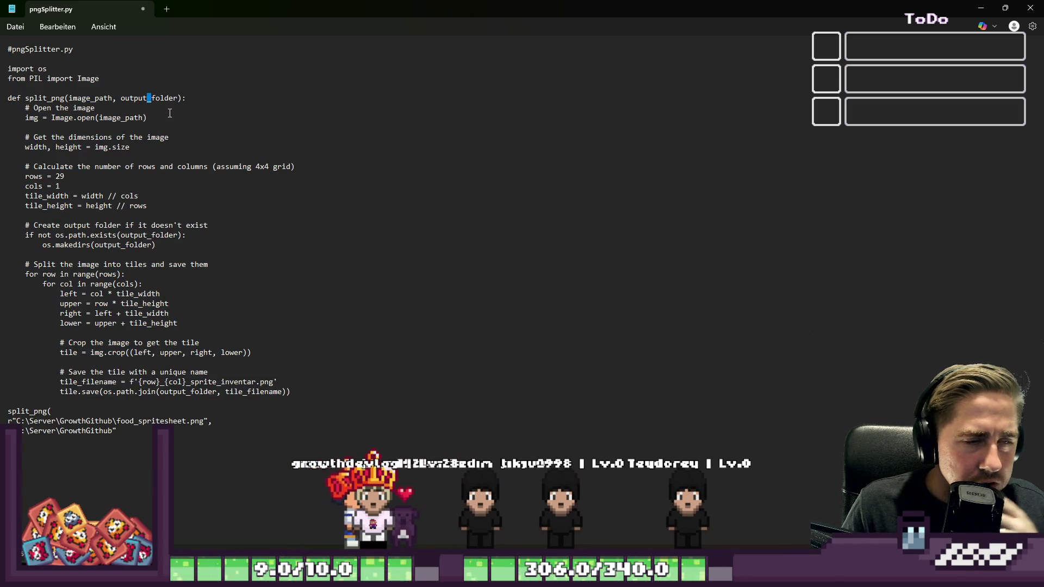
{"action": "mouse_move", "coordinate": [117, 431]}
{"action": "left_mouse_down"}
{"action": "mouse_move", "coordinate": [3, 430]}
{"action": "mouse_move", "coordinate": [4, 413]}
{"action": "left_mouse_up"}
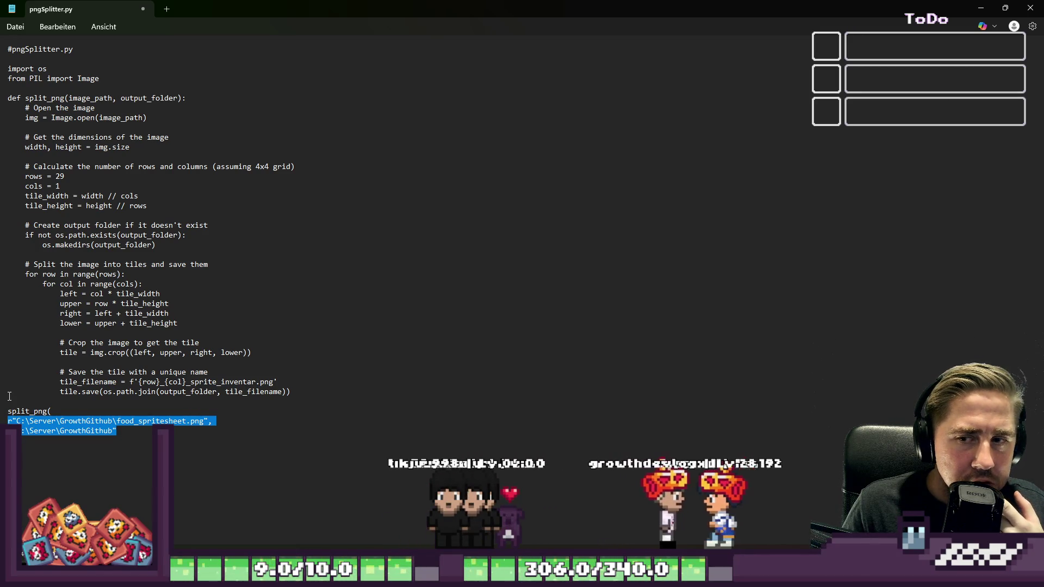
{"action": "left_click", "coordinate": [44, 376]}
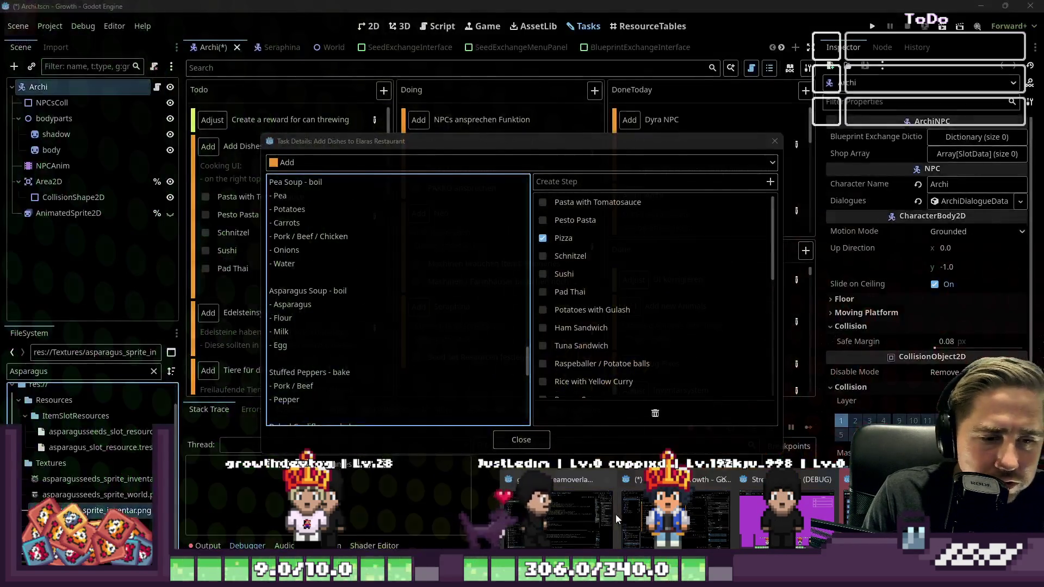
Return to Godot, close the task details and review DogFollowing's dog_walks_to_next_destination function.
{"action": "left_click", "coordinate": [616, 514]}
{"action": "left_click", "coordinate": [521, 439]}
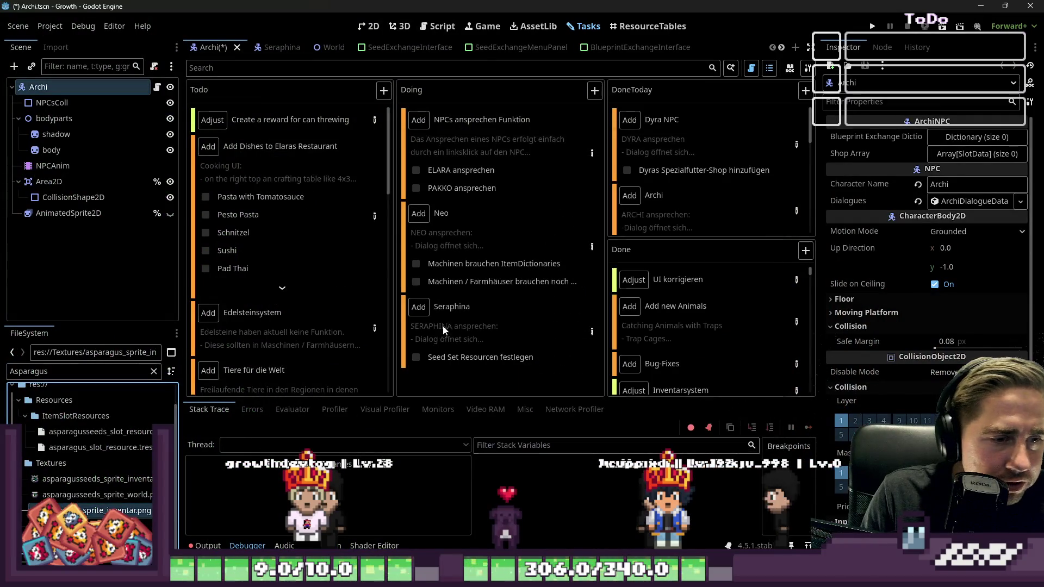
{"action": "left_click", "coordinate": [438, 27]}
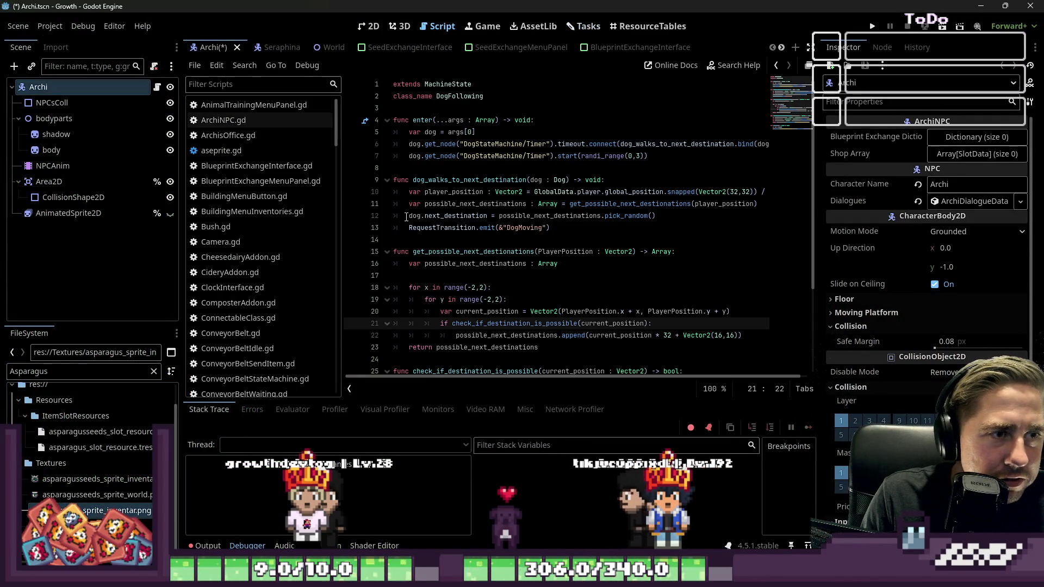
{"action": "left_click_drag", "start_coordinate": [392, 179], "coordinate": [565, 233]}
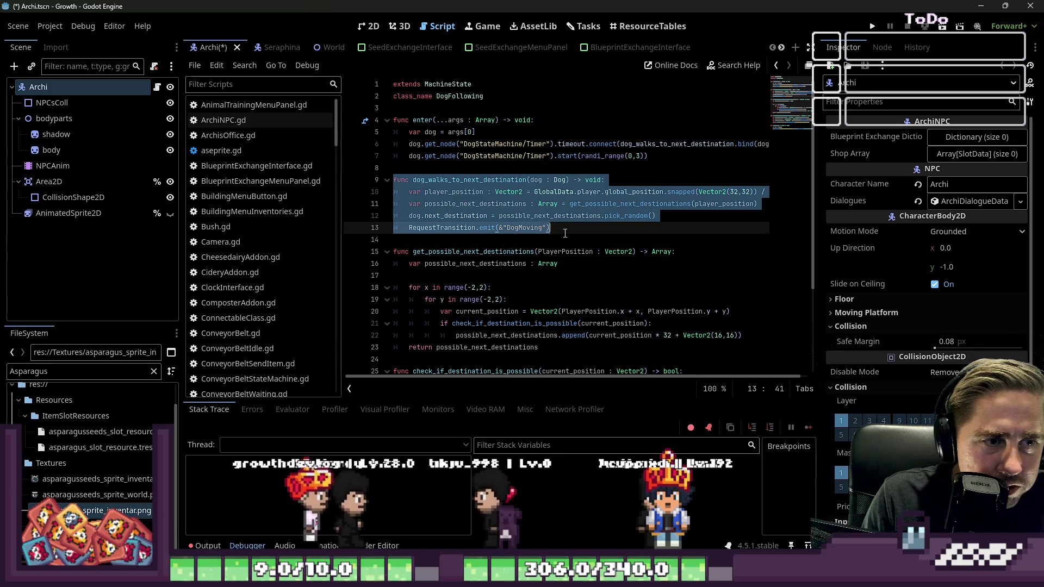
{"action": "double_click", "coordinate": [469, 180]}
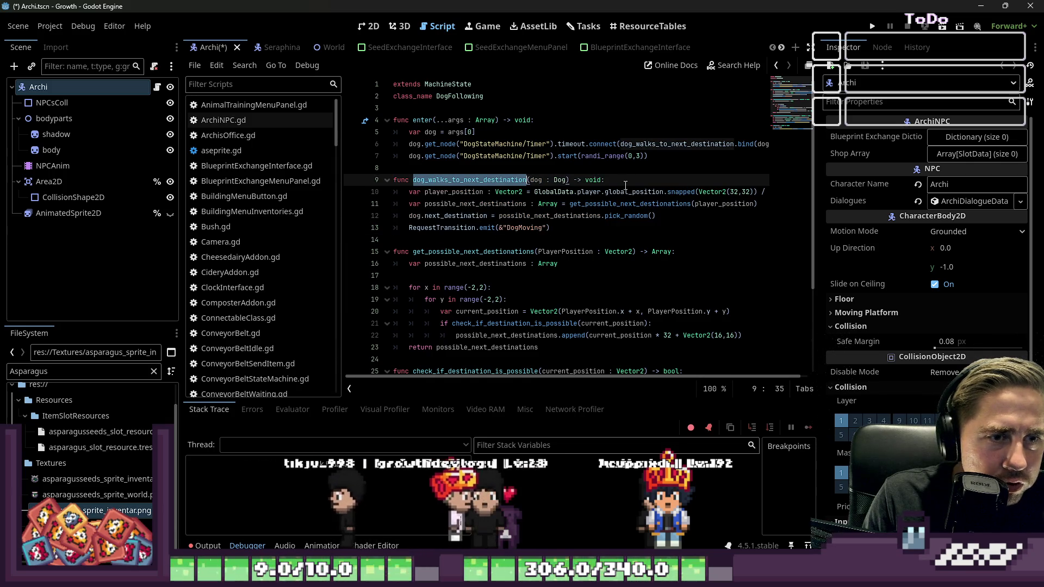
{"action": "left_click", "coordinate": [608, 145]}
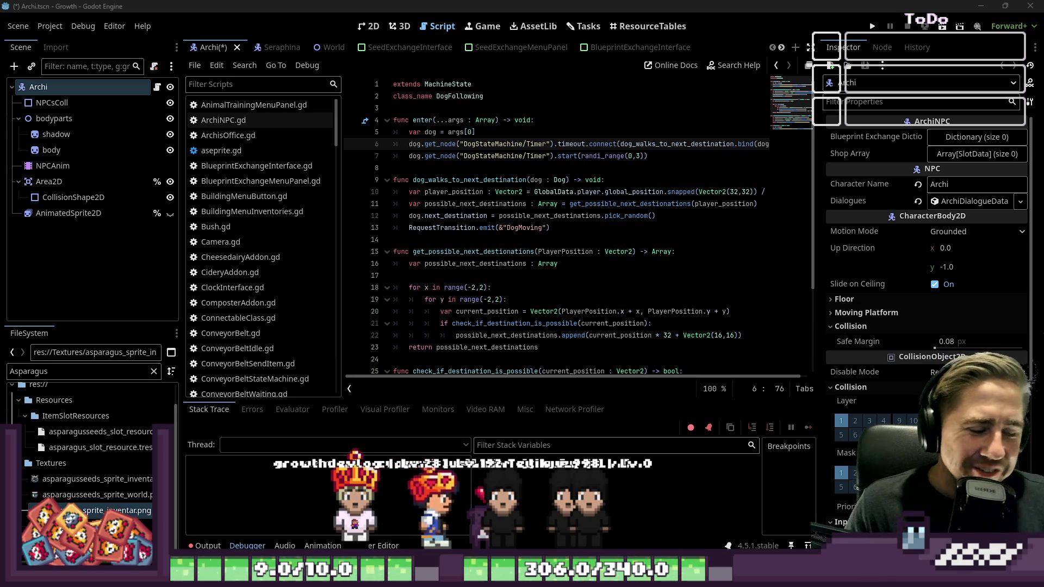
Bring pngSplitter.py in Notepad back in front of the Godot script editor.
{"action": "mouse_move", "coordinate": [764, 576]}
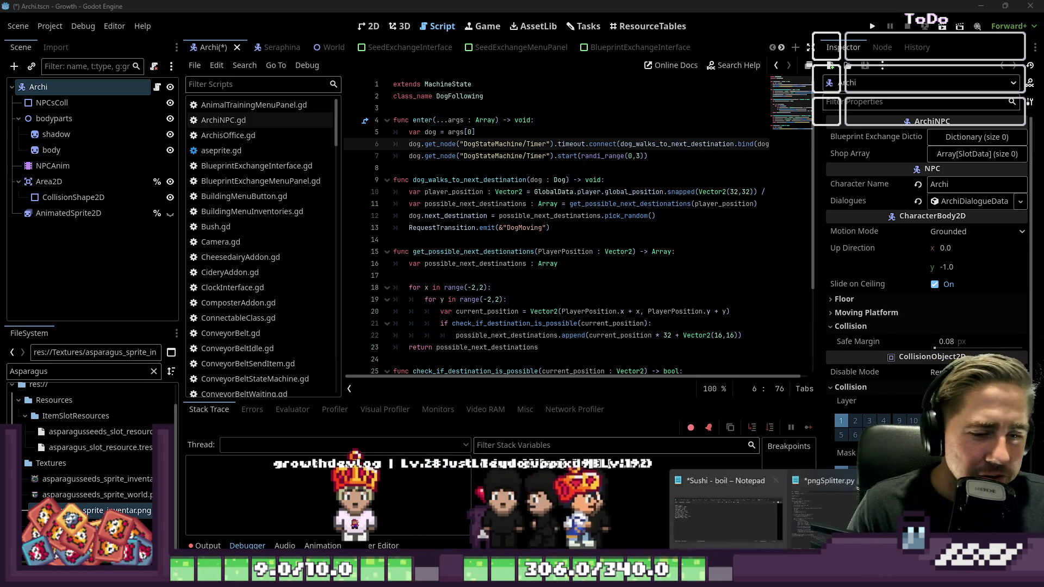
{"action": "mouse_move", "coordinate": [805, 510]}
{"action": "left_click", "coordinate": [769, 523]}
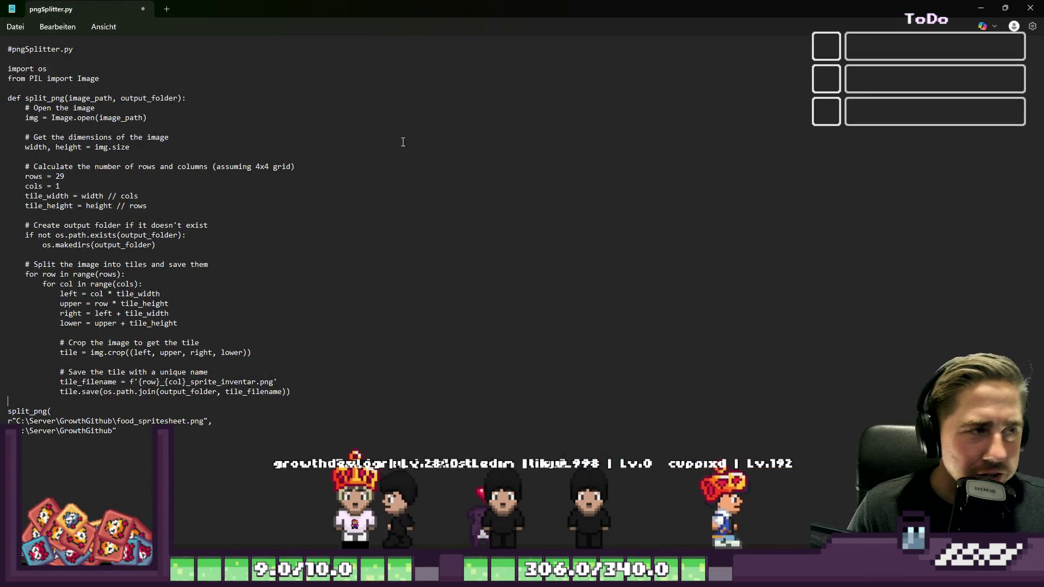
{"action": "key", "text": "alt+Tab"}
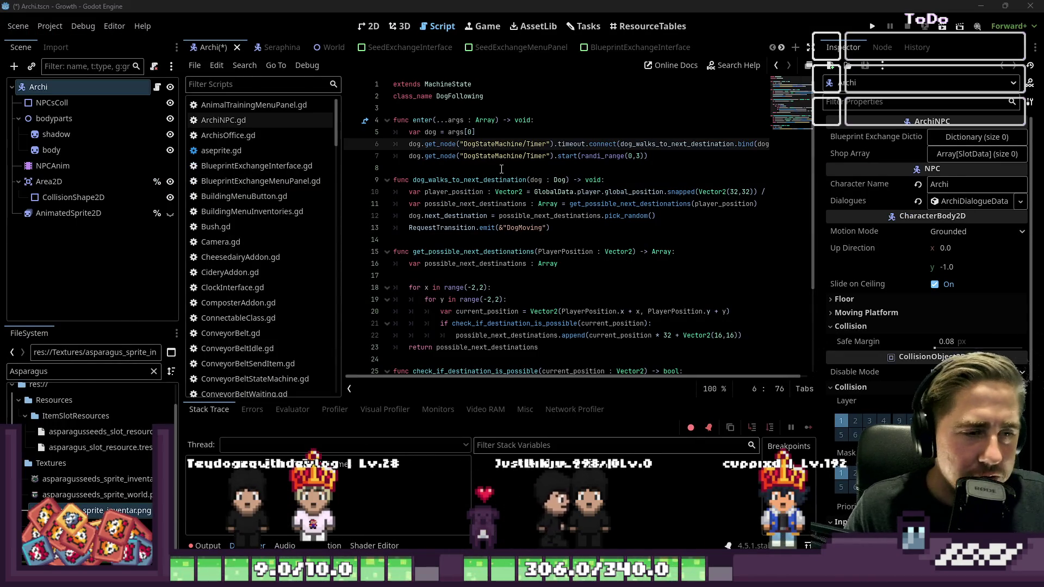
{"action": "left_click", "coordinate": [570, 276]}
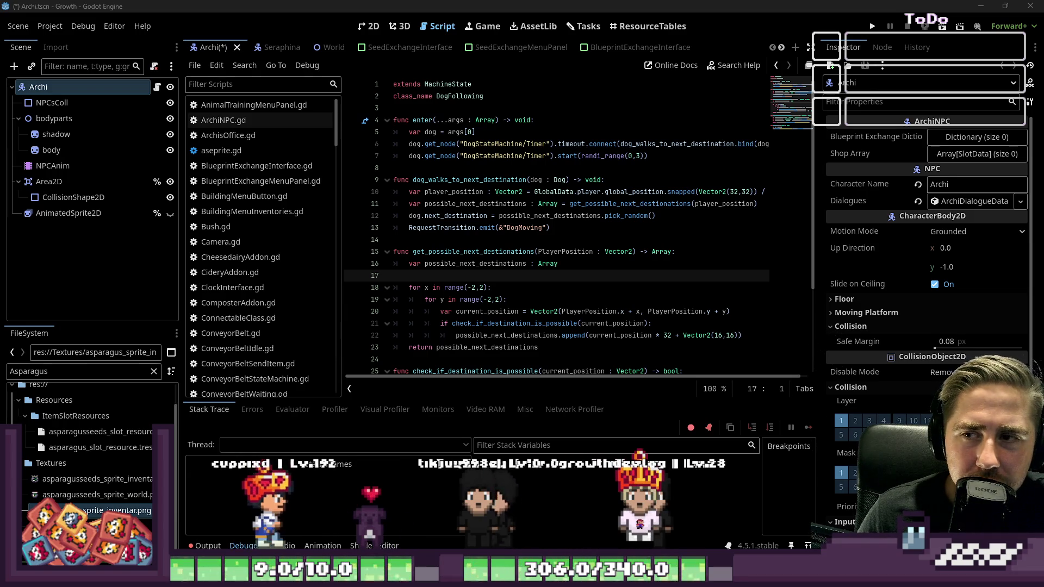
{"action": "key", "text": "alt+Tab"}
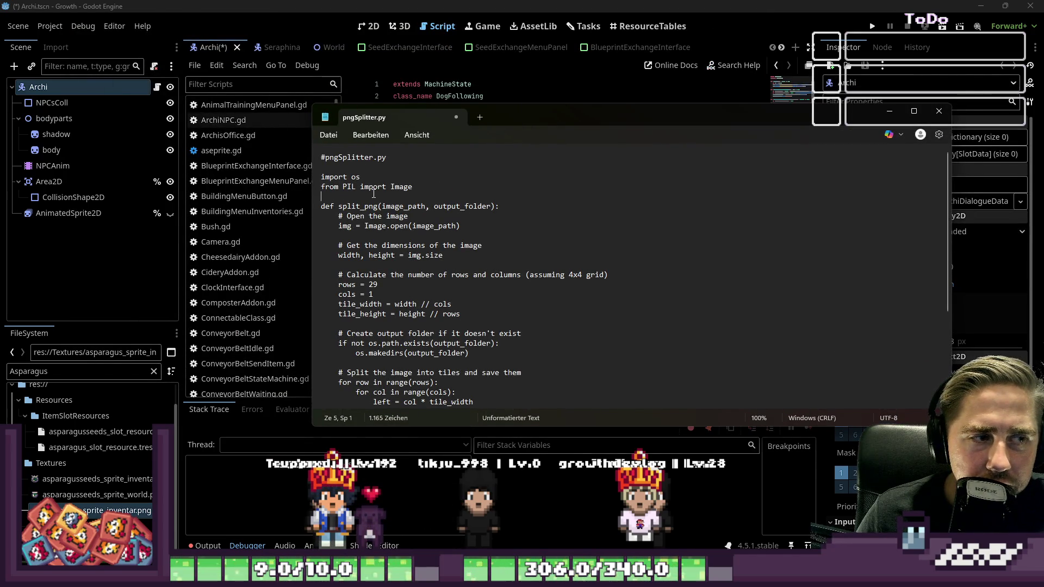
{"action": "key", "text": "Return"}
{"action": "key", "text": "Return"}
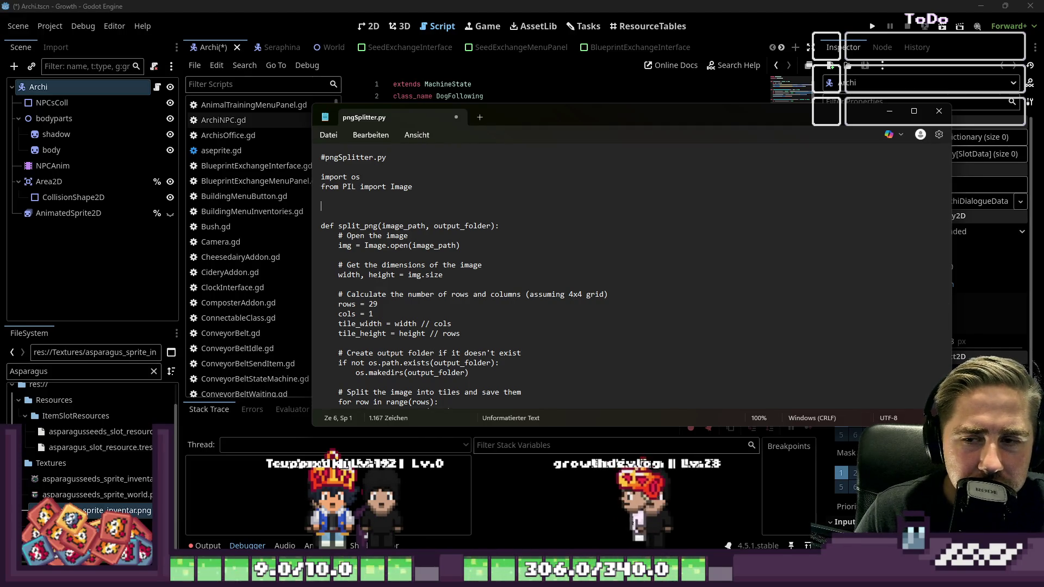
{"action": "scroll", "coordinate": [617, 323], "scroll_direction": "down", "scroll_amount": 4}
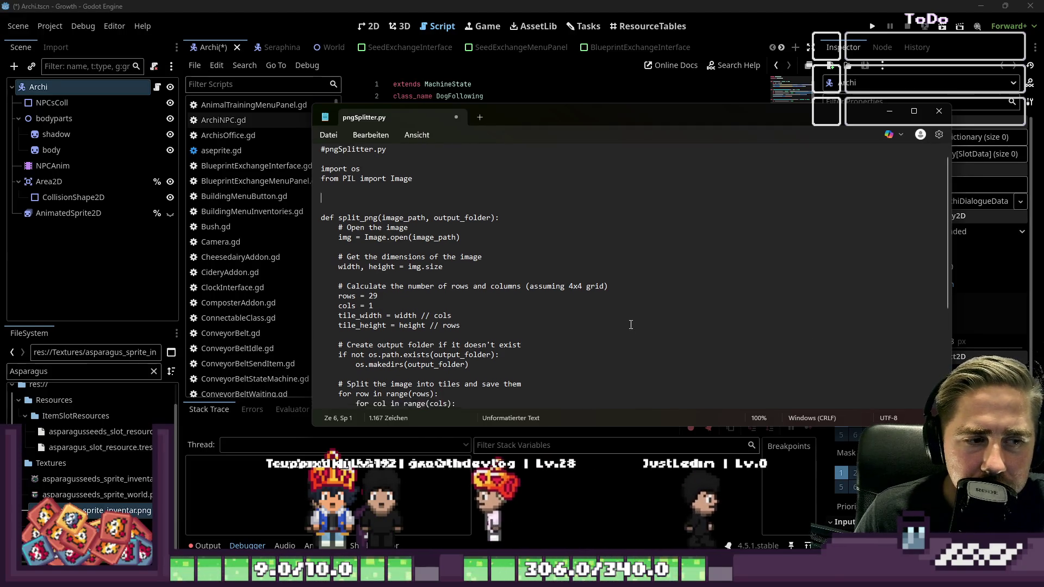
{"action": "scroll", "coordinate": [616, 323], "scroll_direction": "down", "scroll_amount": 2}
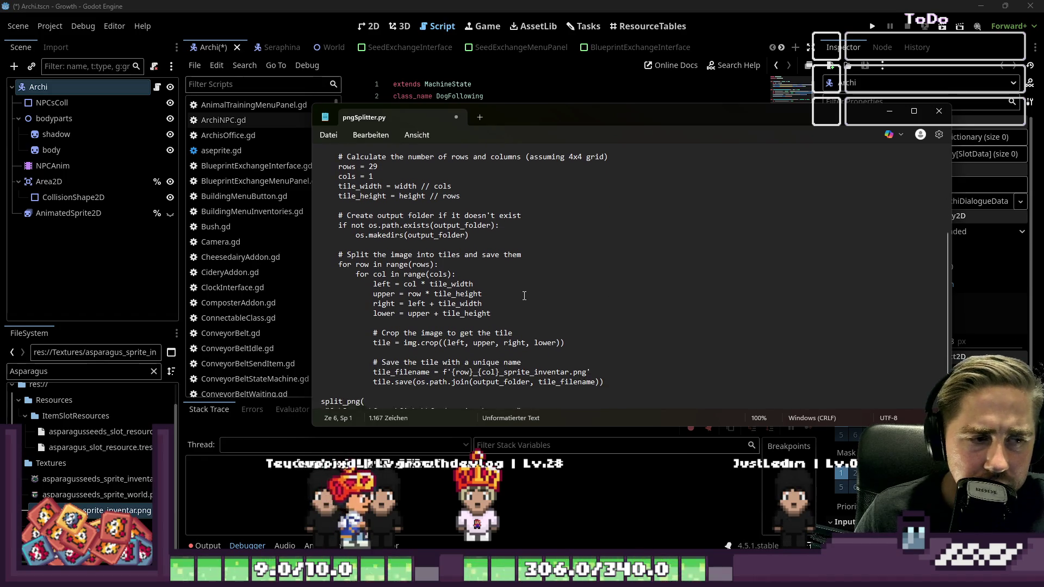
{"action": "scroll", "coordinate": [387, 196], "scroll_direction": "up", "scroll_amount": 2}
{"action": "left_click_drag", "start_coordinate": [387, 196], "coordinate": [257, 191]}
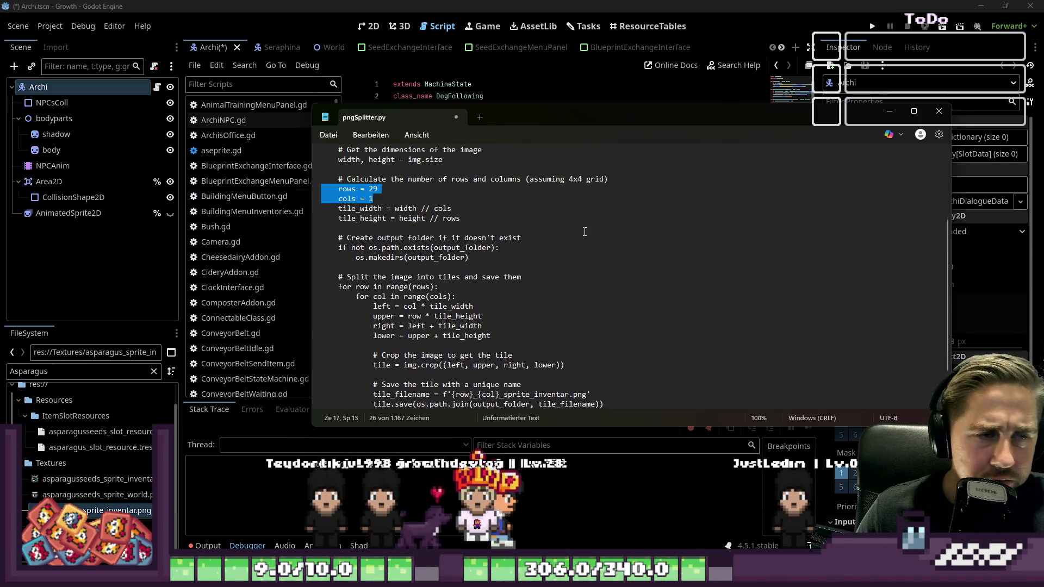
{"action": "left_click", "coordinate": [641, 227]}
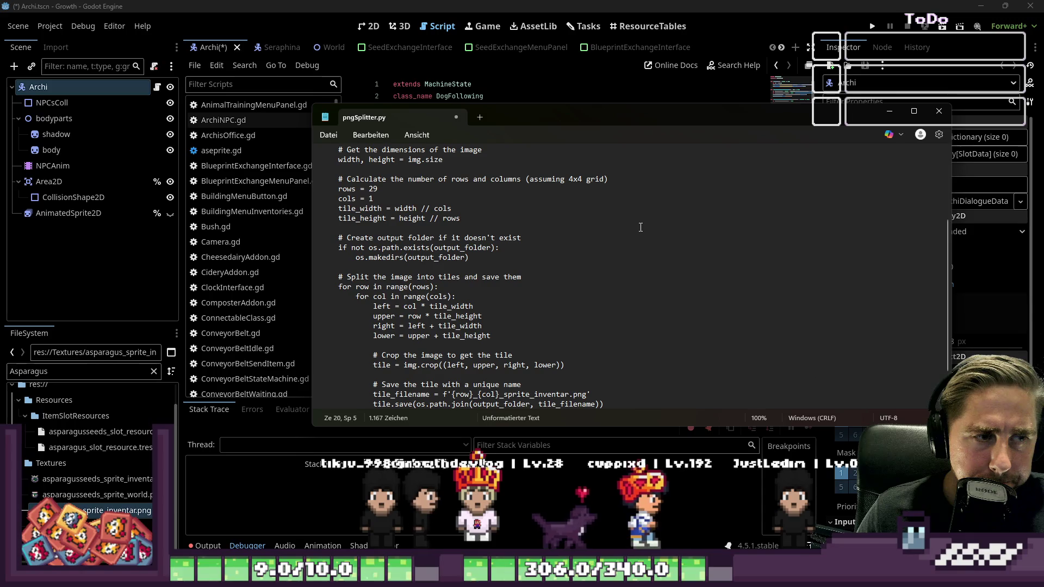
{"action": "scroll", "coordinate": [373, 169], "scroll_direction": "up", "scroll_amount": 3}
{"action": "left_click", "coordinate": [374, 169]}
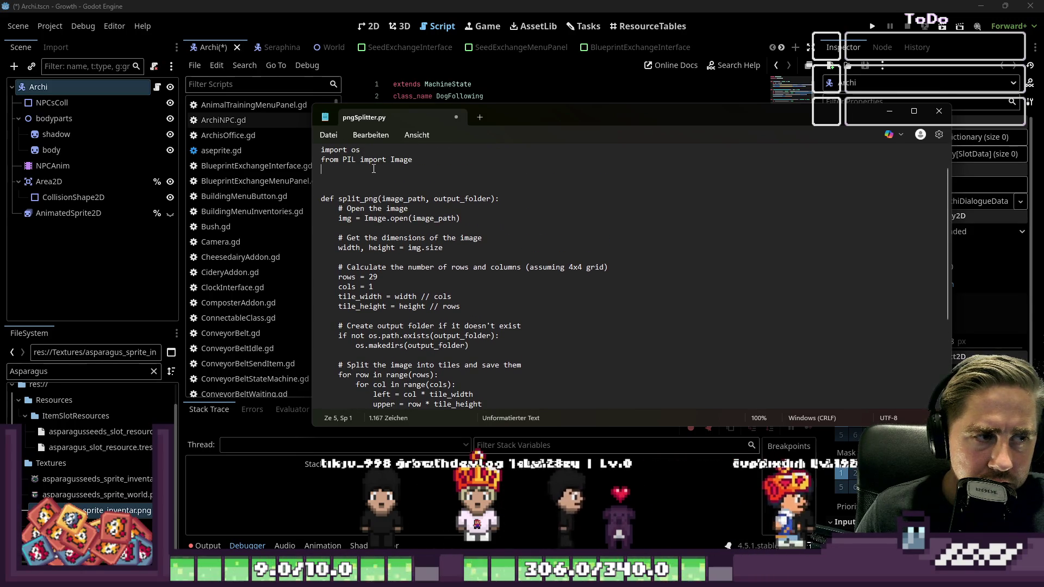
{"action": "key", "text": "Return"}
{"action": "type", "text": "rows ="}
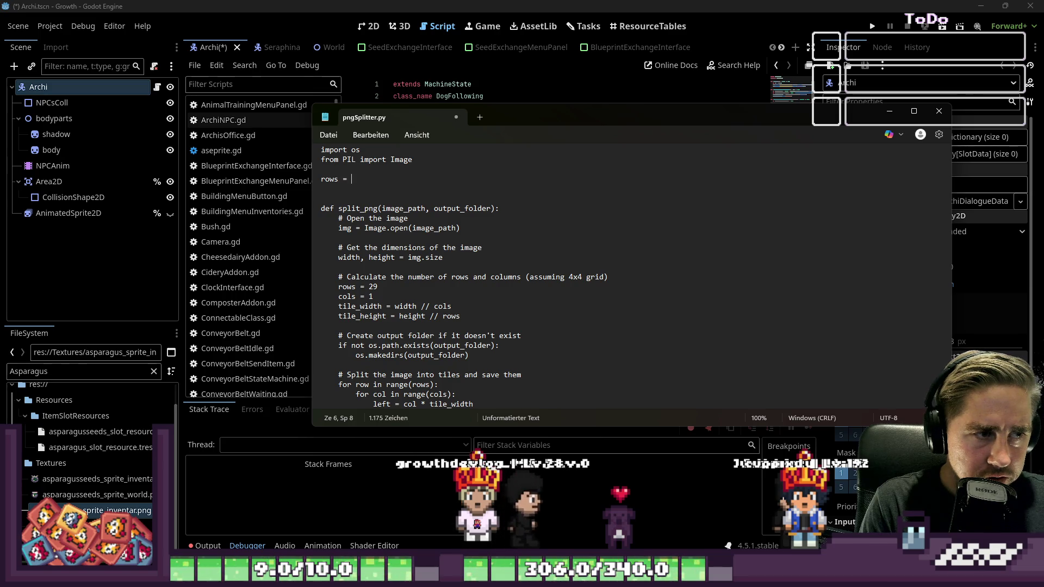
{"action": "key", "text": "BackSpace"}
{"action": "key", "text": "BackSpace"}
{"action": "key", "text": "shift+Home"}
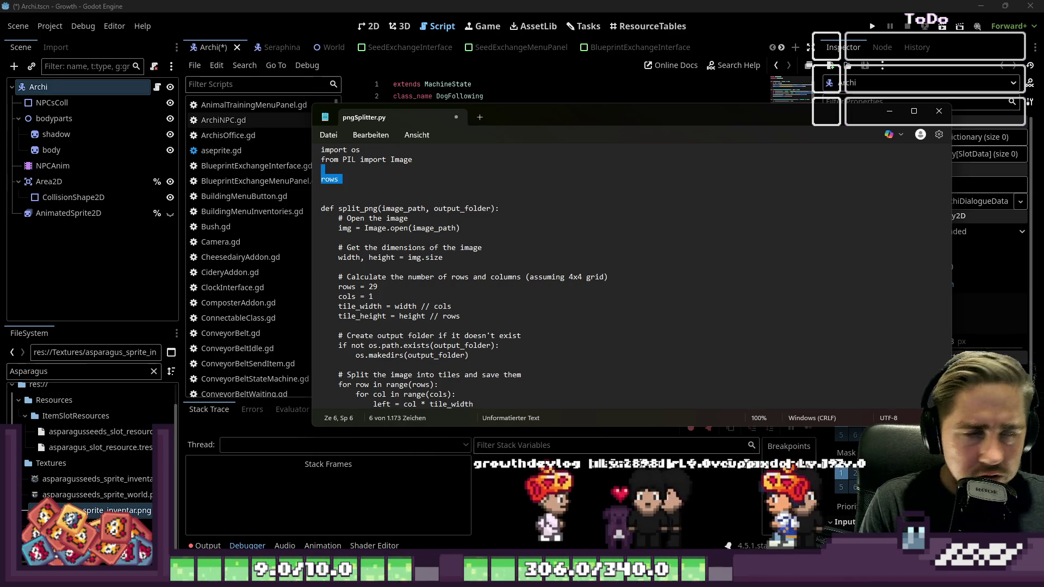
{"action": "key", "text": "BackSpace"}
{"action": "key", "text": "BackSpace"}
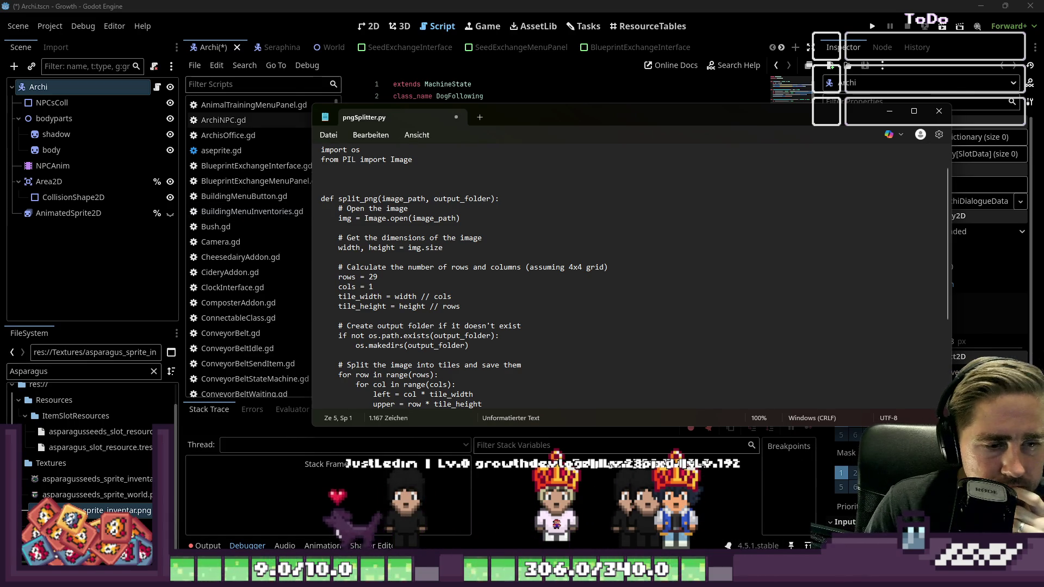
{"action": "scroll", "coordinate": [524, 350], "scroll_direction": "down", "scroll_amount": 6}
{"action": "scroll", "coordinate": [525, 351], "scroll_direction": "up", "scroll_amount": 8}
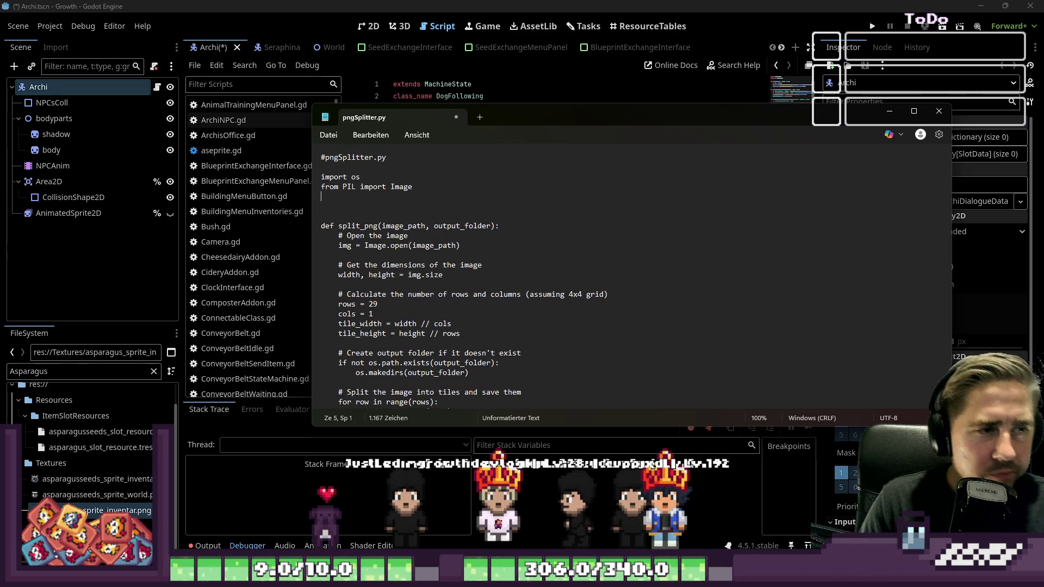
{"action": "key", "text": "Return"}
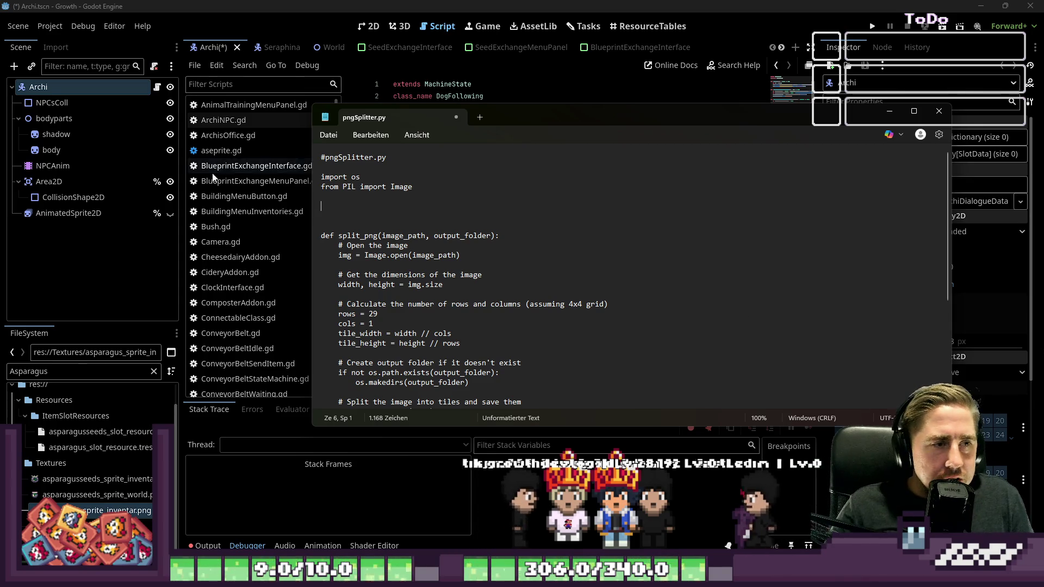
{"action": "key", "text": "BackSpace"}
{"action": "key", "text": "Delete"}
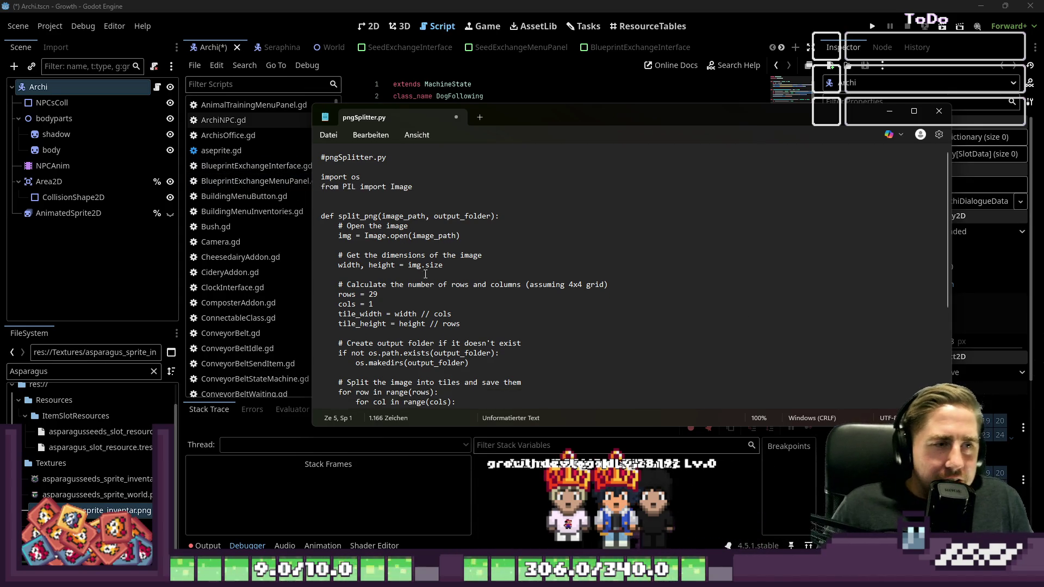
{"action": "key", "text": "BackSpace"}
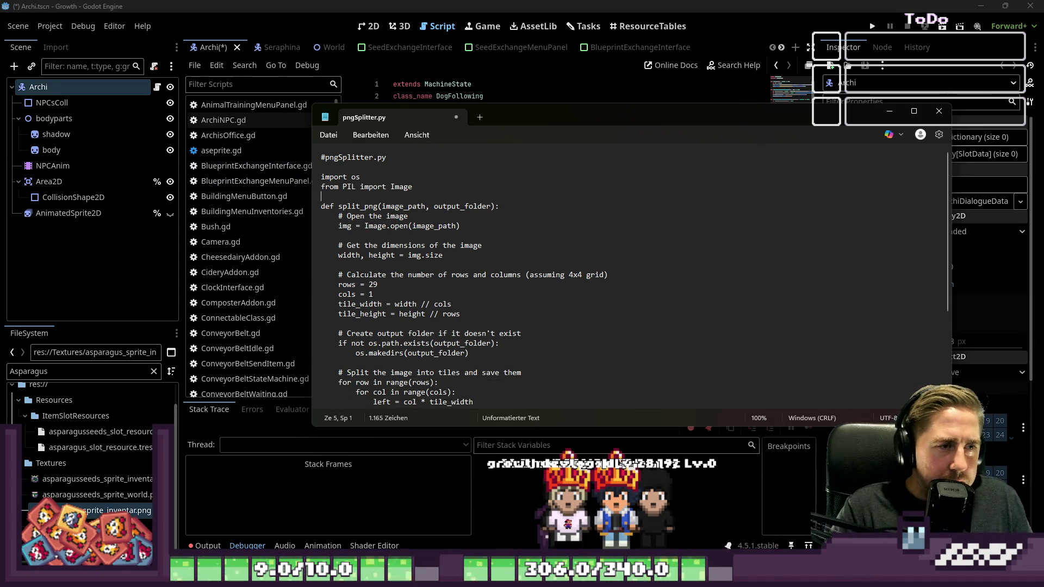
{"action": "left_click", "coordinate": [933, 116]}
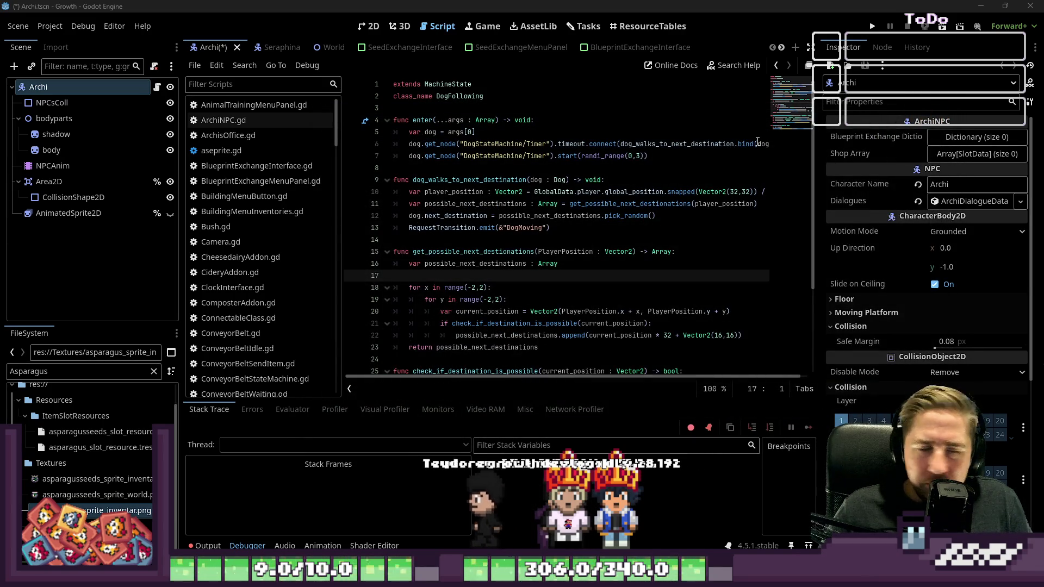
{"action": "left_click", "coordinate": [526, 251]}
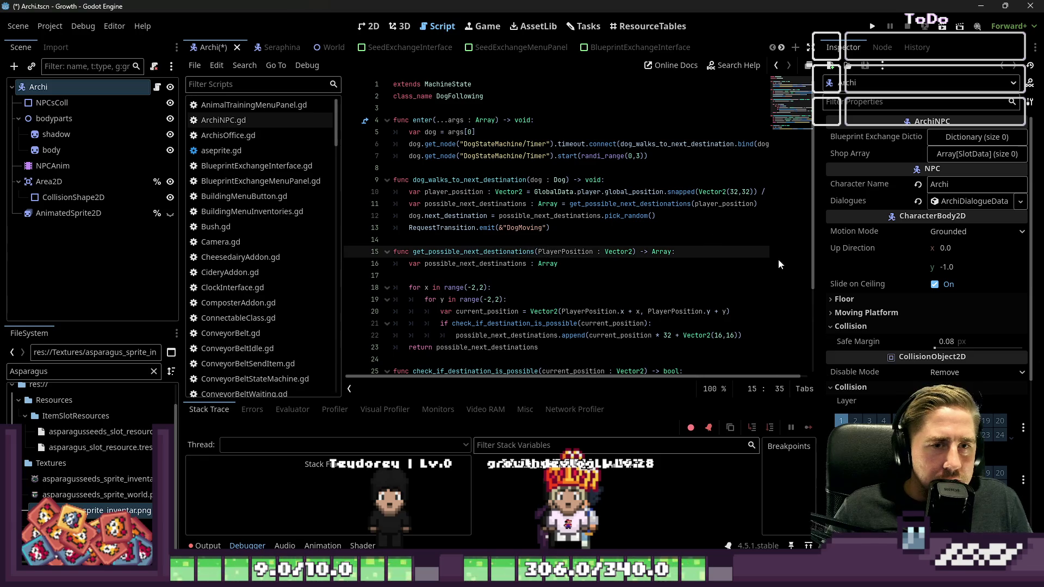
{"action": "left_click_drag", "start_coordinate": [819, 274], "coordinate": [880, 277]}
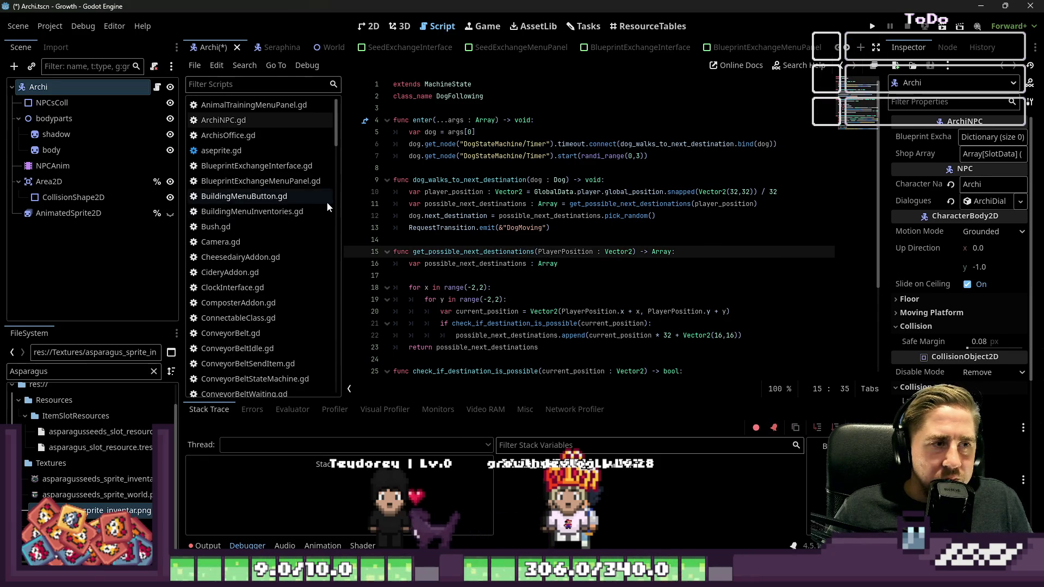
{"action": "left_click_drag", "start_coordinate": [341, 207], "coordinate": [280, 214]}
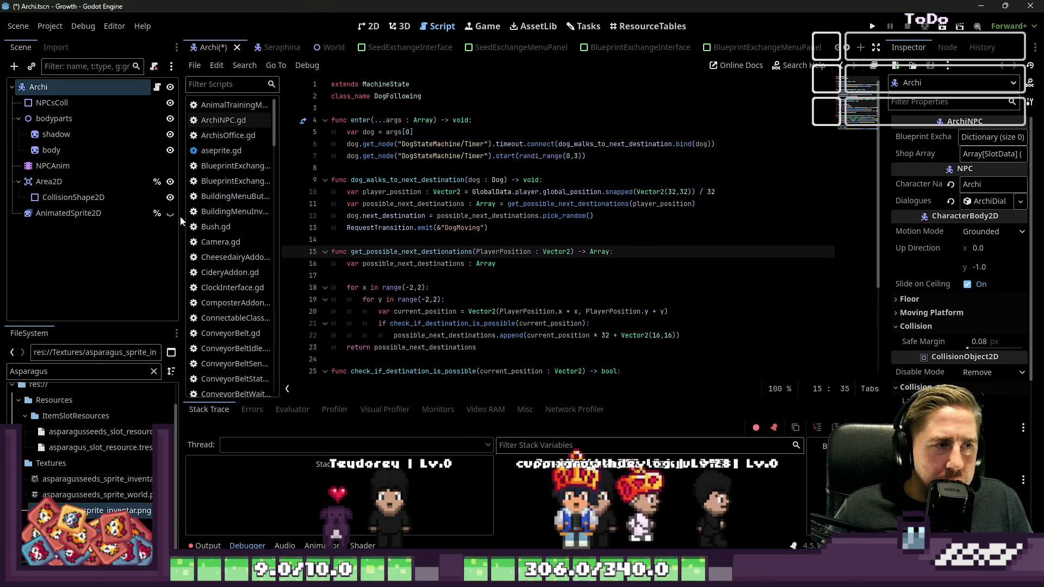
{"action": "left_click_drag", "start_coordinate": [181, 218], "coordinate": [19, 216]}
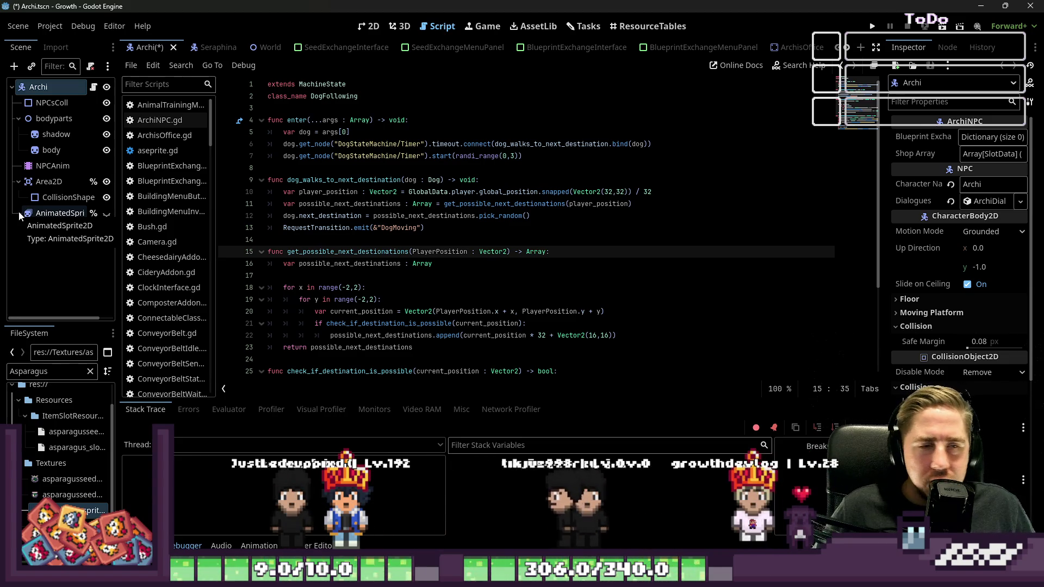
{"action": "left_click", "coordinate": [350, 273]}
{"action": "scroll", "coordinate": [350, 273], "scroll_direction": "down", "scroll_amount": 4}
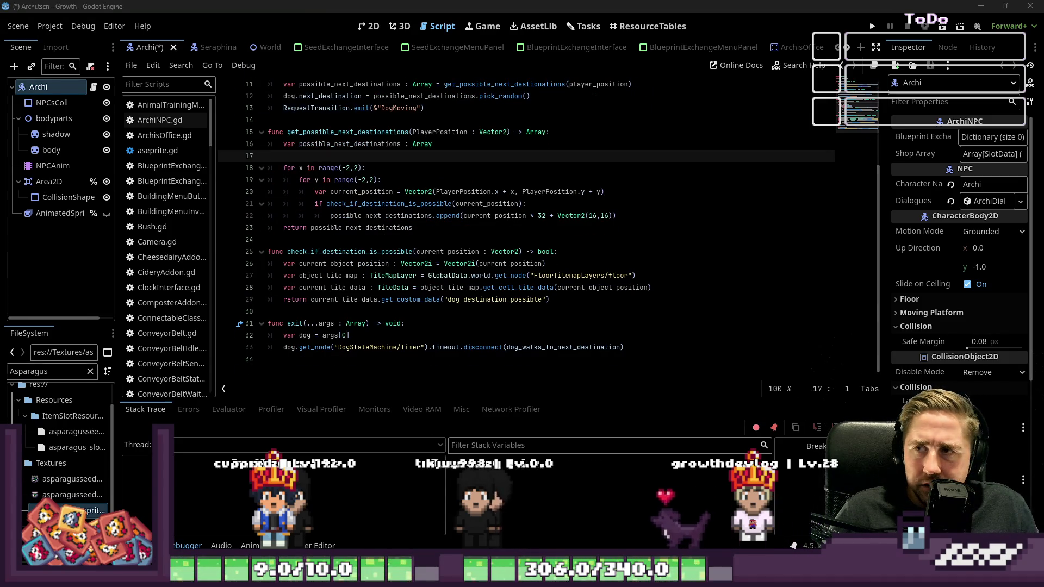
{"action": "key", "text": "alt+Tab"}
{"action": "left_click_drag", "start_coordinate": [618, 67], "coordinate": [531, 63]}
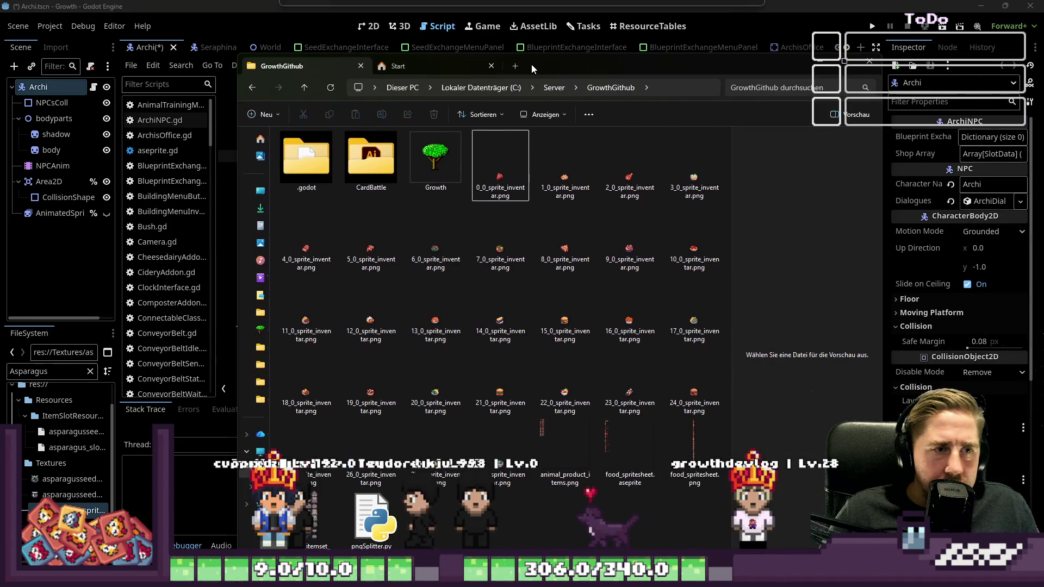
Rename the 0_0, 1_0 and 2_0 sprites to pumpkinpie, bakedcauliflower and grilledchicken.
{"action": "left_click", "coordinate": [486, 192]}
{"action": "left_click", "coordinate": [496, 194]}
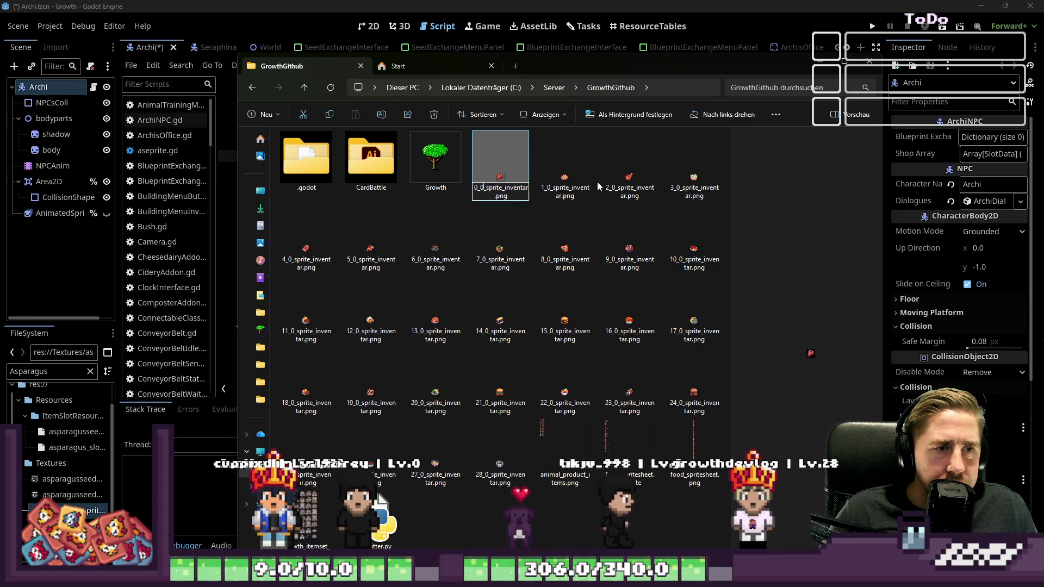
{"action": "key", "text": "shift+Home"}
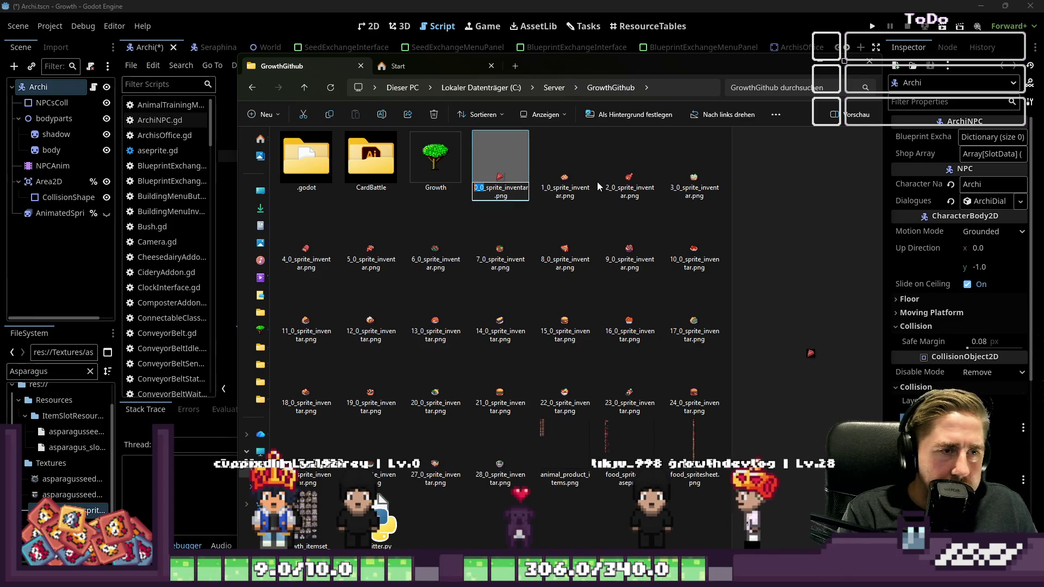
{"action": "type", "text": "pumpkin"}
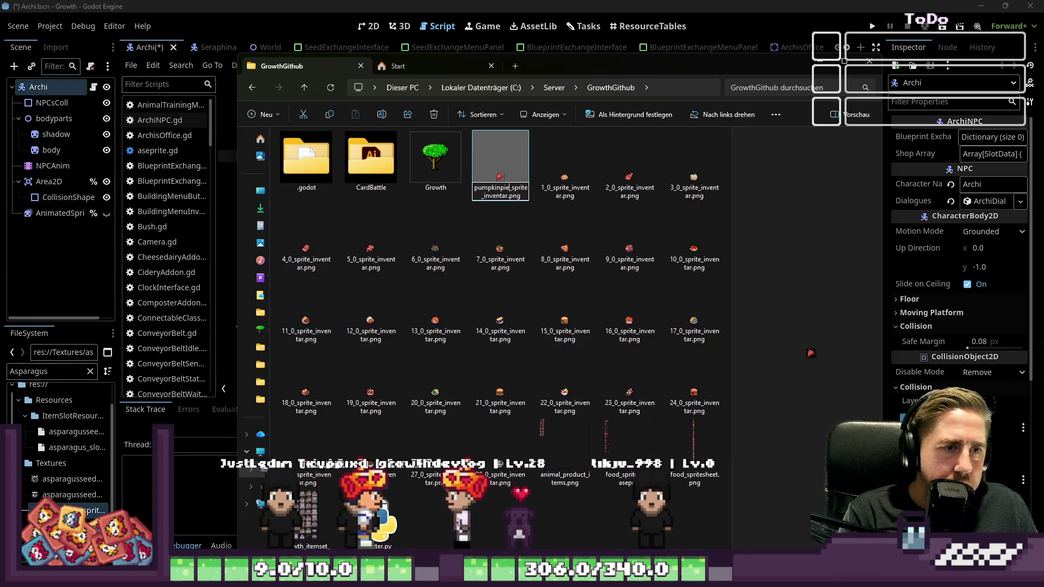
{"action": "type", "text": "pie"}
{"action": "left_click", "coordinate": [592, 186]}
{"action": "key", "text": "F2"}
{"action": "key", "text": "shift+Right"}
{"action": "key", "text": "shift+Right"}
{"action": "key", "text": "shift+Right"}
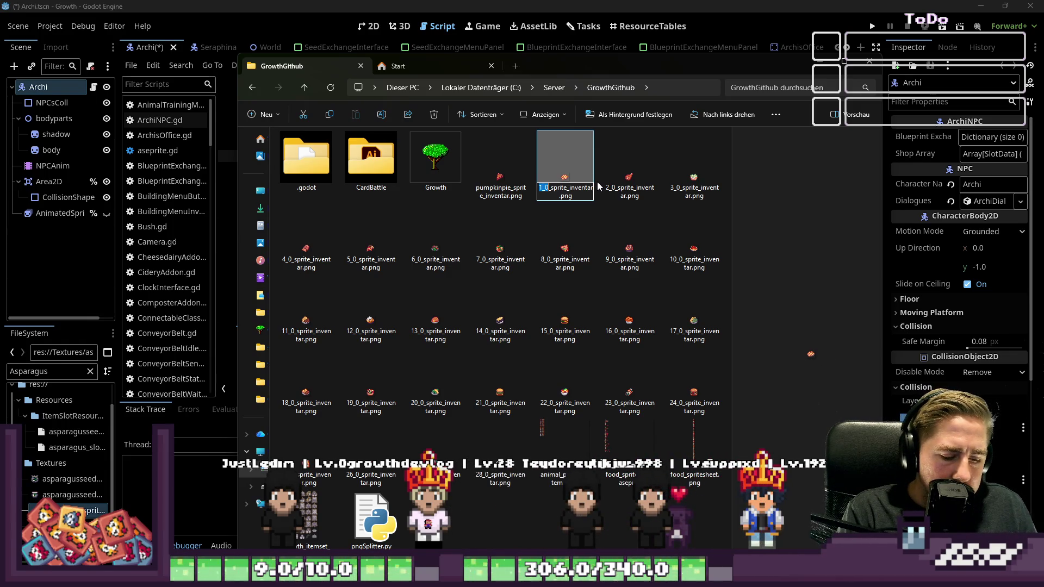
{"action": "type", "text": "akedcauliflower"}
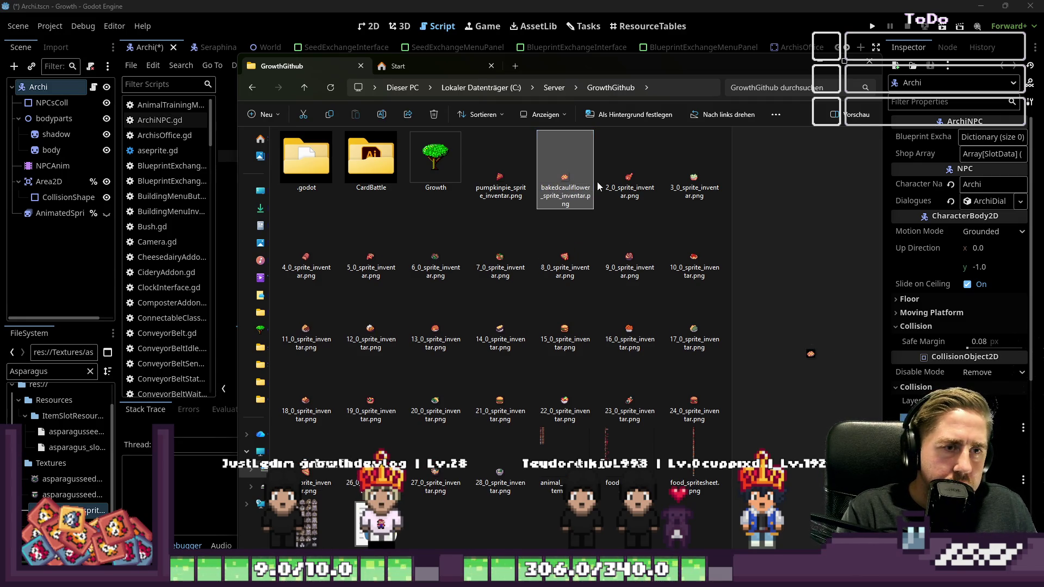
{"action": "key", "text": "Tab"}
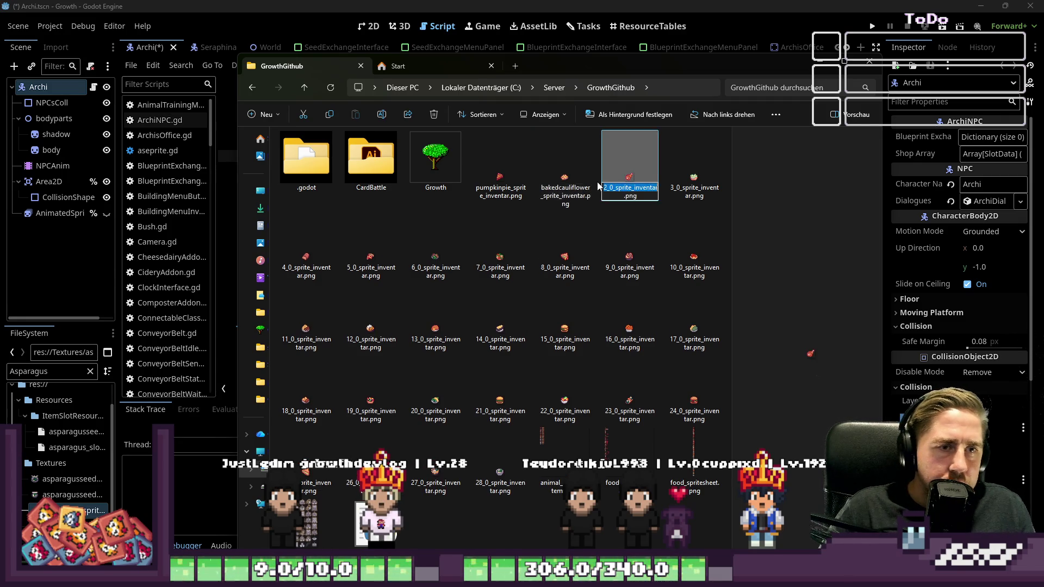
{"action": "type", "text": "grilledch"}
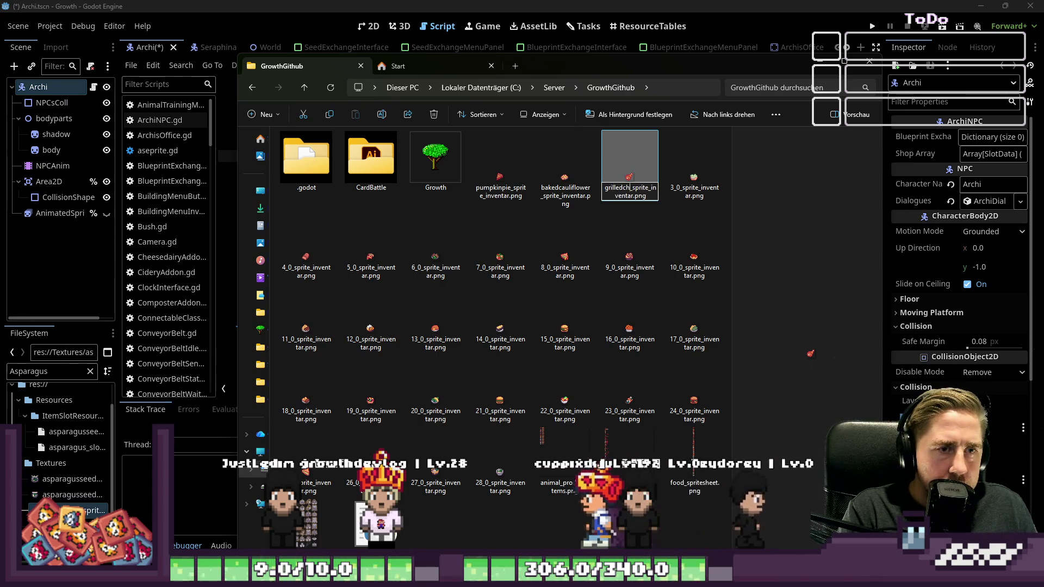
{"action": "type", "text": "icken"}
{"action": "key", "text": "Tab"}
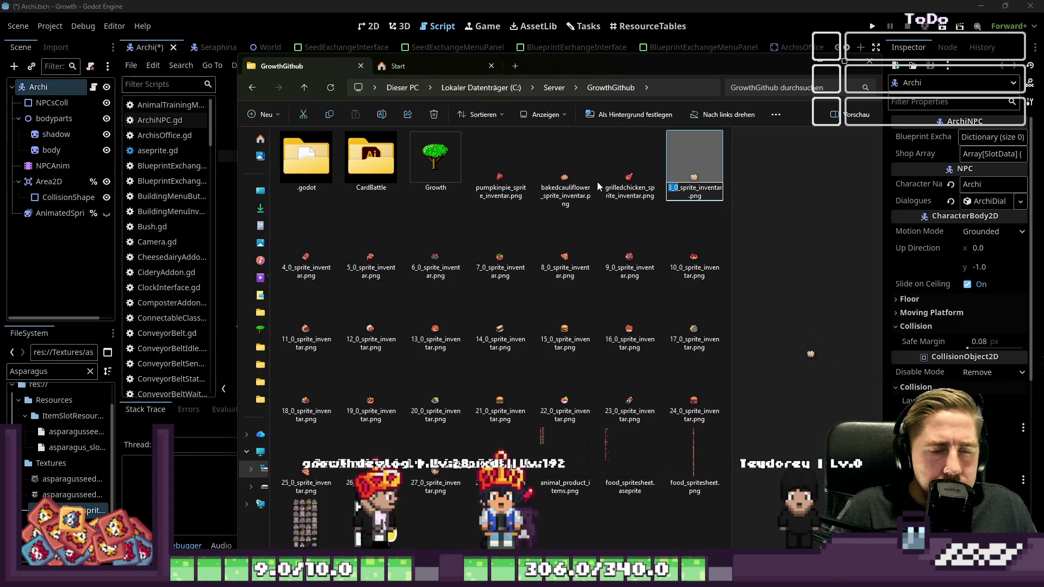
Rename the next sprites to cucumbersalad, bread and pizza, leaving 6_0 unchanged.
{"action": "type", "text": "cucumbersalad"}
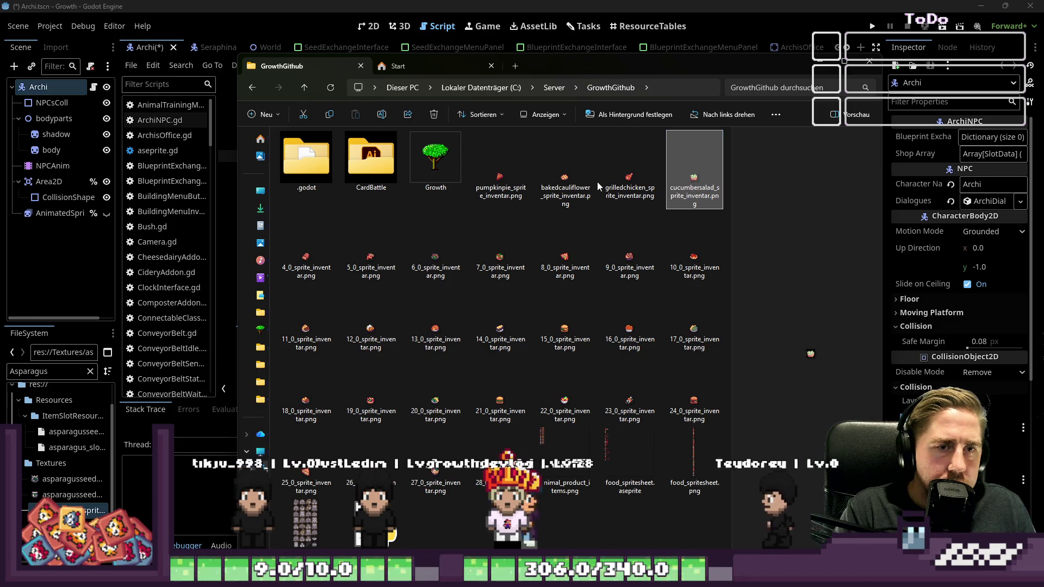
{"action": "key", "text": "Tab"}
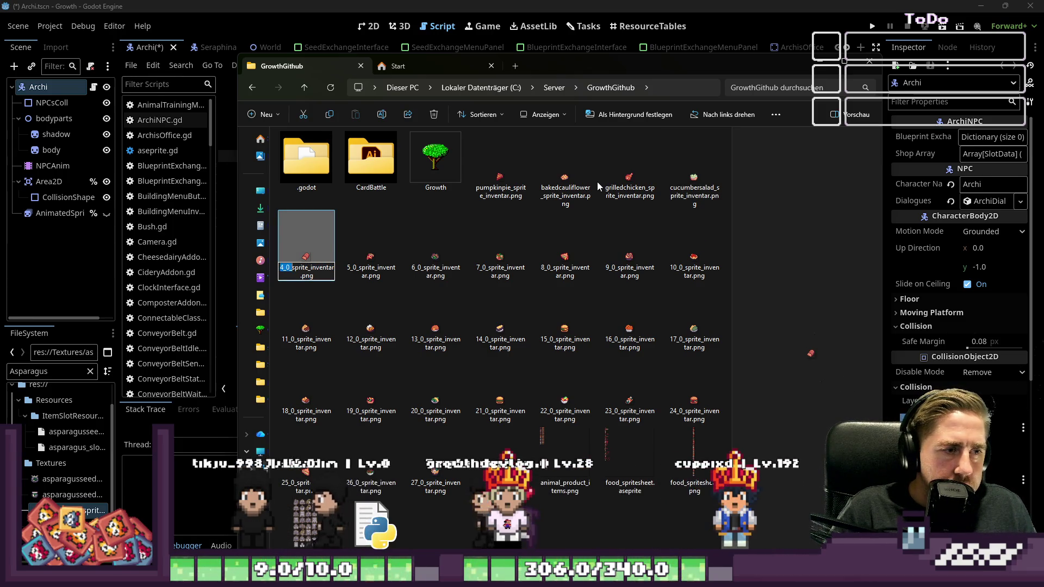
{"action": "type", "text": "bread"}
{"action": "key", "text": "Return"}
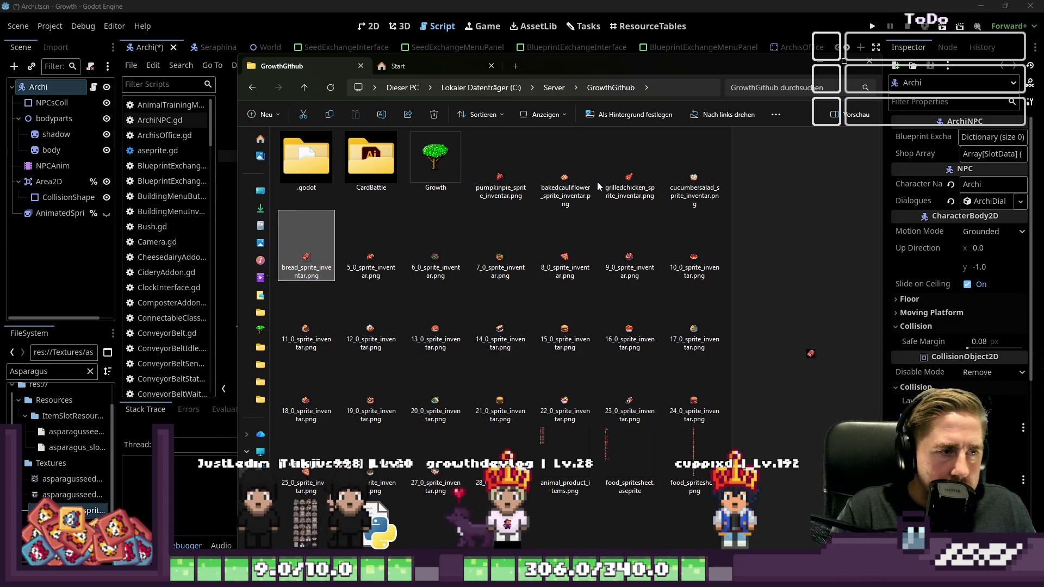
{"action": "key", "text": "Right"}
{"action": "key", "text": "F2"}
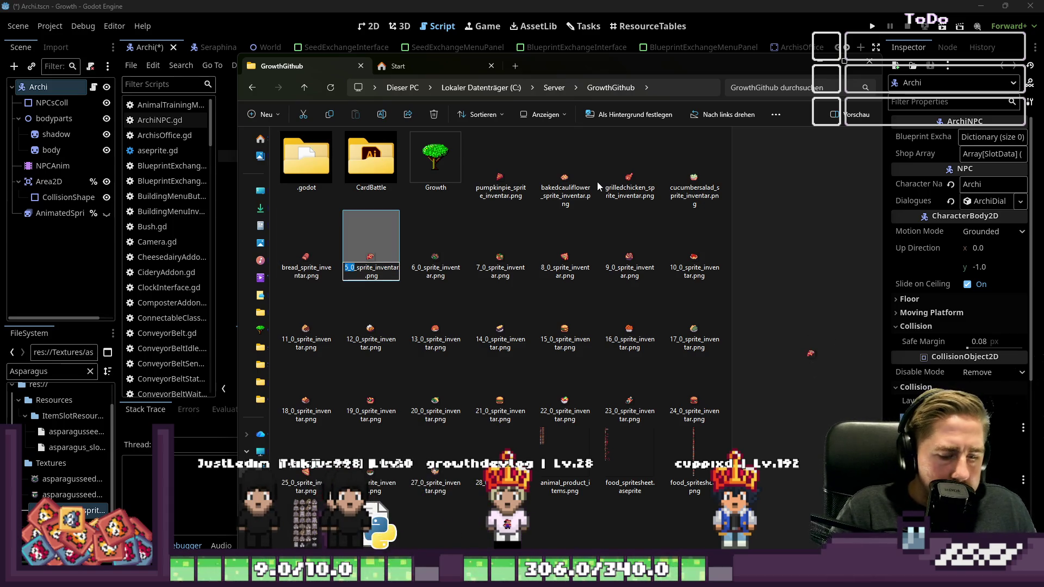
{"action": "type", "text": "a"}
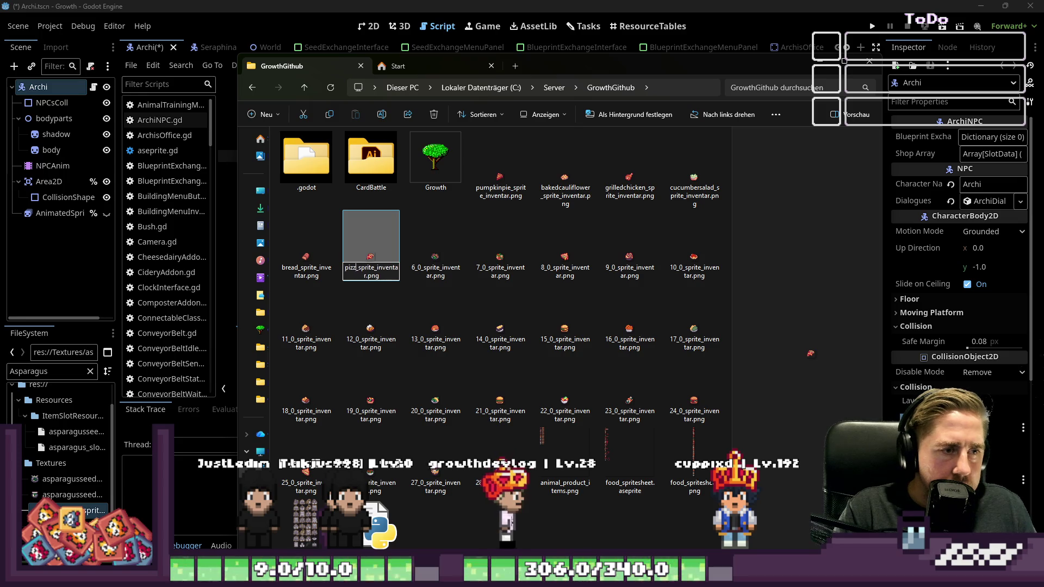
{"action": "key", "text": "Return"}
{"action": "key", "text": "Right"}
{"action": "key", "text": "F2"}
{"action": "key", "text": "shift+Right"}
{"action": "key", "text": "shift+Right"}
{"action": "key", "text": "shift+Right"}
{"action": "key", "text": "Escape"}
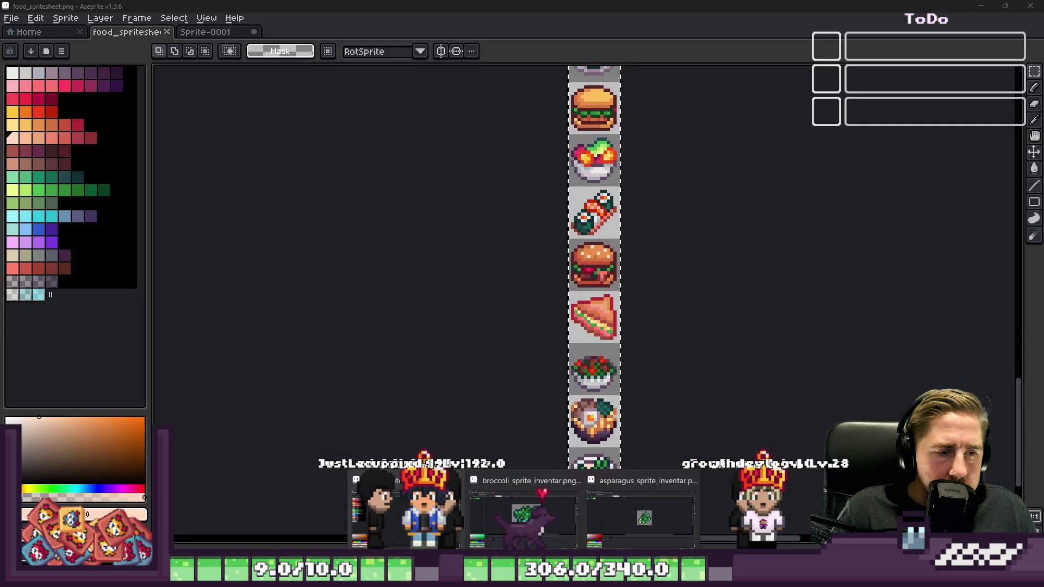
Zoom in on the dishes in Aseprite's food spritesheet, then start renaming the 6_0 sprite file.
{"action": "scroll", "coordinate": [549, 236], "scroll_direction": "down", "scroll_amount": 3}
{"action": "scroll", "coordinate": [486, 168], "scroll_direction": "up", "scroll_amount": 5}
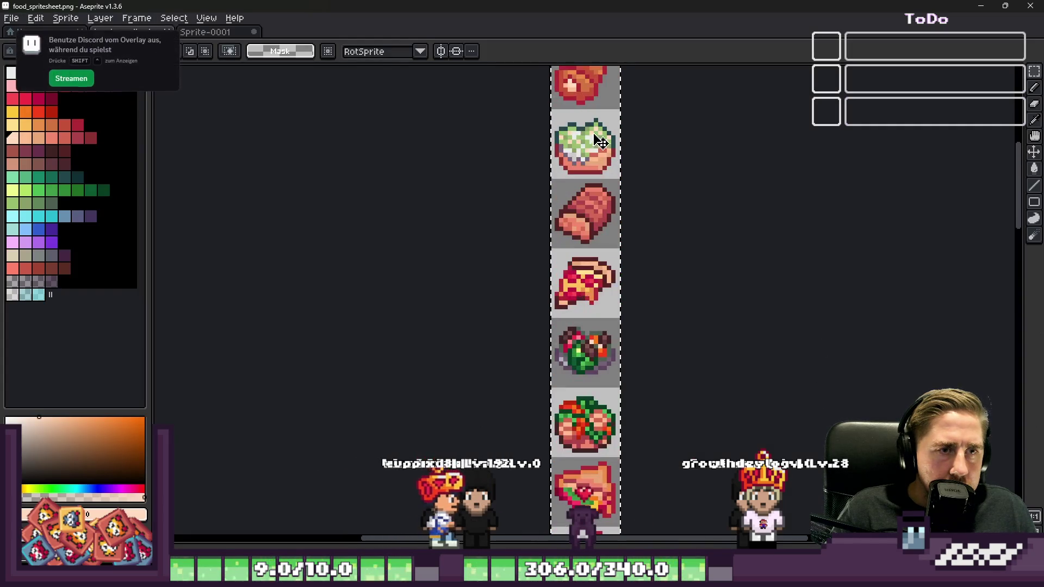
{"action": "scroll", "coordinate": [565, 430], "scroll_direction": "up", "scroll_amount": 2}
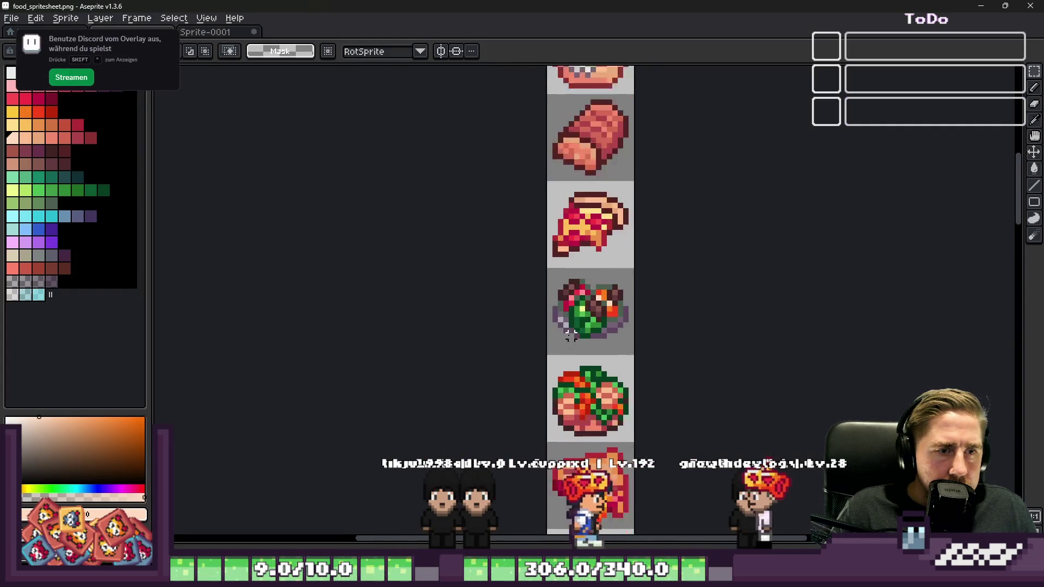
{"action": "key", "text": "alt+F4"}
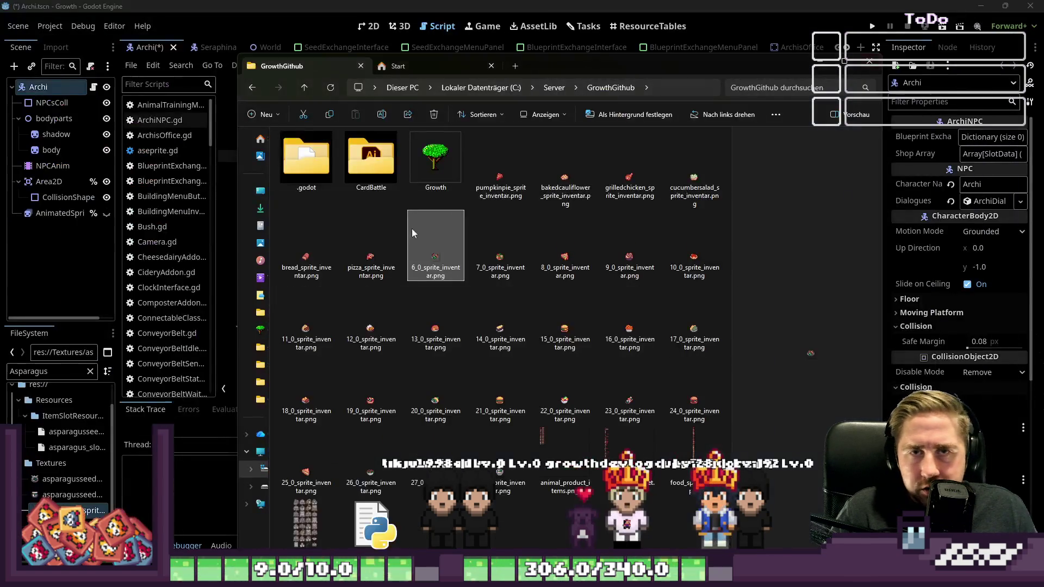
{"action": "left_click", "coordinate": [435, 269]}
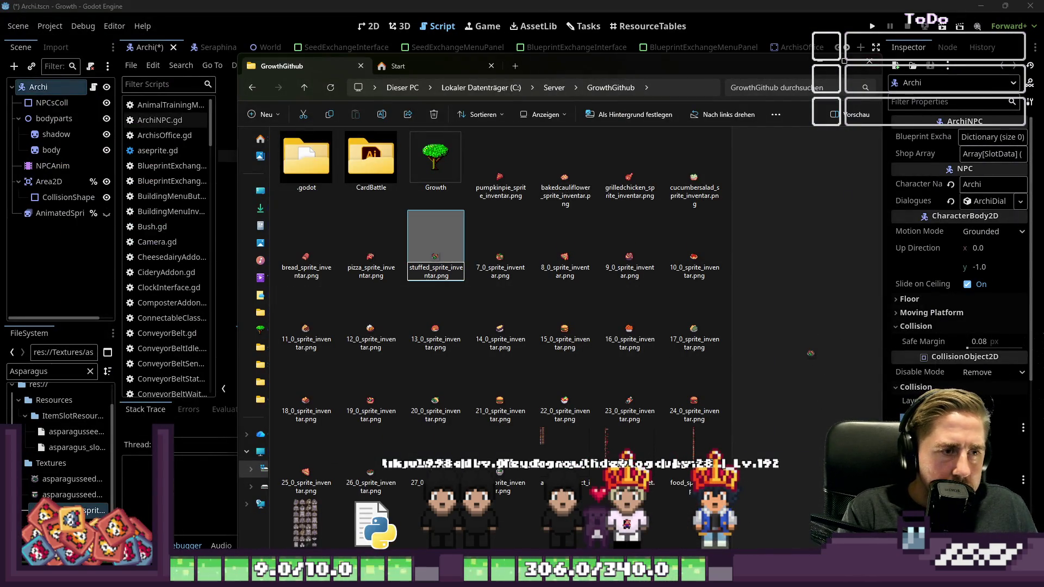
Rename the 6_0, 7_0 and 8_0 sprites to stuffedpepper, beansalad and hamsandwich.
{"action": "type", "text": "pepper"}
{"action": "key", "text": "Tab"}
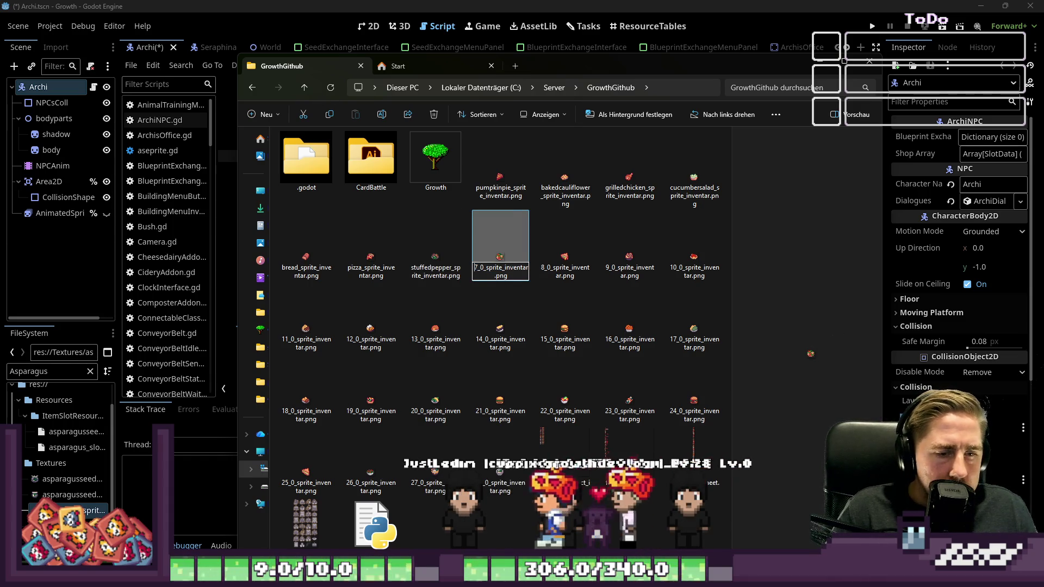
{"action": "key", "text": "alt+Tab"}
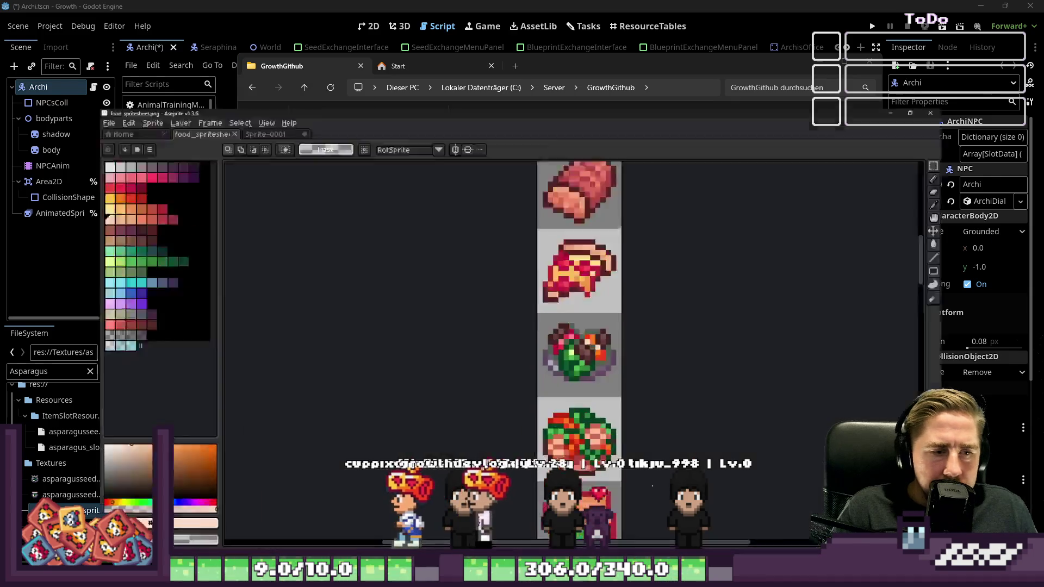
{"action": "key", "text": "alt+Tab"}
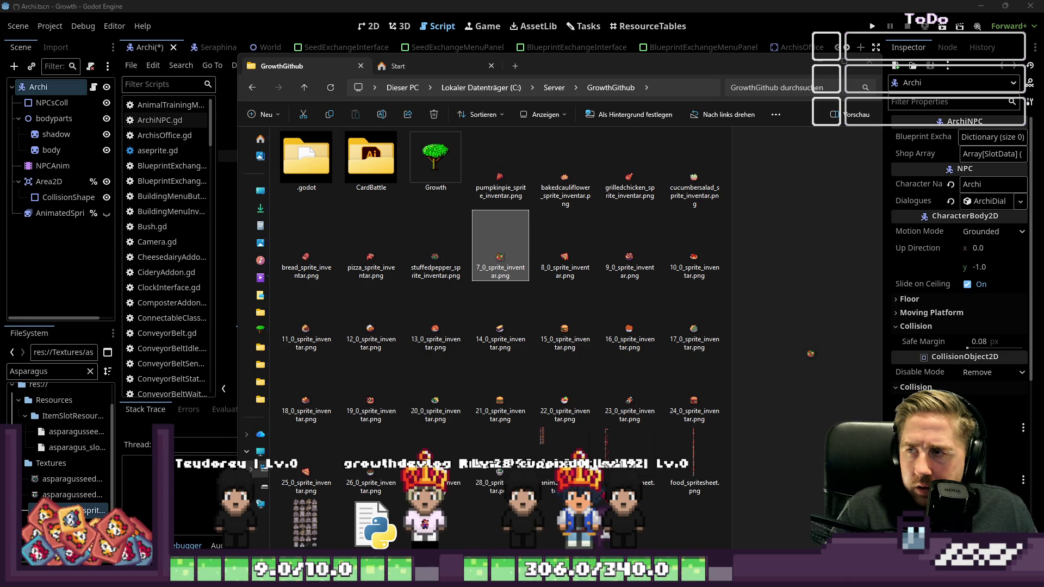
{"action": "key", "text": "F2"}
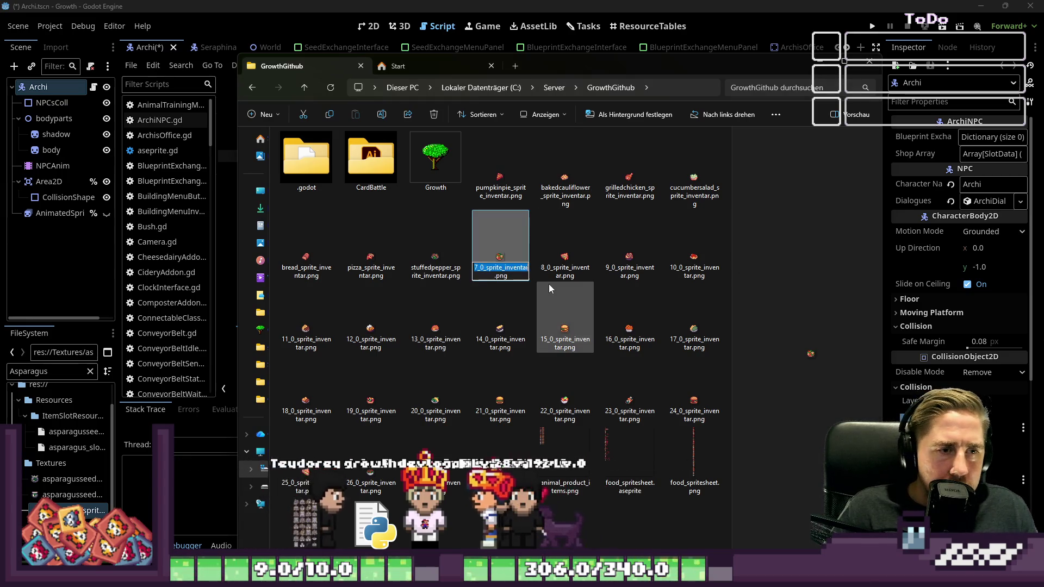
{"action": "type", "text": "beansalad"}
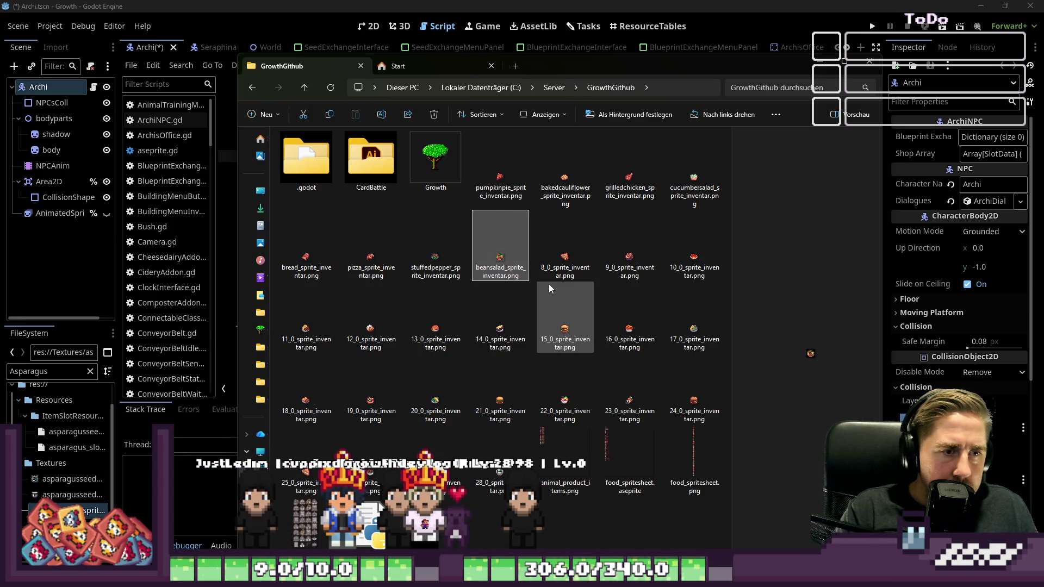
{"action": "key", "text": "Tab"}
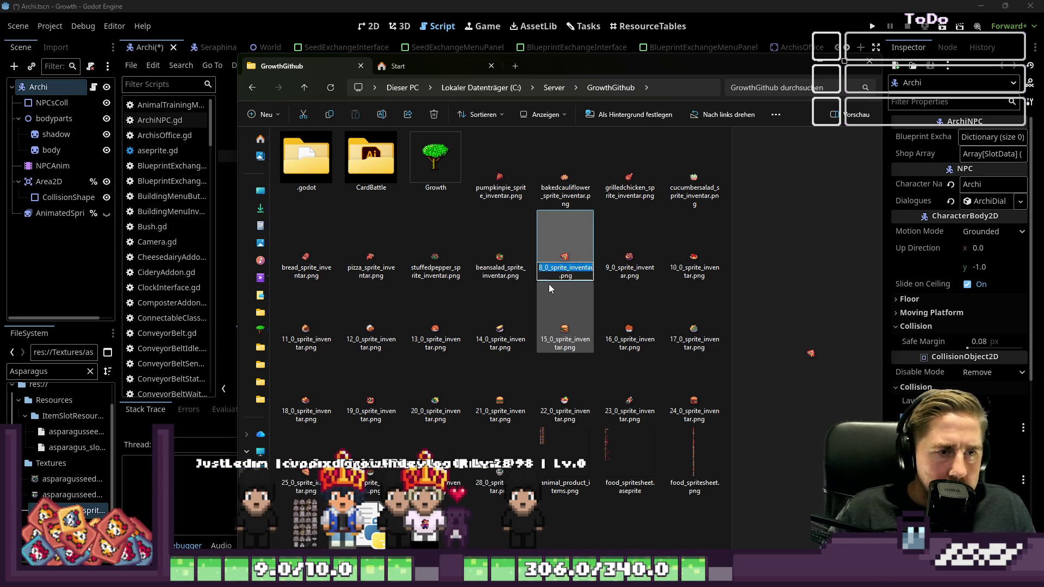
{"action": "type", "text": "hamsandwich"}
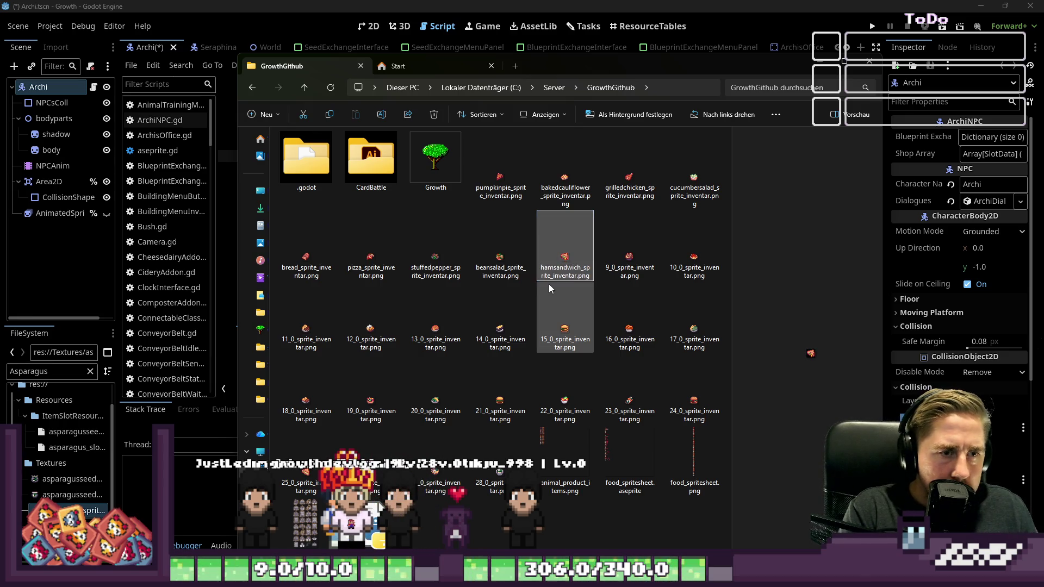
{"action": "key", "text": "Tab"}
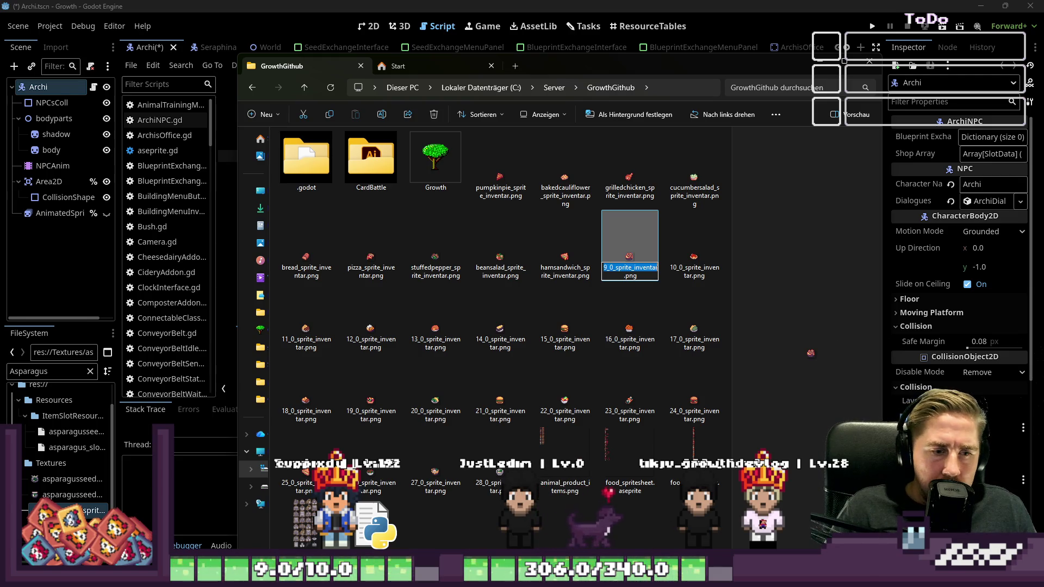
Rename the 9_0 and 10_0 sprites to padthai and pastatomatosauce.
{"action": "mouse_move", "coordinate": [523, 576]}
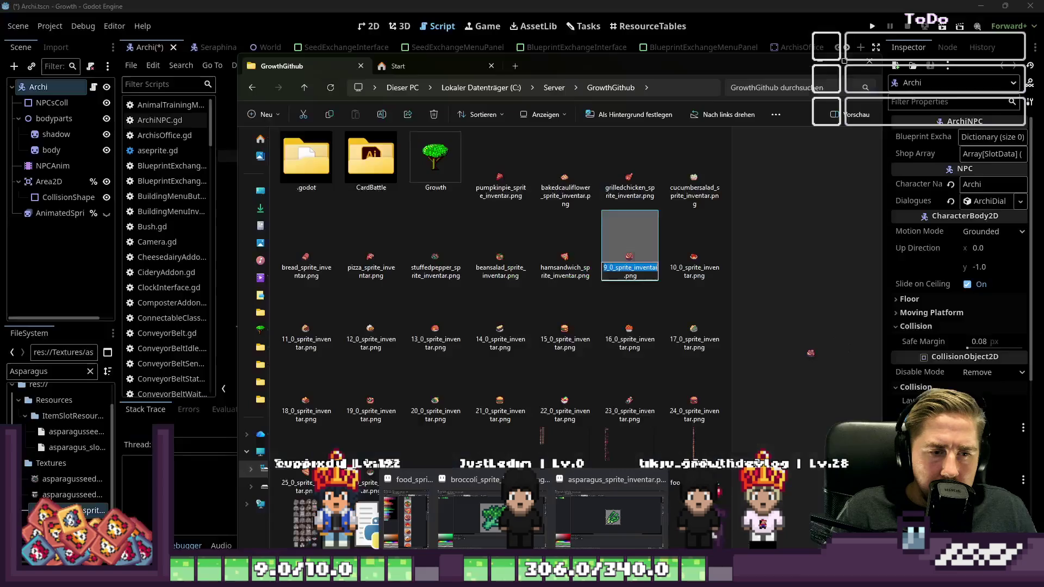
{"action": "key", "text": "Return"}
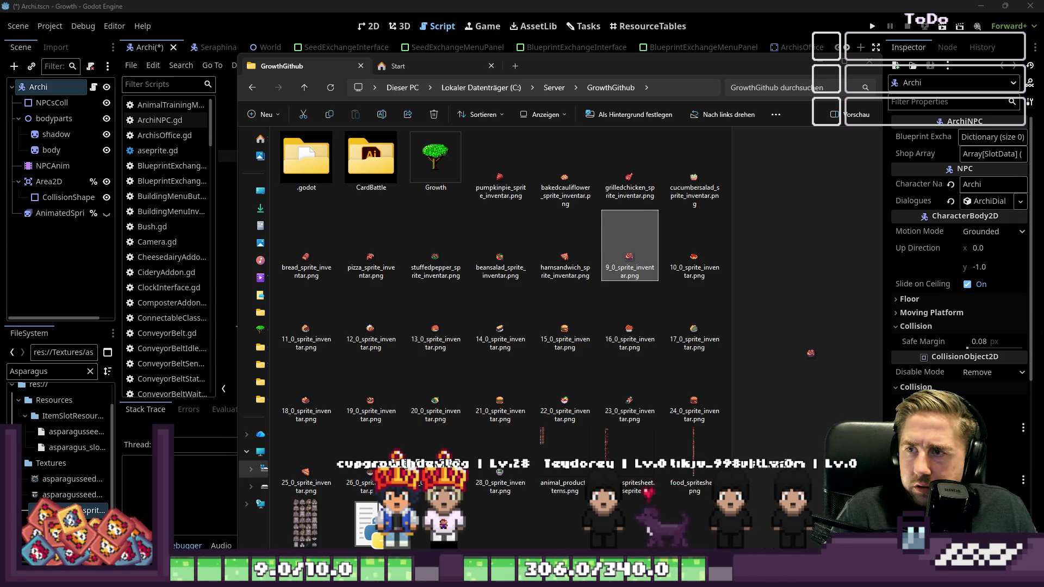
{"action": "left_click", "coordinate": [605, 253]}
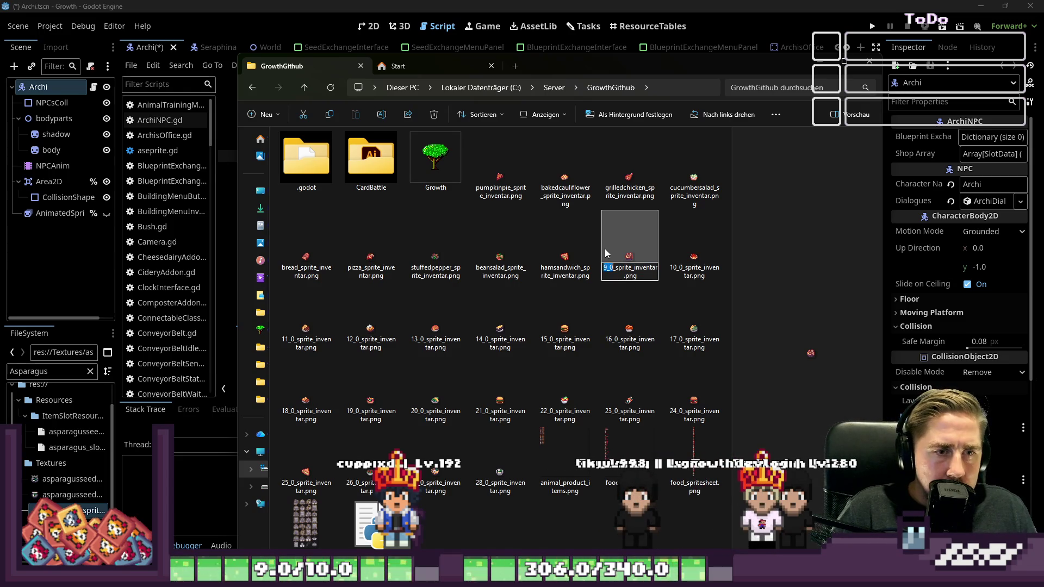
{"action": "type", "text": "adthai"}
{"action": "key", "text": "Tab"}
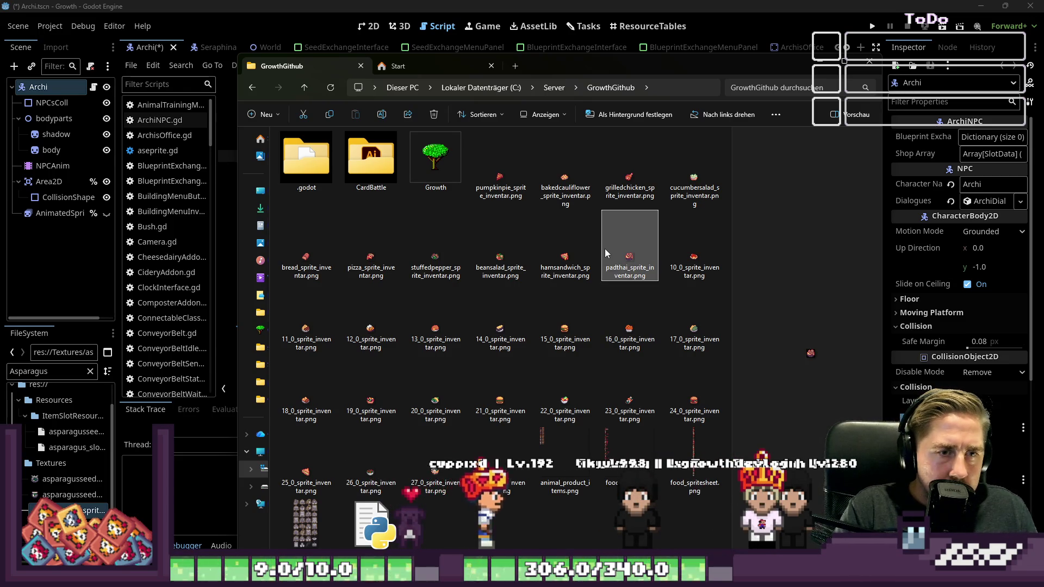
{"action": "key", "text": "Home"}
{"action": "key", "text": "shift+Right"}
{"action": "key", "text": "shift+Right"}
{"action": "key", "text": "shift+Right"}
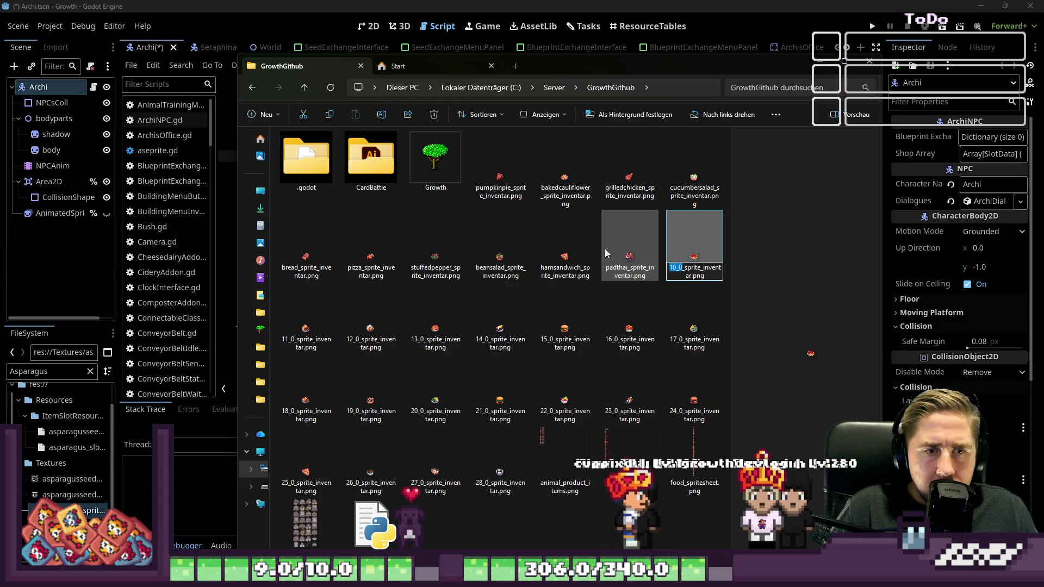
{"action": "type", "text": "pasta"}
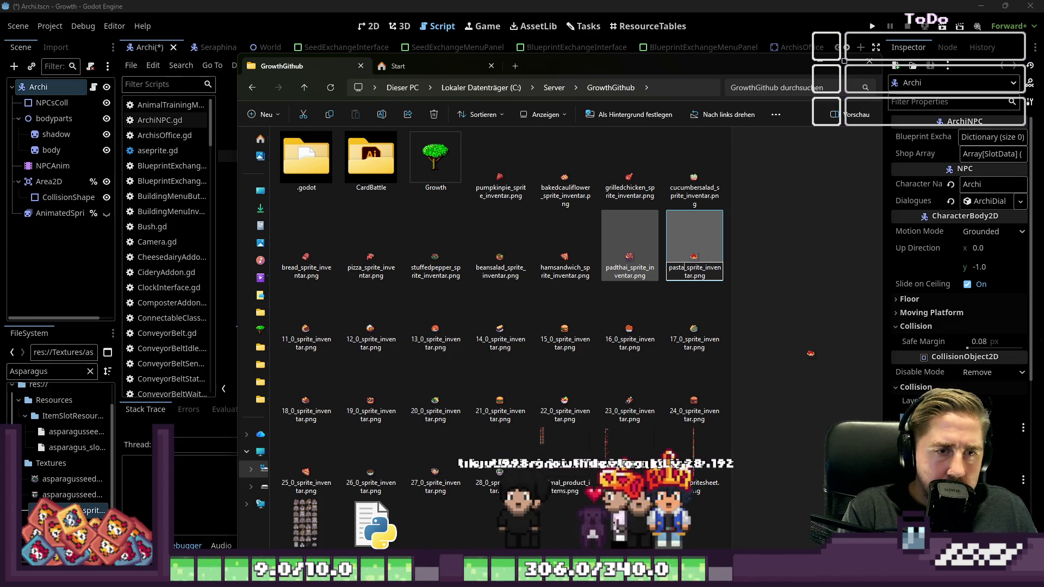
{"action": "type", "text": "tom"}
{"action": "type", "text": "atosauce"}
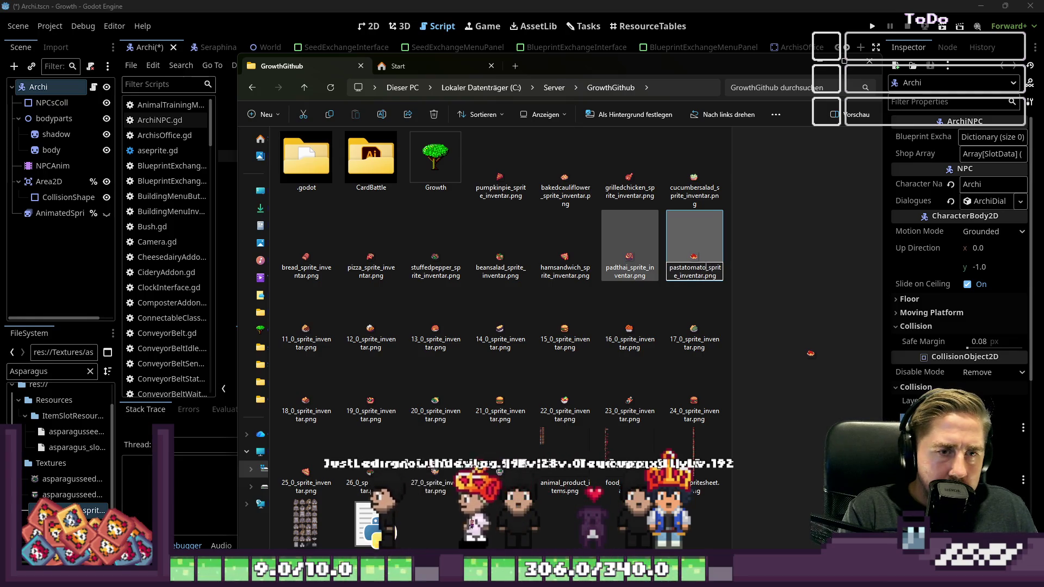
{"action": "key", "text": "Return"}
Rename the 11_0, 12_0 and 13_0 sprites to potatoesgulash, riceyellowcurry and schnitzel.
{"action": "key", "text": "Right"}
{"action": "key", "text": "F2"}
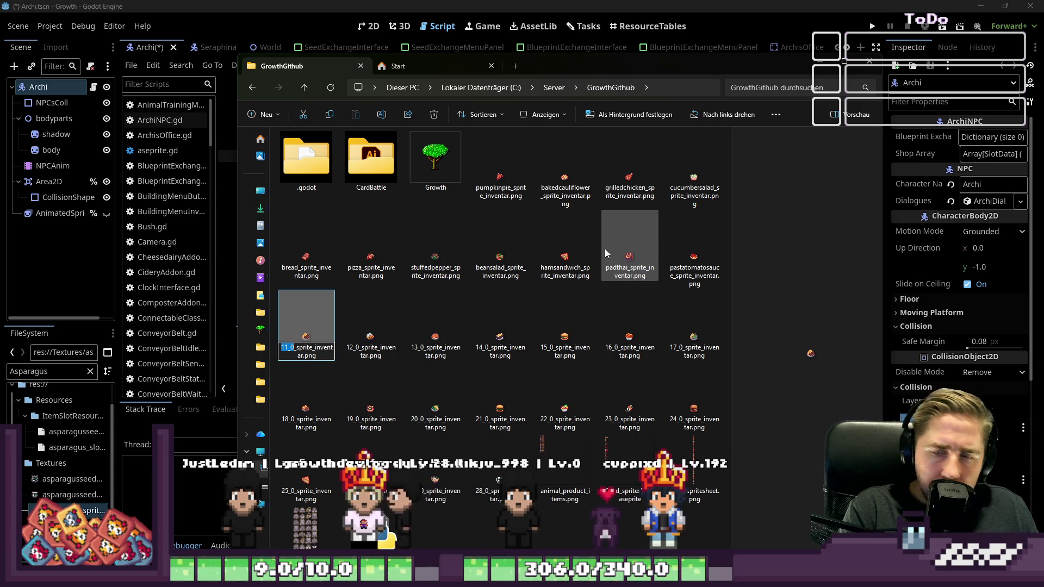
{"action": "type", "text": "otatoes"}
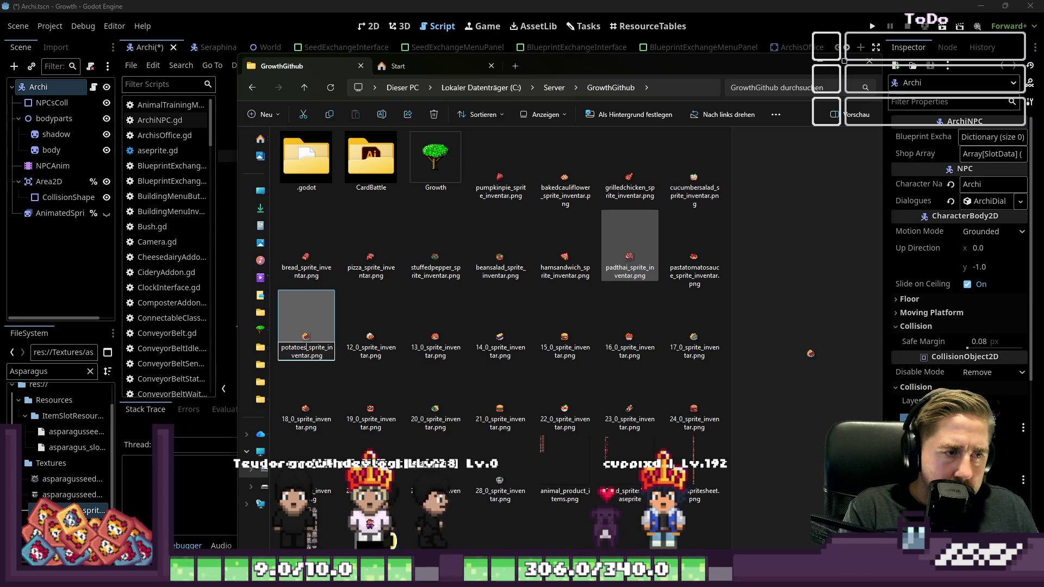
{"action": "type", "text": "ash"}
{"action": "key", "text": "Tab"}
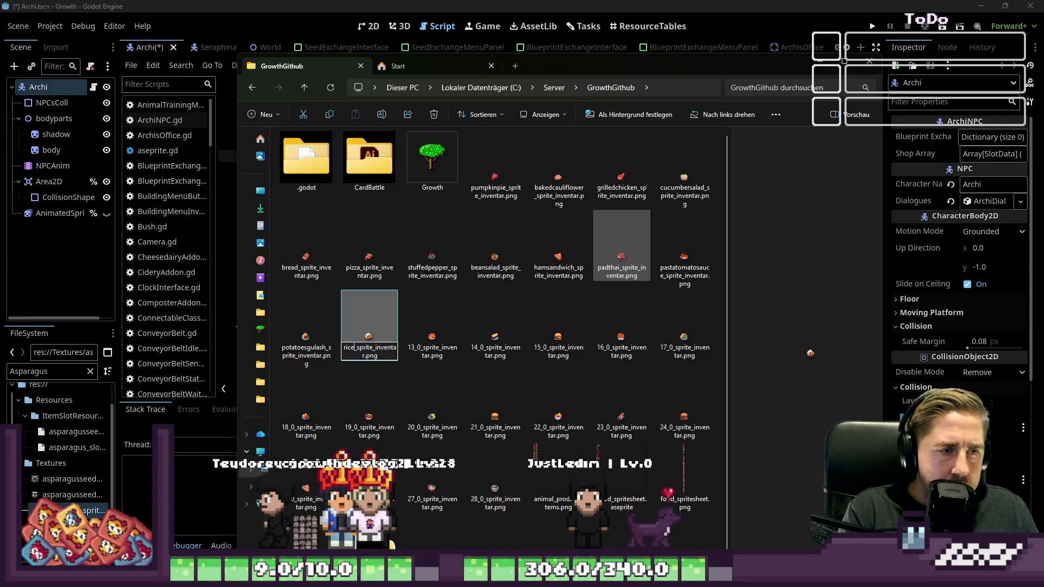
{"action": "type", "text": "ye"}
{"action": "type", "text": "llowcurry"}
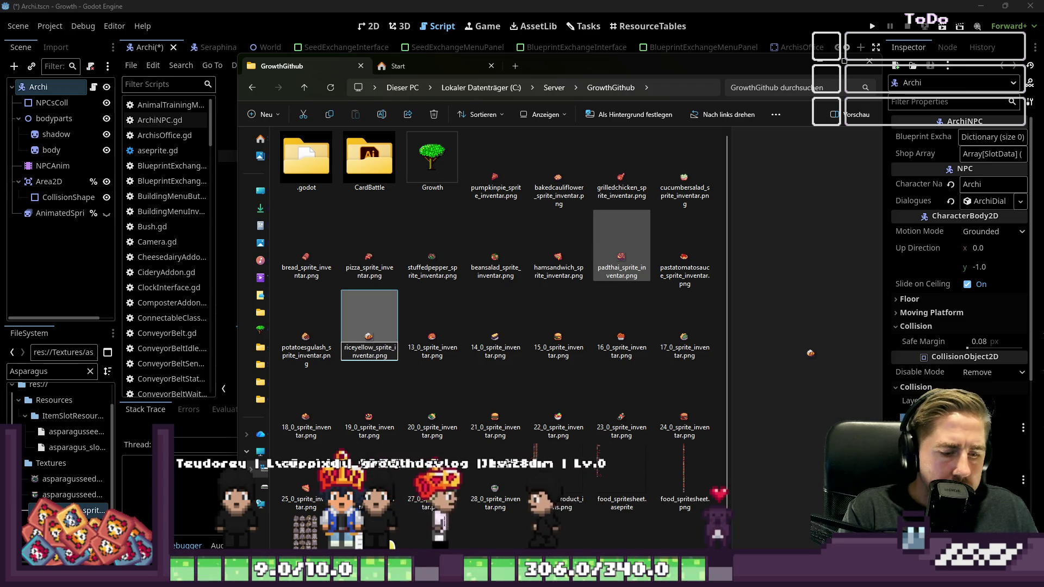
{"action": "key", "text": "Return"}
{"action": "key", "text": "Tab"}
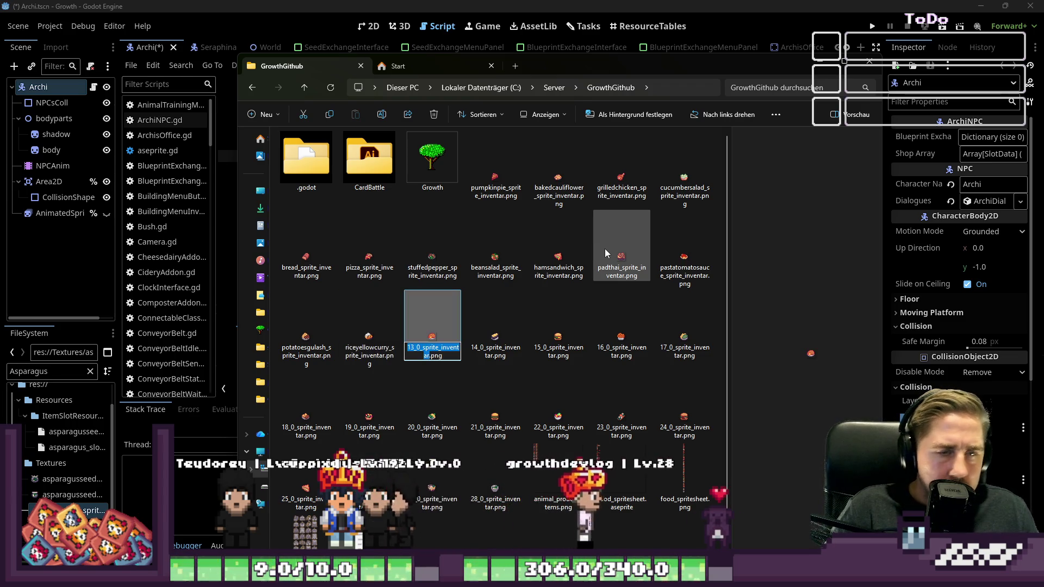
{"action": "key", "text": "Home"}
{"action": "key", "text": "shift+Right"}
{"action": "key", "text": "shift+Right"}
{"action": "key", "text": "shift+Right"}
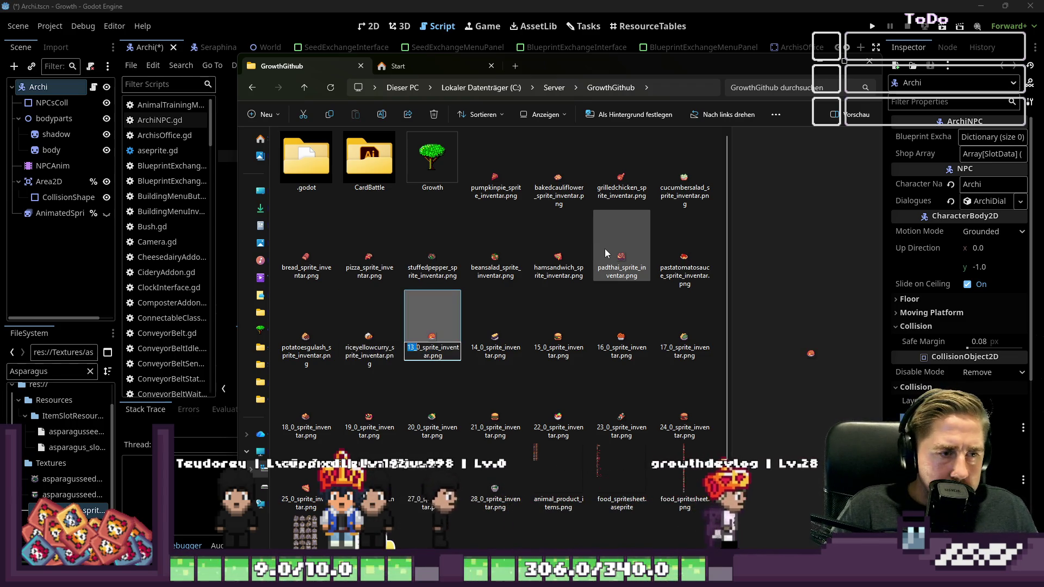
{"action": "type", "text": "schnitzel"}
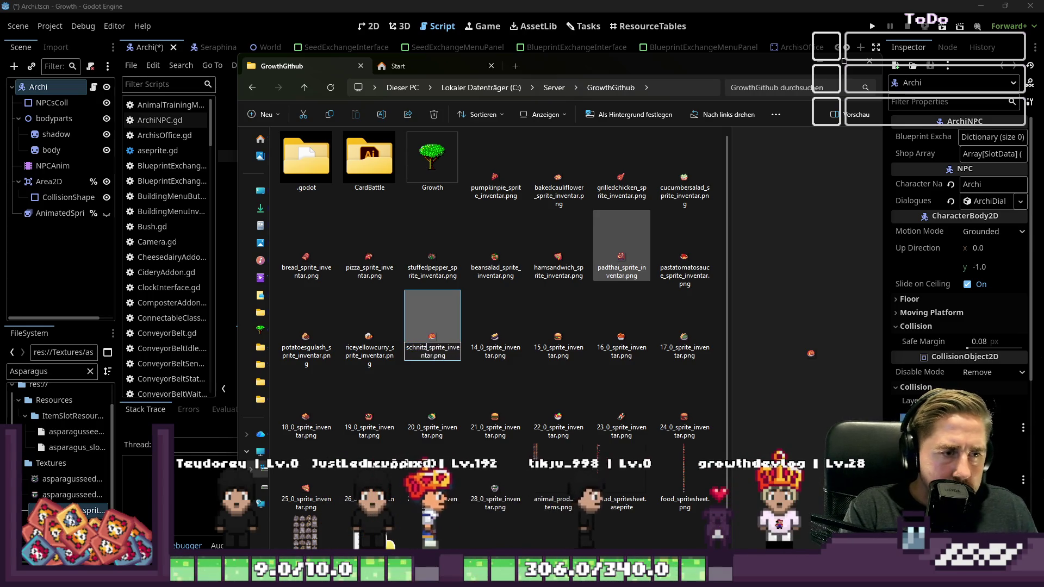
{"action": "key", "text": "Return"}
{"action": "key", "text": "Tab"}
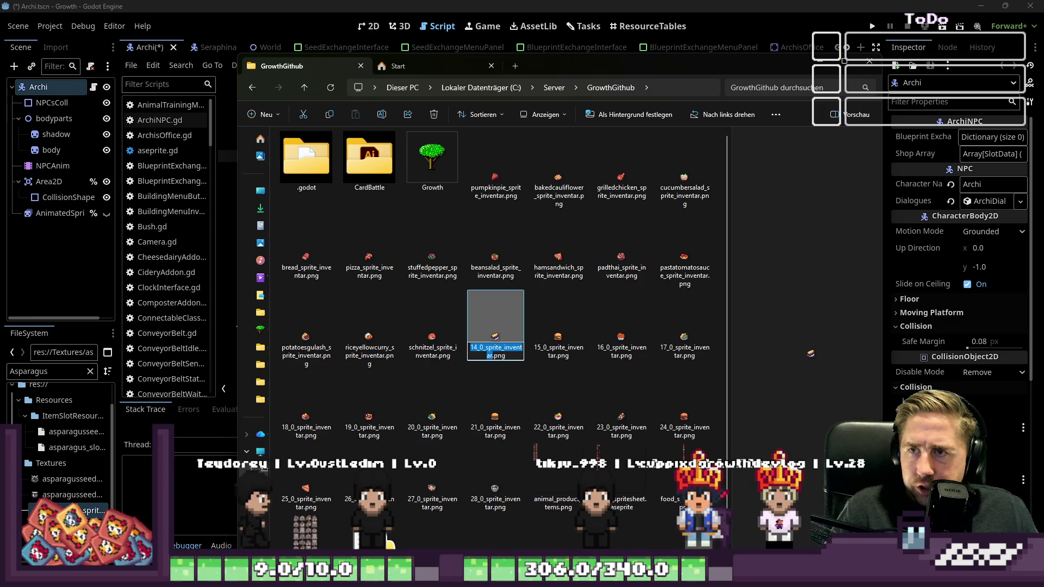
Rename the 14_0, 15_0 and 16_0 sprites to grilledeggplant, cheeseburger and frenchfries.
{"action": "left_click_drag", "start_coordinate": [471, 348], "coordinate": [483, 348]}
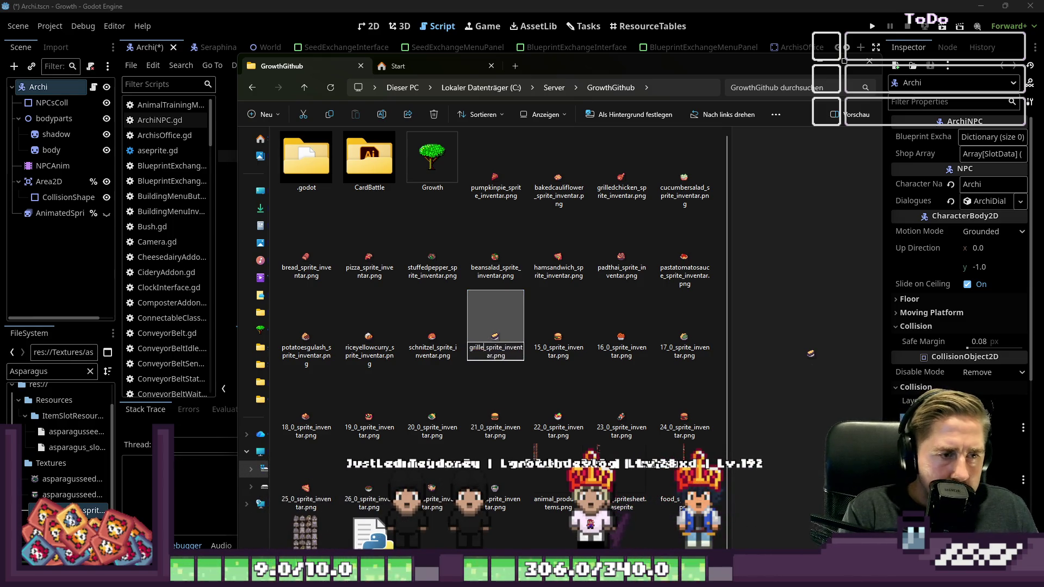
{"action": "type", "text": "deggplant"}
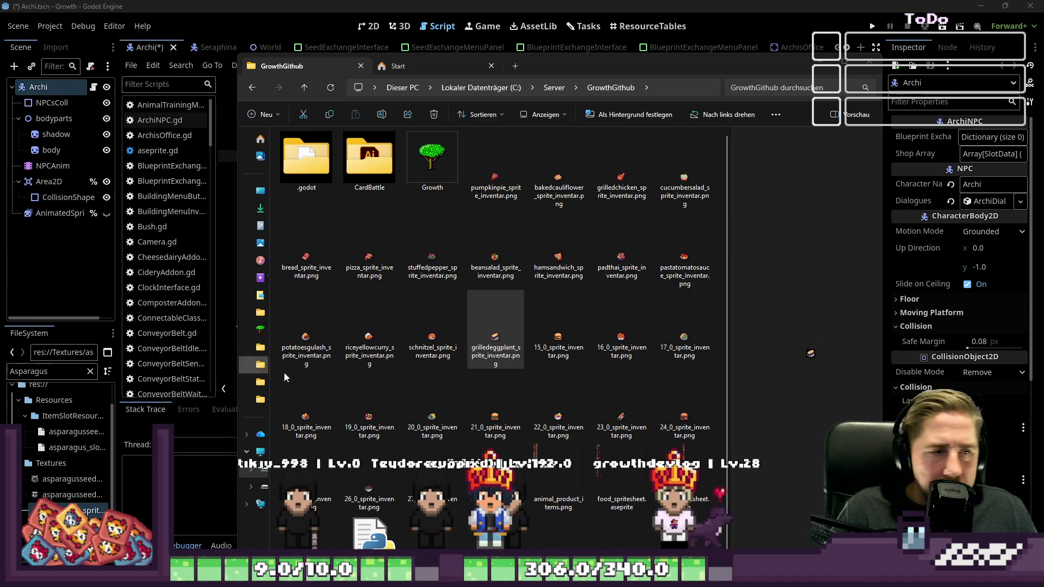
{"action": "left_click", "coordinate": [586, 344]}
{"action": "key", "text": "F2"}
{"action": "type", "text": "cheeseburger"}
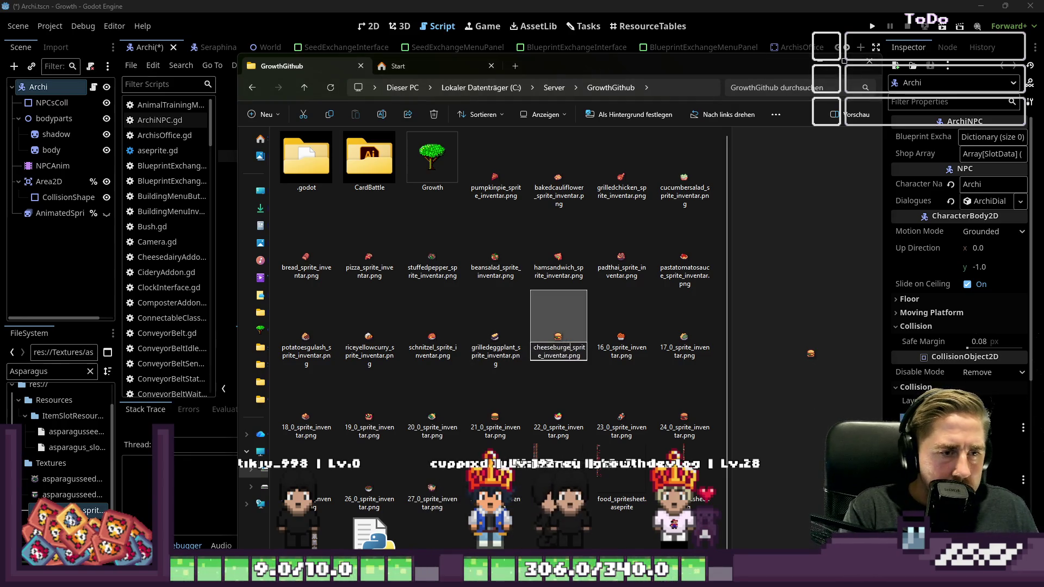
{"action": "key", "text": "Tab"}
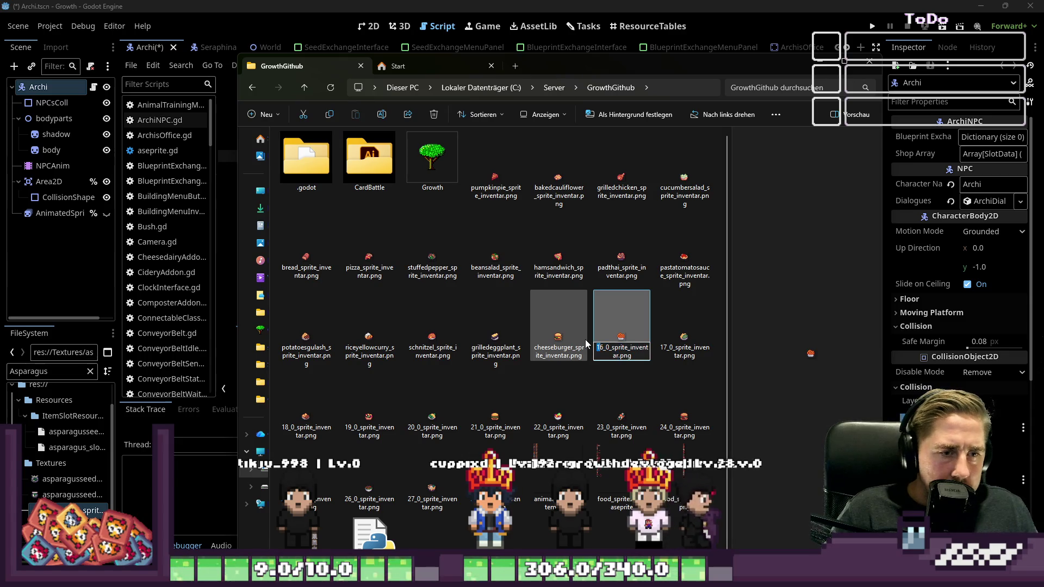
{"action": "type", "text": "frenchfries"}
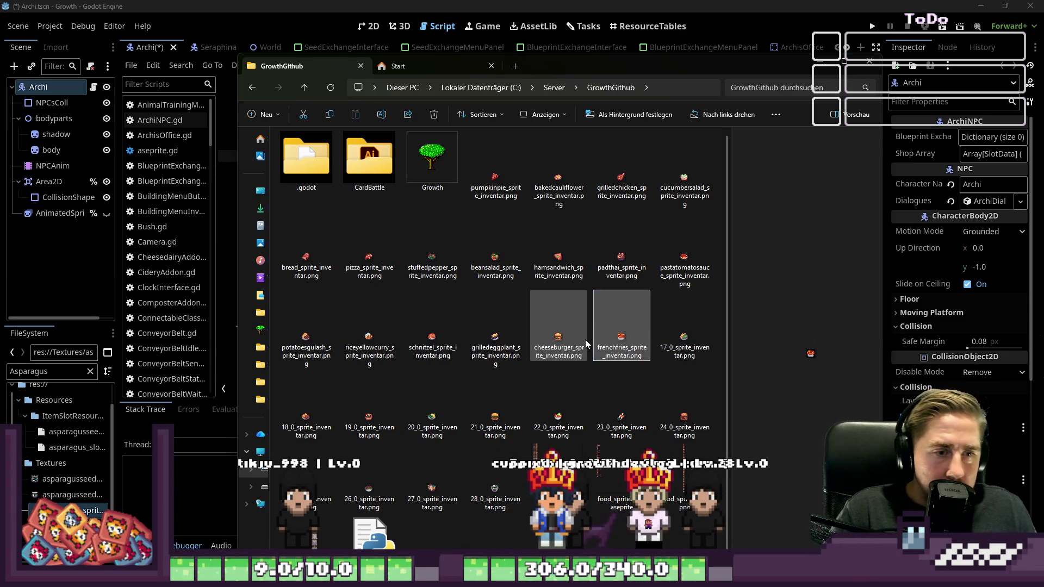
{"action": "key", "text": "Tab"}
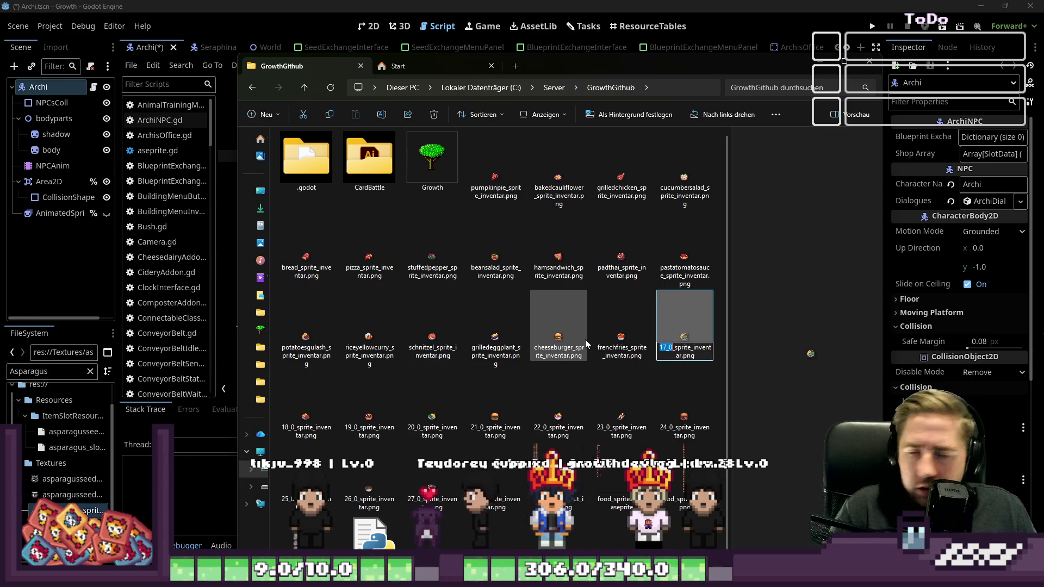
{"action": "type", "text": "pasta"}
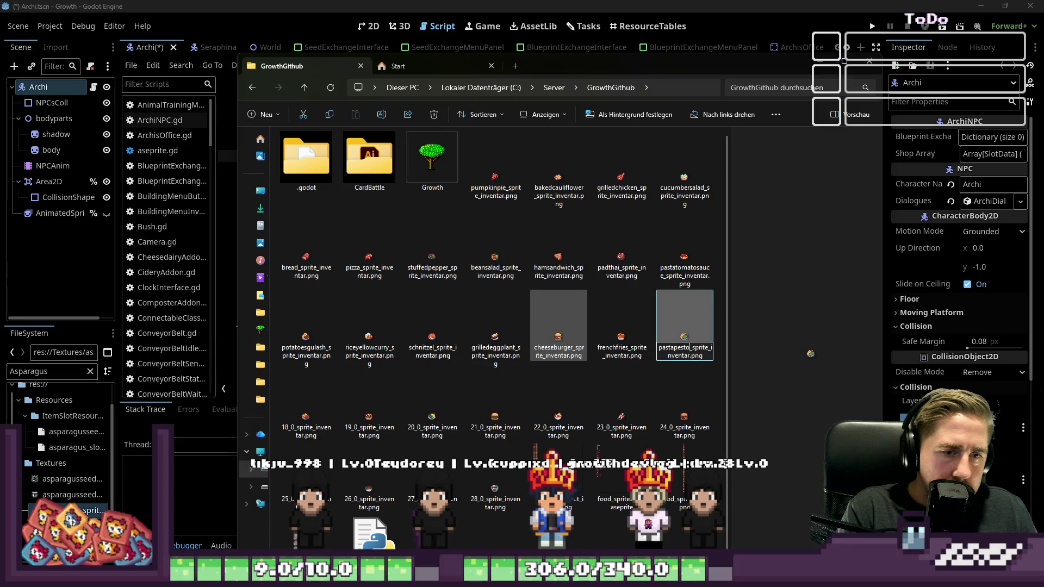
Rename the 17_0 sprite to pestopasta and minimize File Explorer.
{"action": "type", "text": "pesto"}
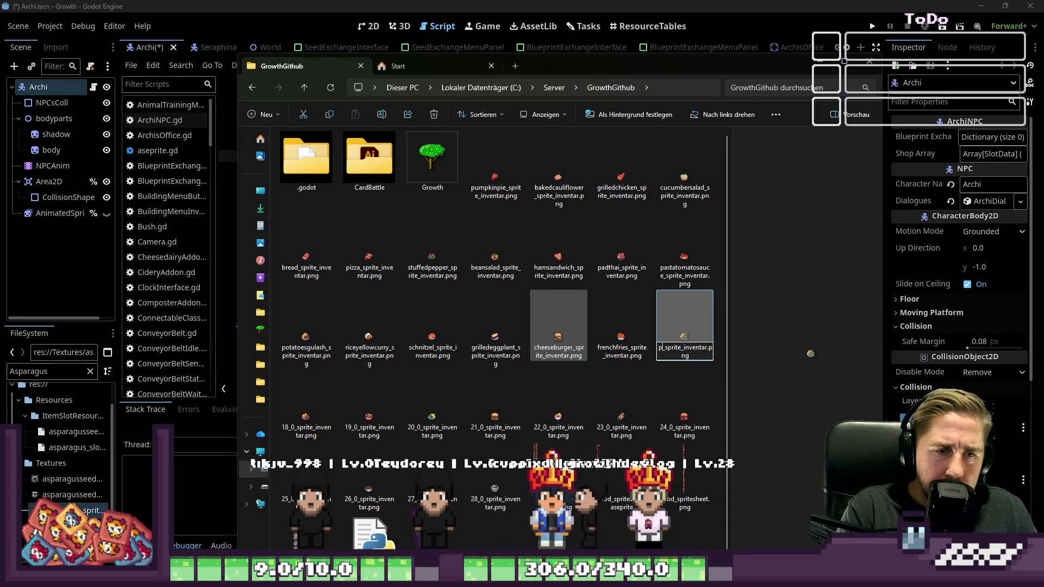
{"action": "type", "text": "pasta"}
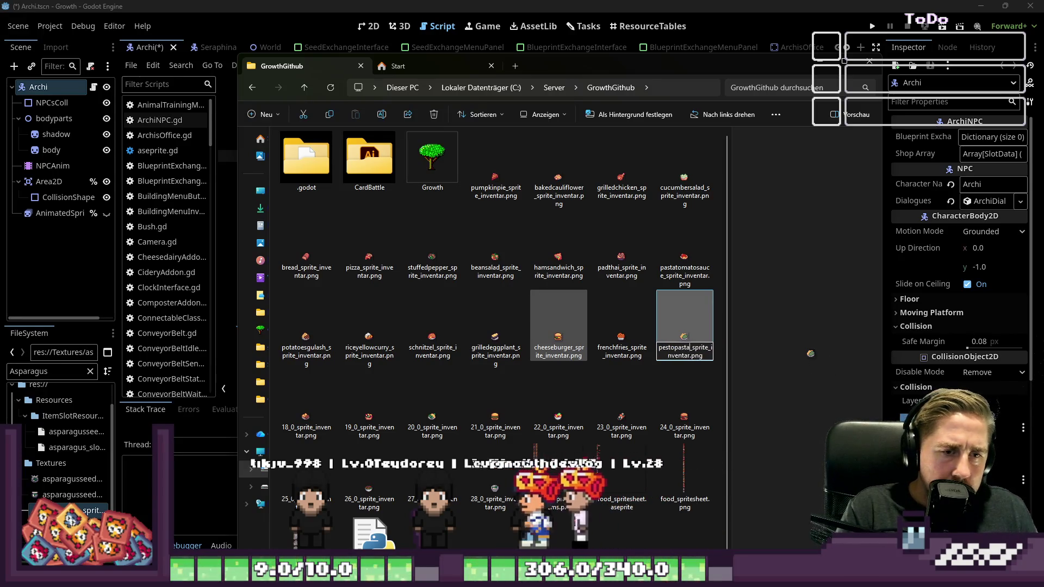
{"action": "key", "text": "Return"}
{"action": "key", "text": "Right"}
{"action": "key", "text": "F2"}
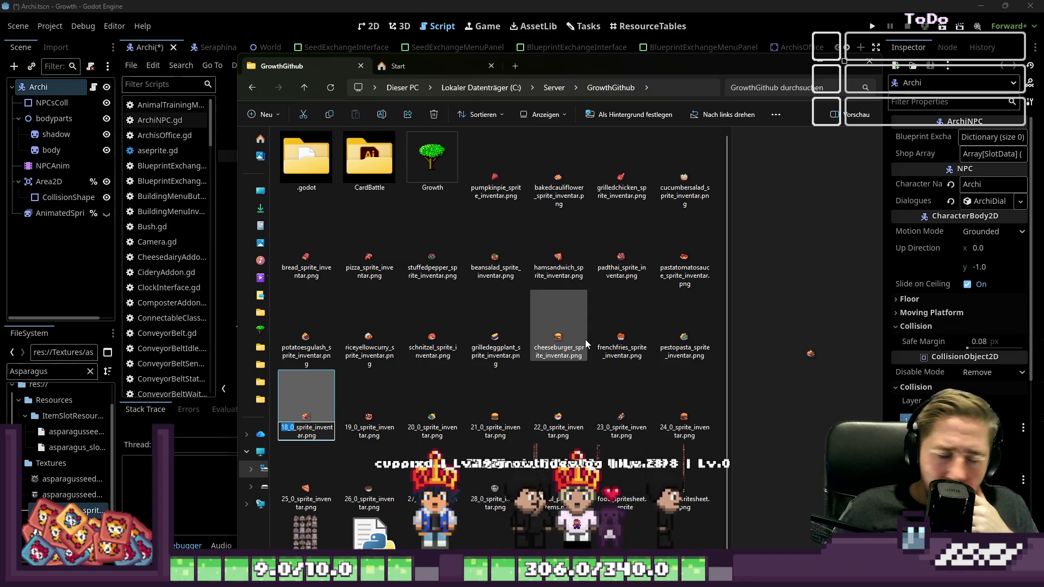
{"action": "left_click", "coordinate": [430, 31]}
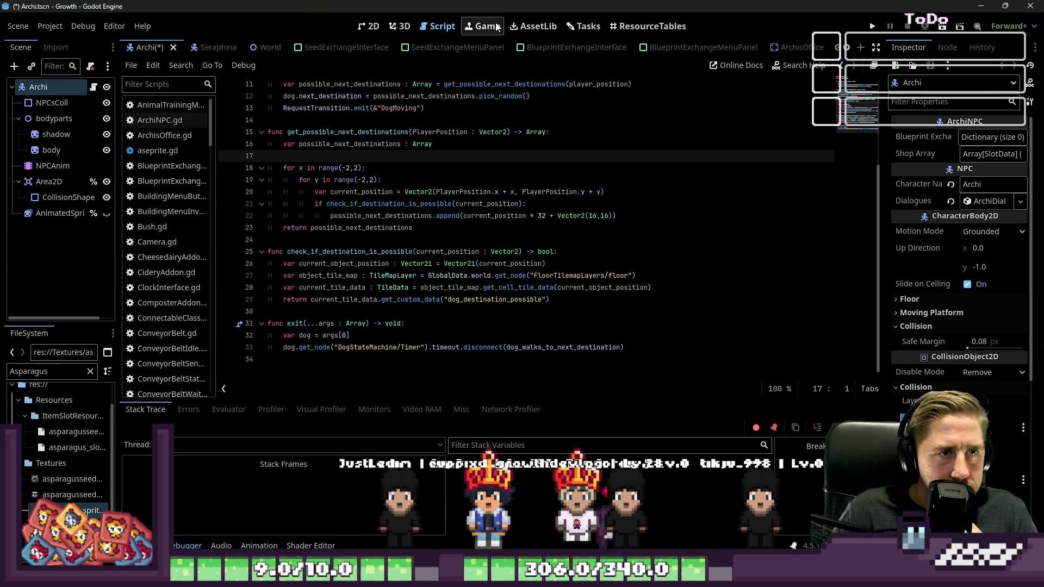
Scroll through the Add Dishes to Elaras Restaurant description and checklist, then close its details.
{"action": "scroll", "coordinate": [530, 44], "scroll_direction": "down", "scroll_amount": 2}
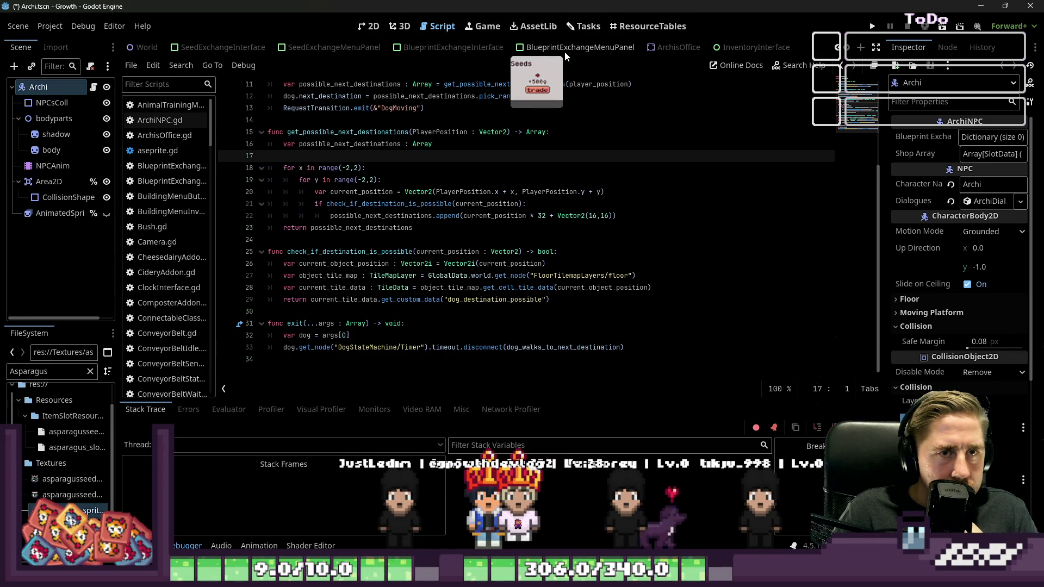
{"action": "left_click", "coordinate": [583, 26]}
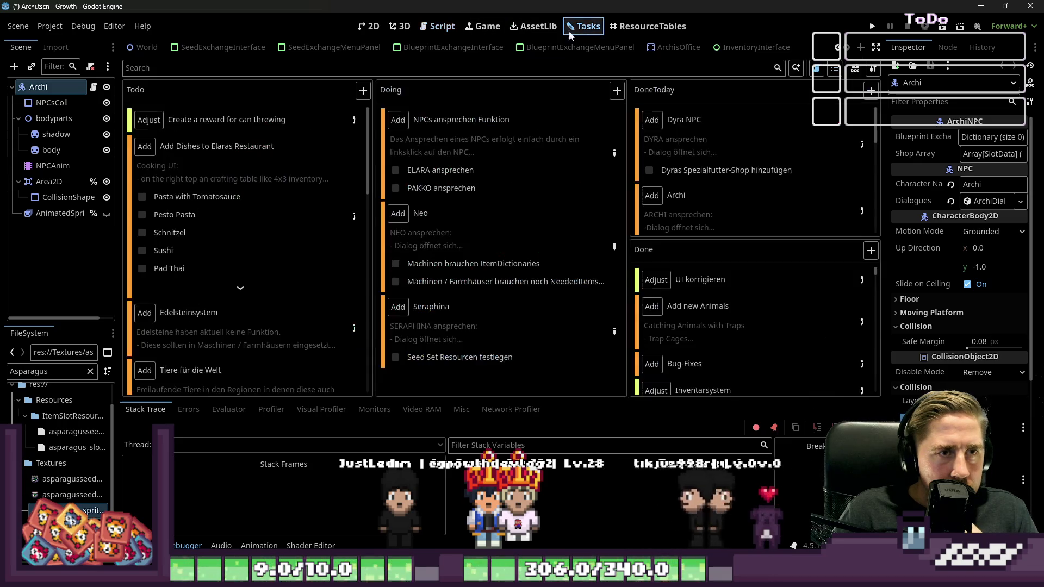
{"action": "scroll", "coordinate": [432, 277], "scroll_direction": "down", "scroll_amount": 10}
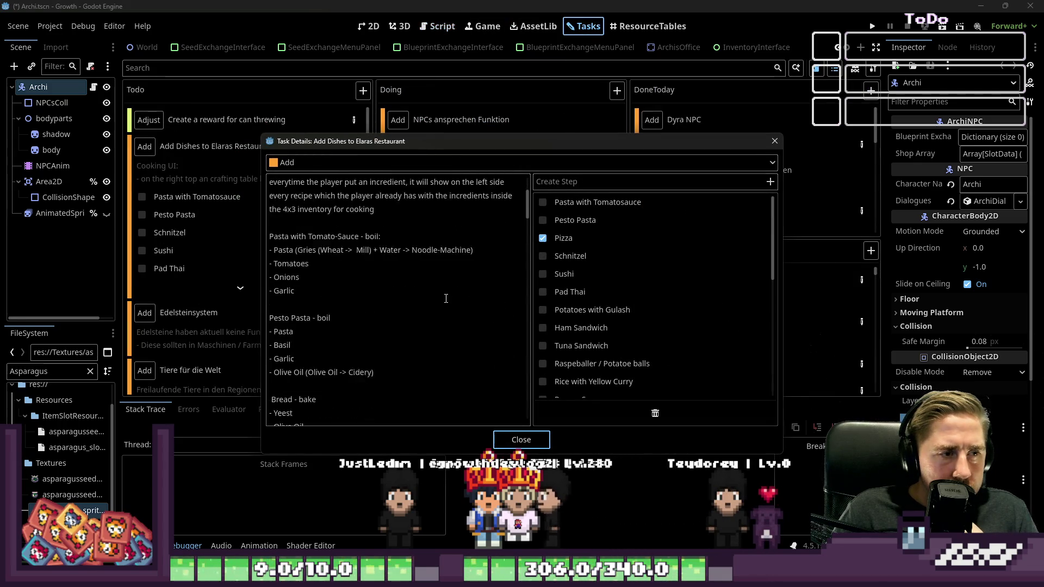
{"action": "scroll", "coordinate": [443, 293], "scroll_direction": "down", "scroll_amount": 8}
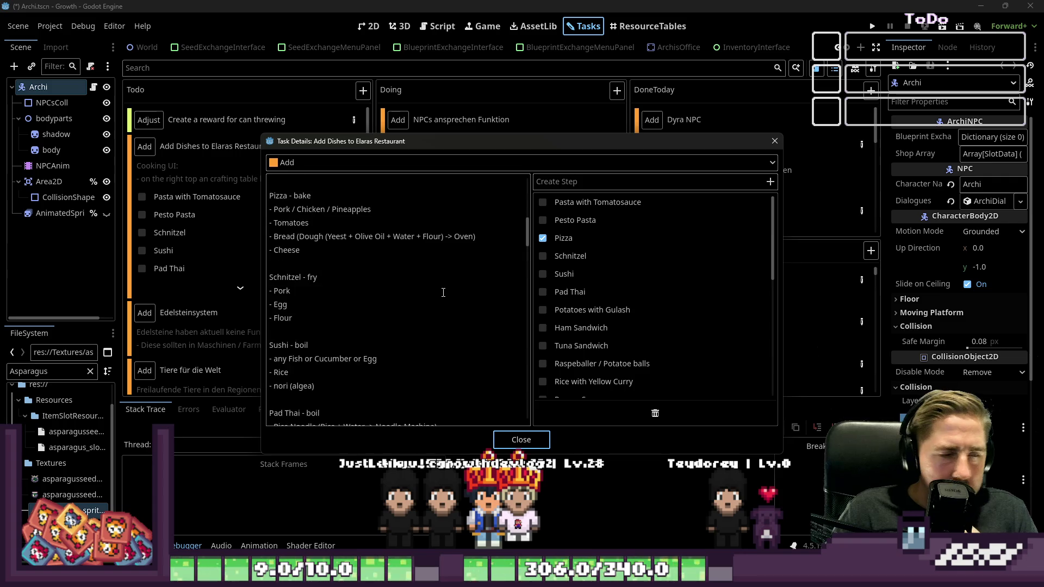
{"action": "scroll", "coordinate": [443, 293], "scroll_direction": "down", "scroll_amount": 10}
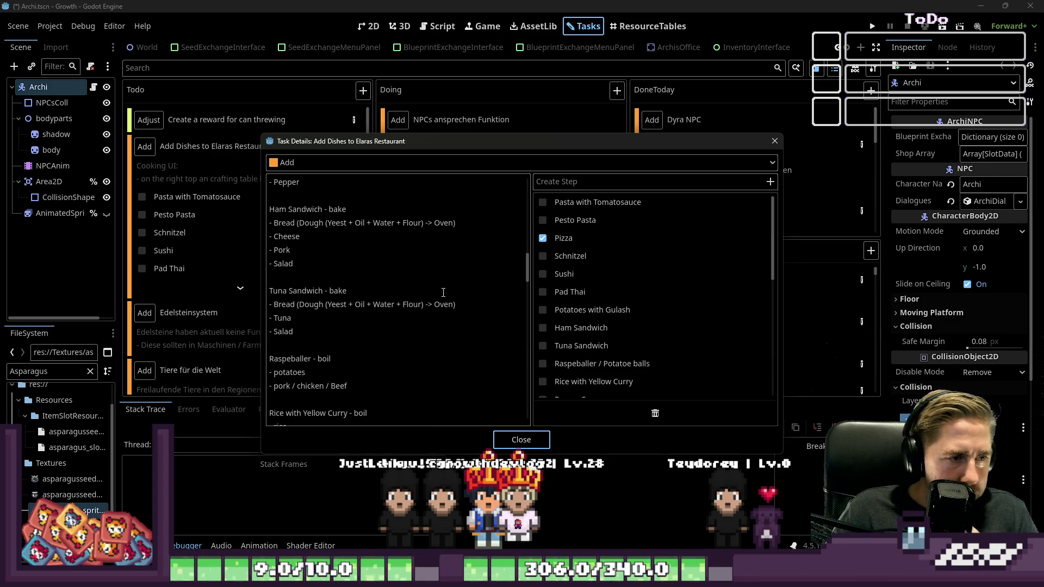
{"action": "scroll", "coordinate": [443, 292], "scroll_direction": "down", "scroll_amount": 10}
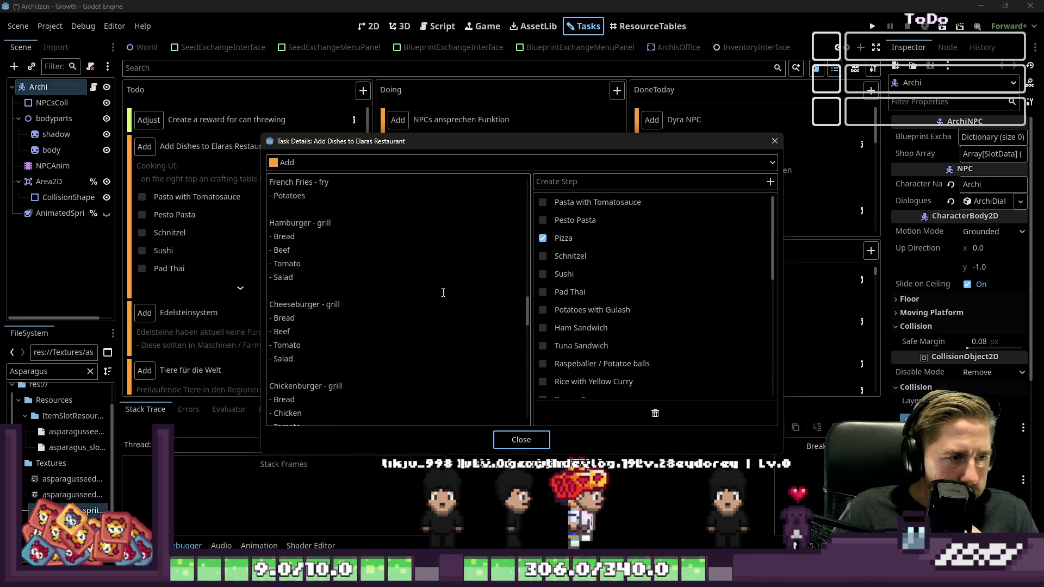
{"action": "scroll", "coordinate": [443, 293], "scroll_direction": "down", "scroll_amount": 3}
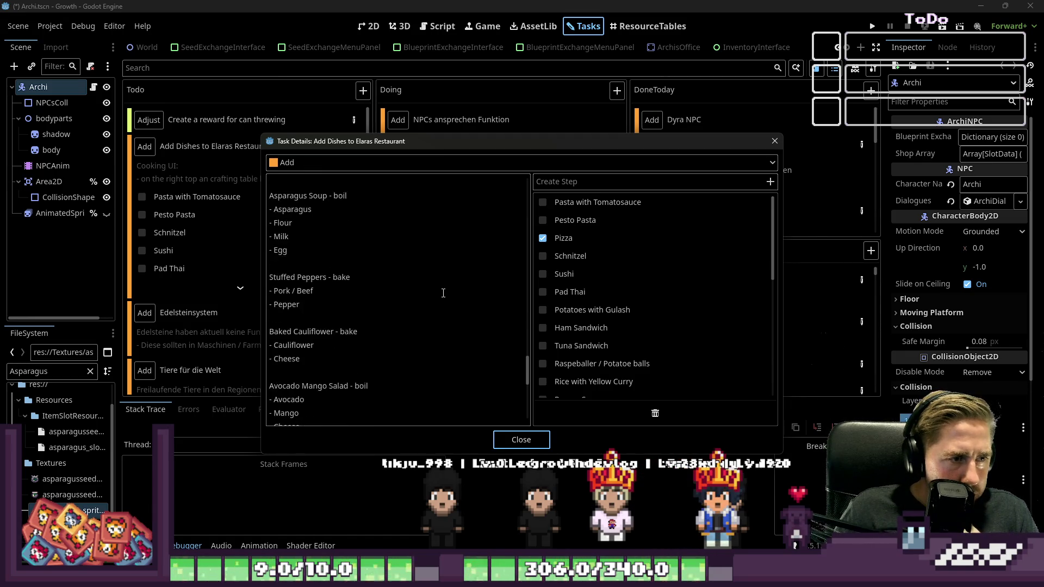
{"action": "scroll", "coordinate": [443, 292], "scroll_direction": "down", "scroll_amount": 6}
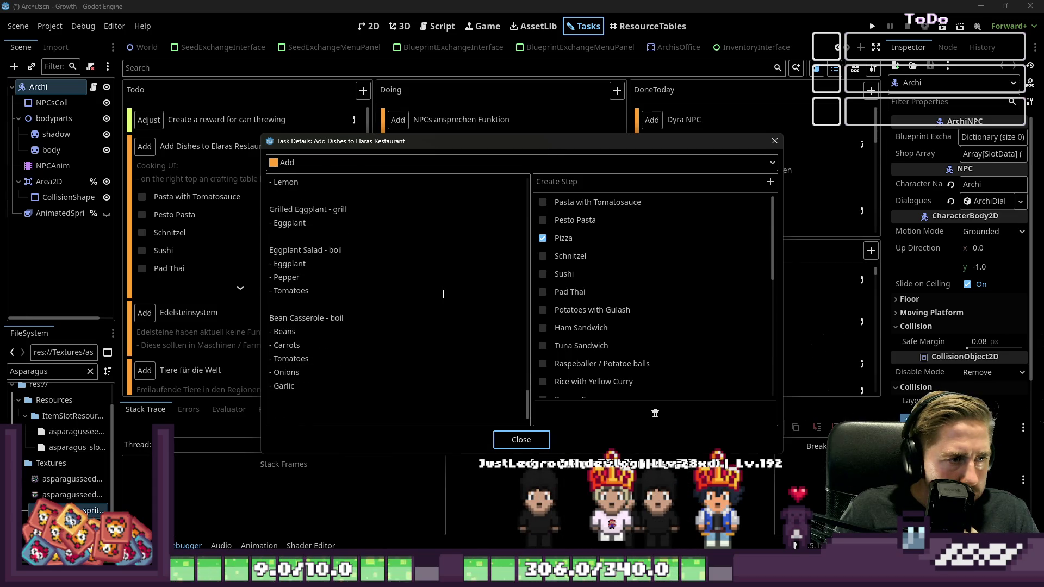
{"action": "scroll", "coordinate": [443, 294], "scroll_direction": "up", "scroll_amount": 10}
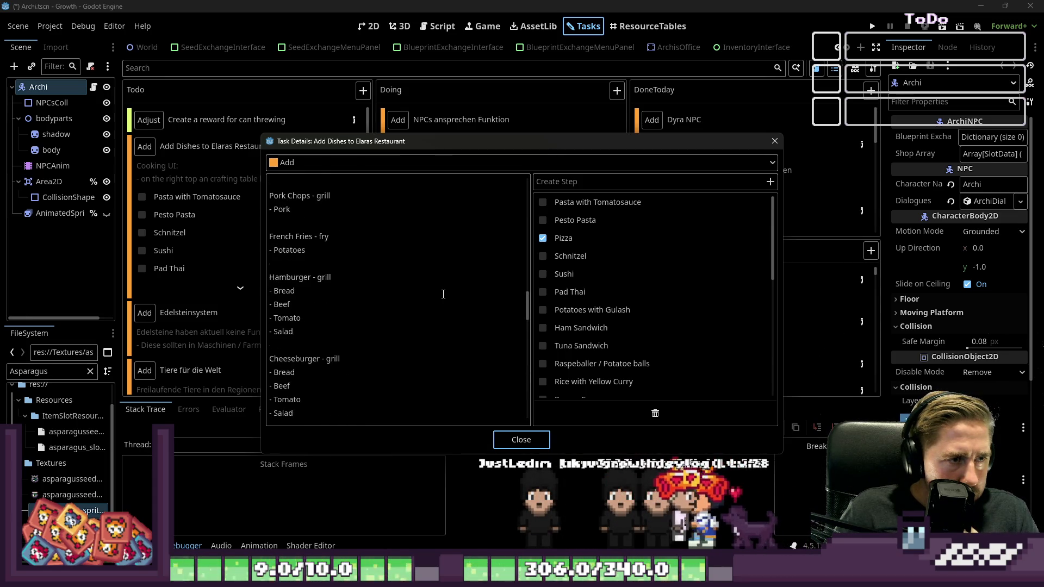
{"action": "scroll", "coordinate": [443, 294], "scroll_direction": "up", "scroll_amount": 8}
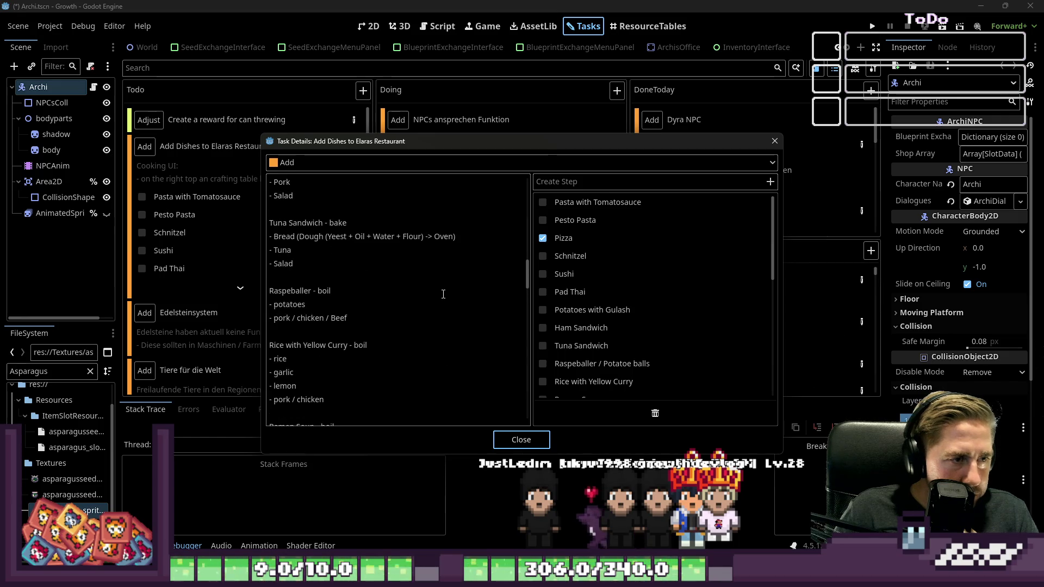
{"action": "scroll", "coordinate": [453, 306], "scroll_direction": "up", "scroll_amount": 6}
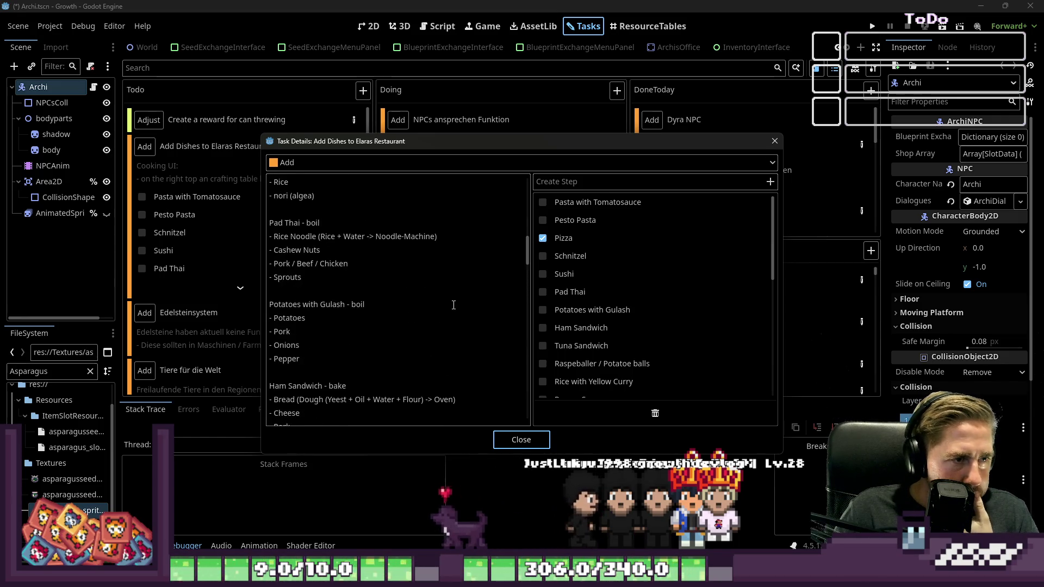
{"action": "scroll", "coordinate": [431, 299], "scroll_direction": "up", "scroll_amount": 3}
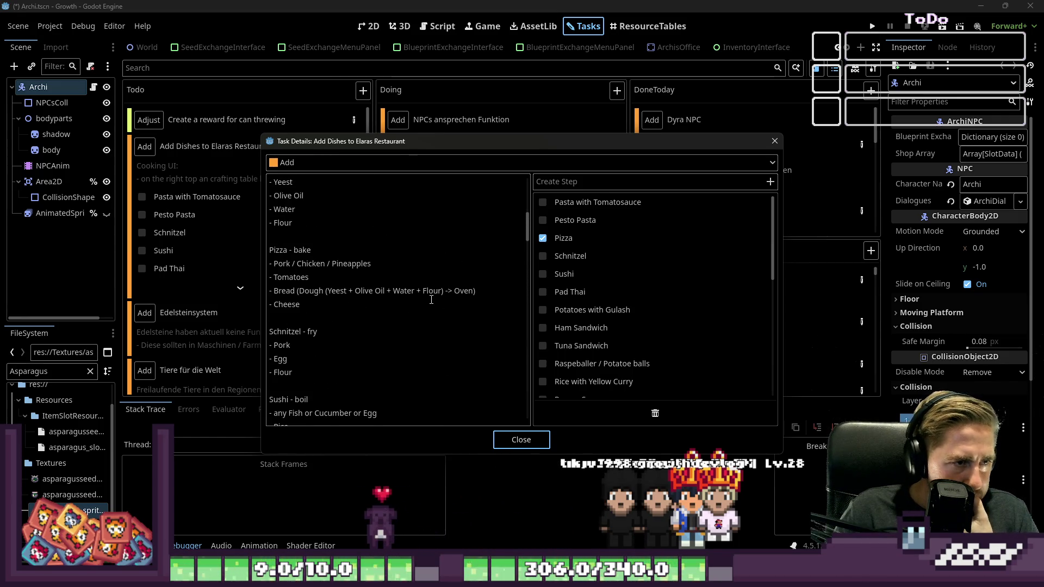
{"action": "scroll", "coordinate": [432, 299], "scroll_direction": "up", "scroll_amount": 2}
{"action": "scroll", "coordinate": [431, 299], "scroll_direction": "up", "scroll_amount": 5}
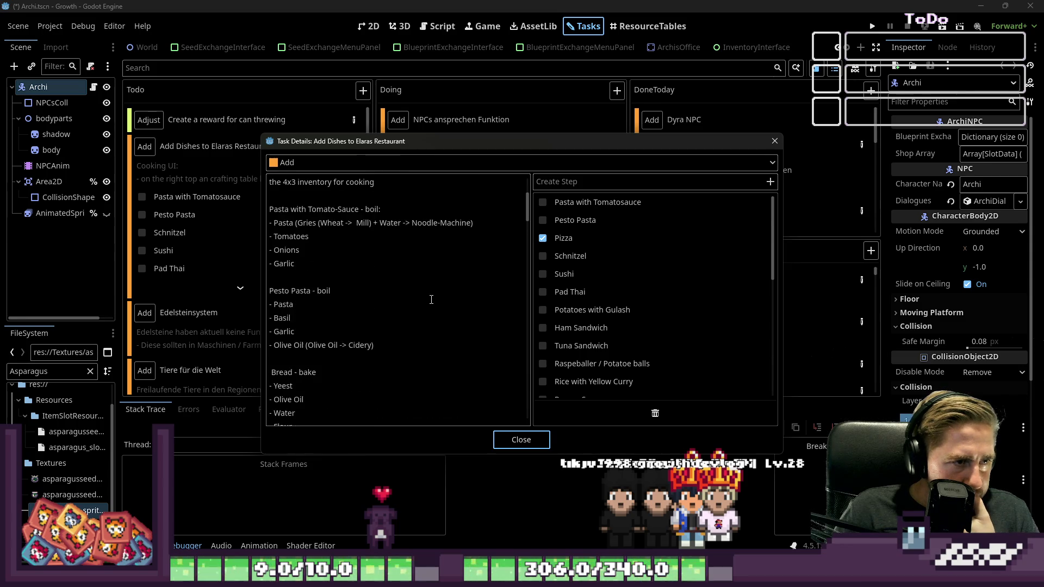
{"action": "scroll", "coordinate": [431, 300], "scroll_direction": "down", "scroll_amount": 13}
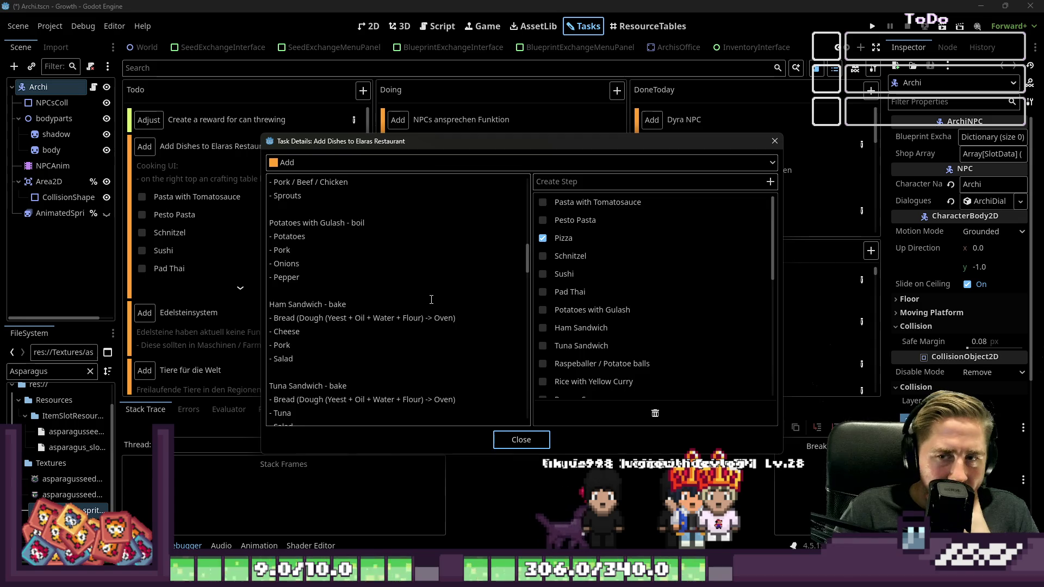
{"action": "scroll", "coordinate": [431, 300], "scroll_direction": "down", "scroll_amount": 2}
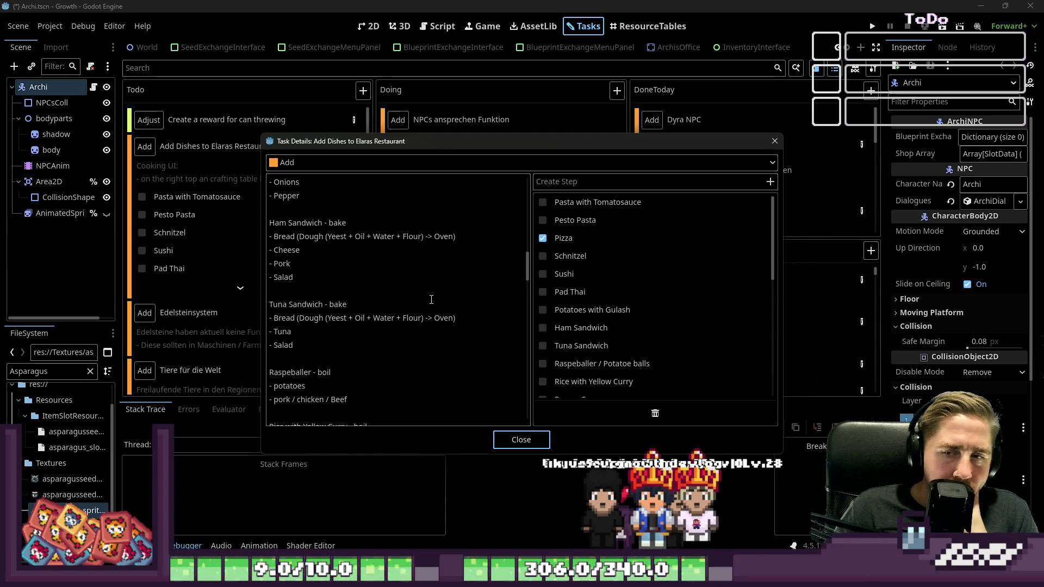
{"action": "scroll", "coordinate": [432, 300], "scroll_direction": "down", "scroll_amount": 2}
{"action": "scroll", "coordinate": [432, 299], "scroll_direction": "down", "scroll_amount": 1}
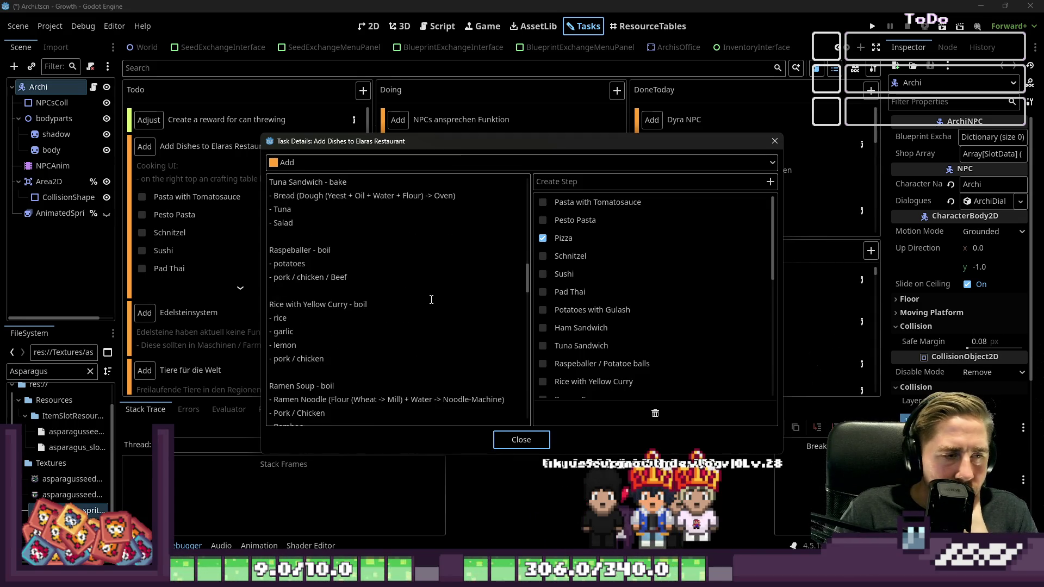
{"action": "scroll", "coordinate": [431, 299], "scroll_direction": "down", "scroll_amount": 6}
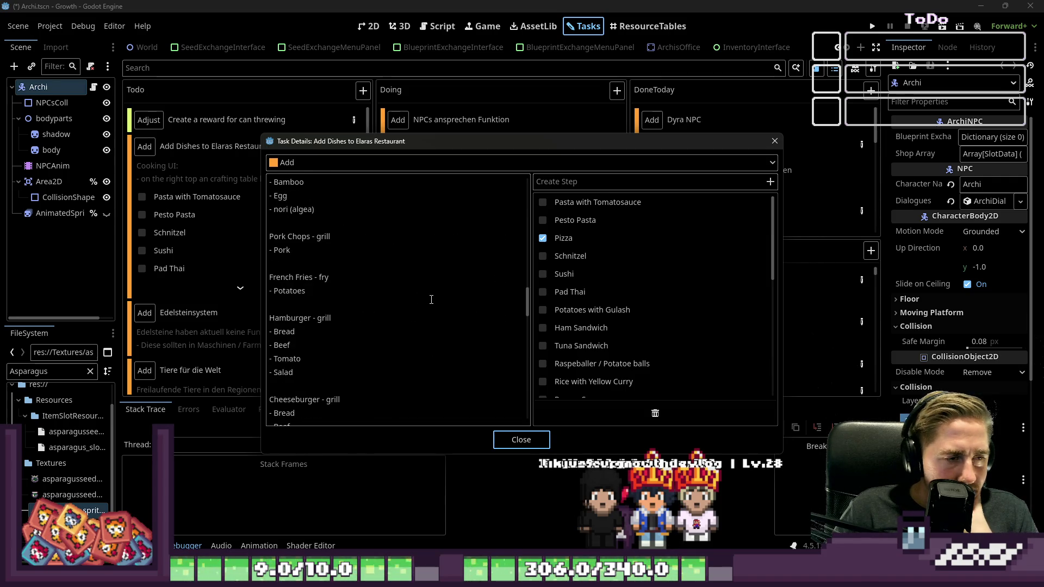
{"action": "scroll", "coordinate": [431, 300], "scroll_direction": "down", "scroll_amount": 1}
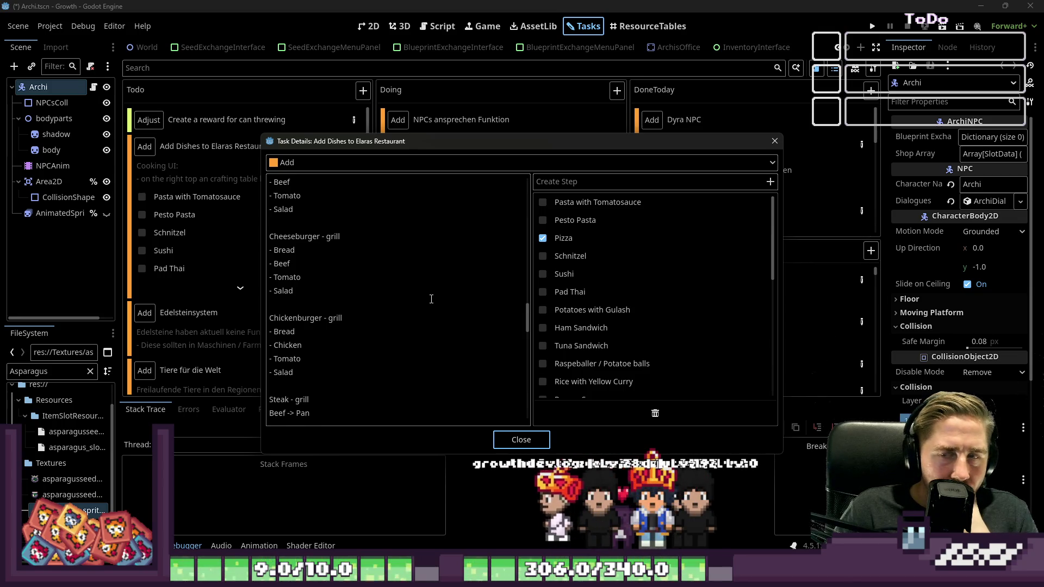
{"action": "scroll", "coordinate": [431, 299], "scroll_direction": "down", "scroll_amount": 2}
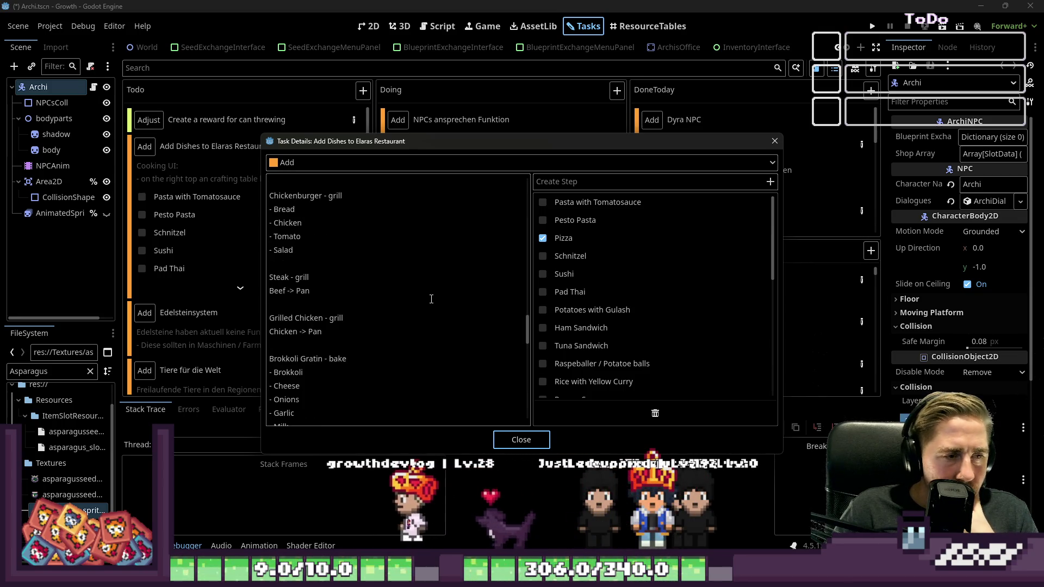
{"action": "scroll", "coordinate": [431, 299], "scroll_direction": "down", "scroll_amount": 3}
{"action": "scroll", "coordinate": [431, 299], "scroll_direction": "down", "scroll_amount": 5}
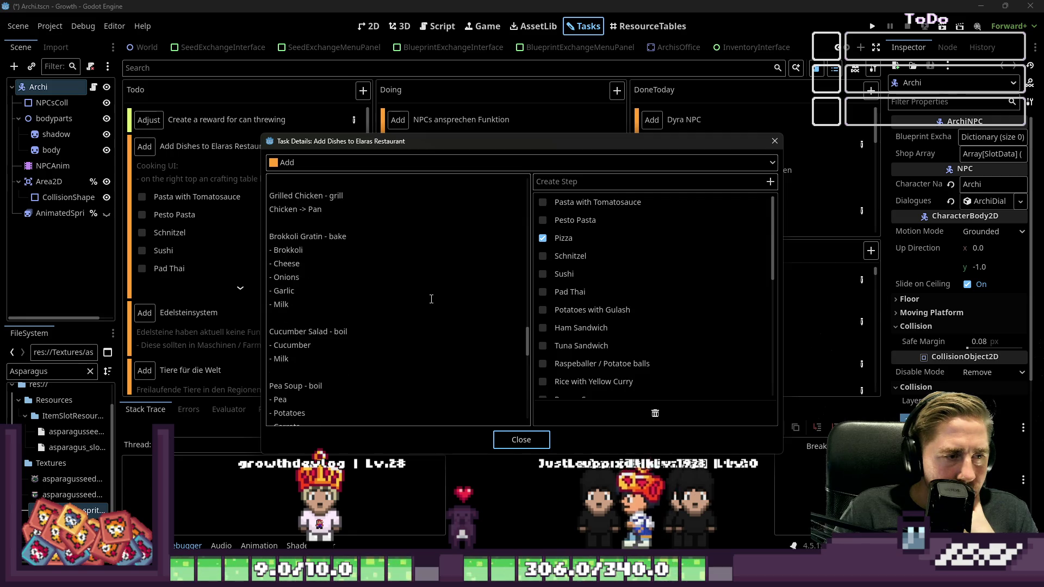
{"action": "scroll", "coordinate": [431, 299], "scroll_direction": "down", "scroll_amount": 4}
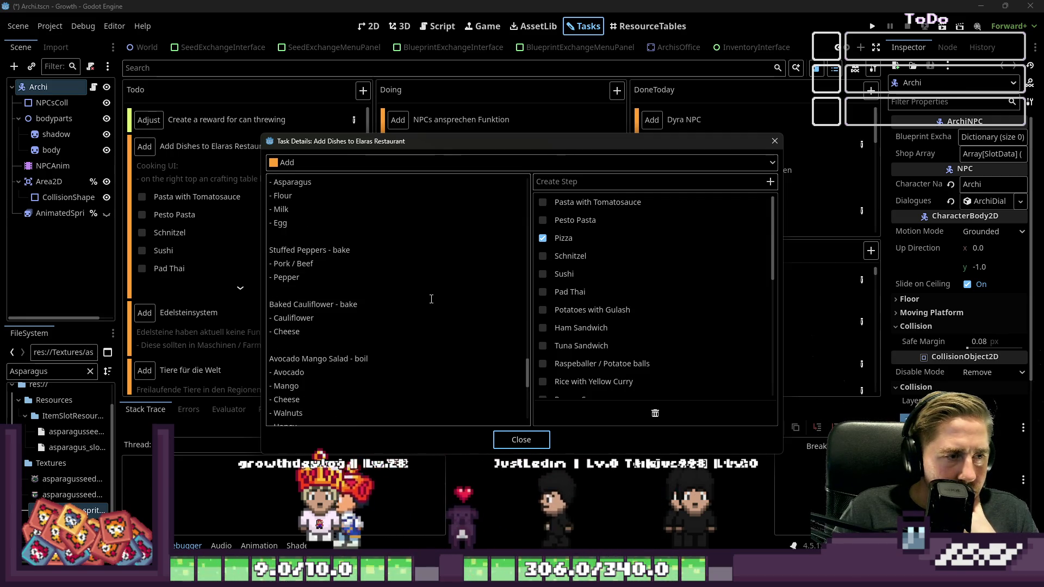
{"action": "scroll", "coordinate": [431, 299], "scroll_direction": "down", "scroll_amount": 1}
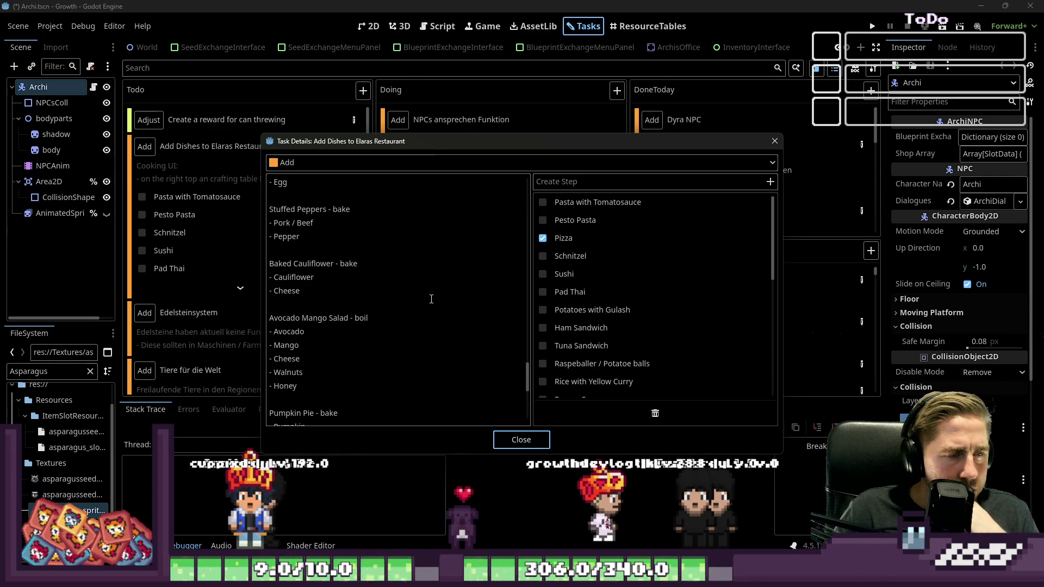
{"action": "scroll", "coordinate": [431, 298], "scroll_direction": "down", "scroll_amount": 2}
{"action": "scroll", "coordinate": [431, 299], "scroll_direction": "down", "scroll_amount": 2}
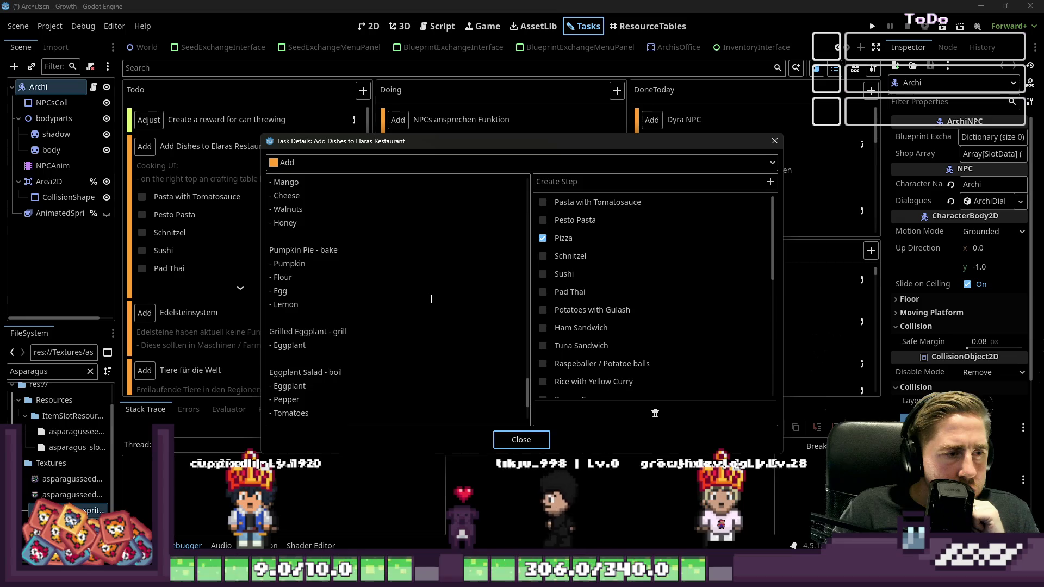
{"action": "scroll", "coordinate": [431, 299], "scroll_direction": "down", "scroll_amount": 3}
{"action": "scroll", "coordinate": [431, 299], "scroll_direction": "up", "scroll_amount": 6}
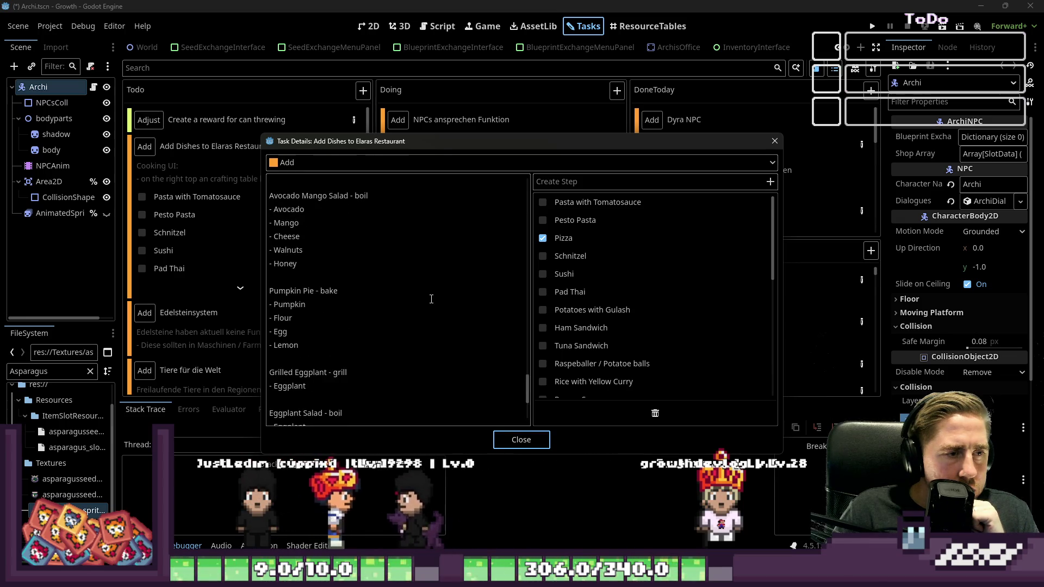
{"action": "scroll", "coordinate": [431, 299], "scroll_direction": "up", "scroll_amount": 7}
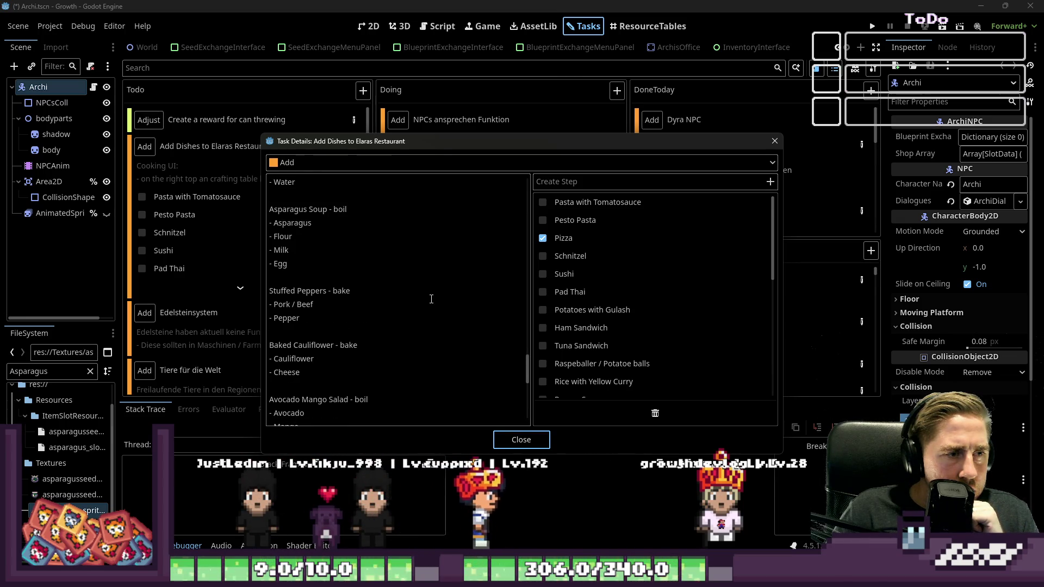
{"action": "scroll", "coordinate": [431, 299], "scroll_direction": "up", "scroll_amount": 5}
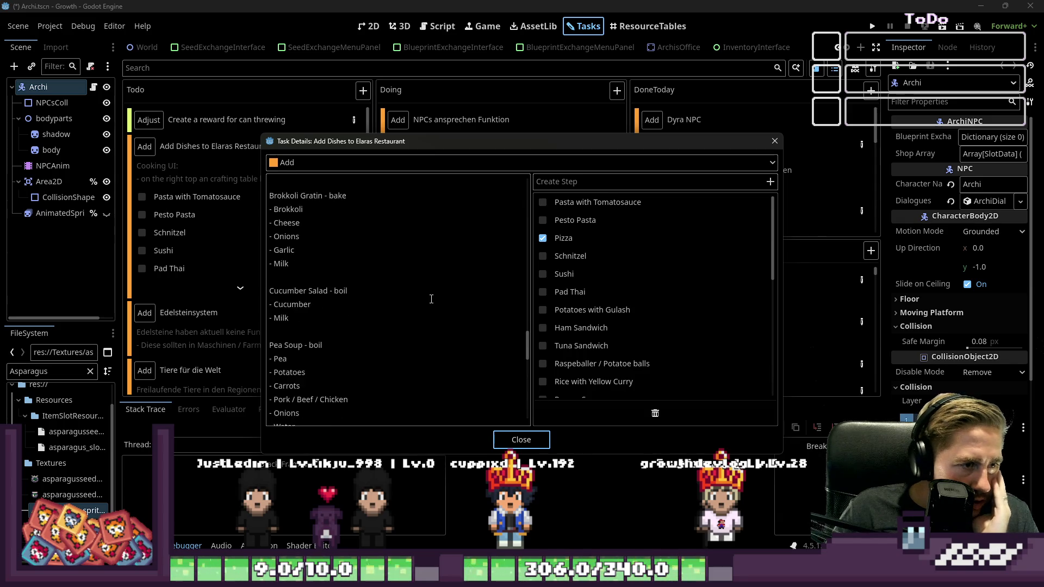
{"action": "scroll", "coordinate": [700, 302], "scroll_direction": "down", "scroll_amount": 5}
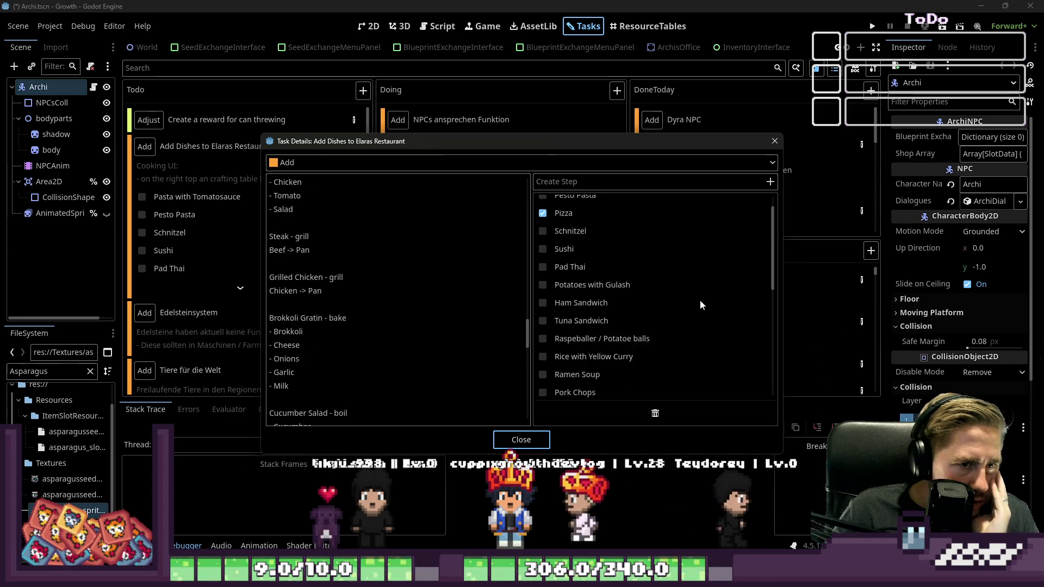
{"action": "scroll", "coordinate": [700, 305], "scroll_direction": "down", "scroll_amount": 6}
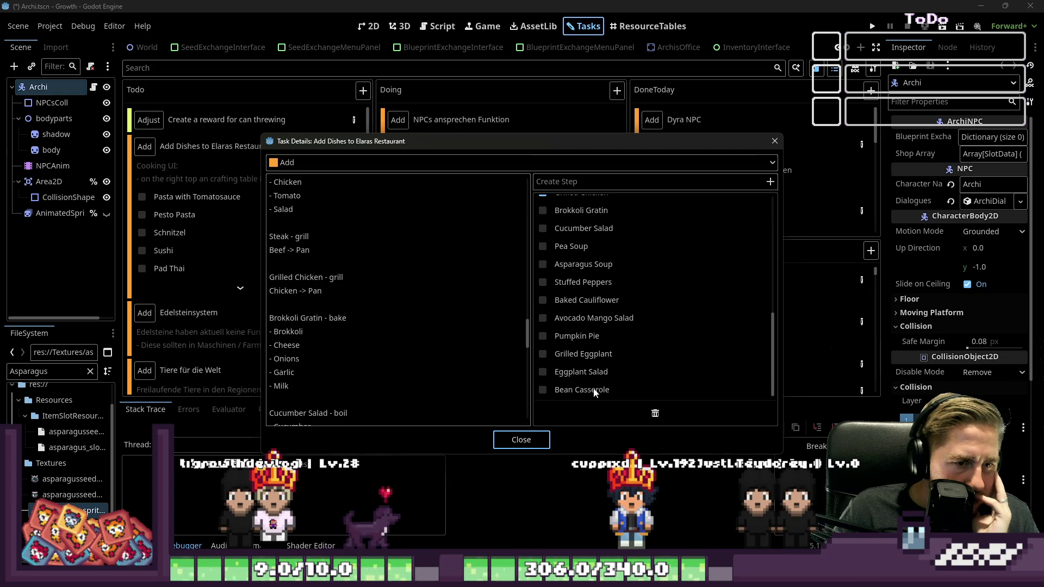
{"action": "scroll", "coordinate": [631, 373], "scroll_direction": "up", "scroll_amount": 2}
{"action": "scroll", "coordinate": [631, 373], "scroll_direction": "up", "scroll_amount": 5}
{"action": "scroll", "coordinate": [631, 373], "scroll_direction": "up", "scroll_amount": 4}
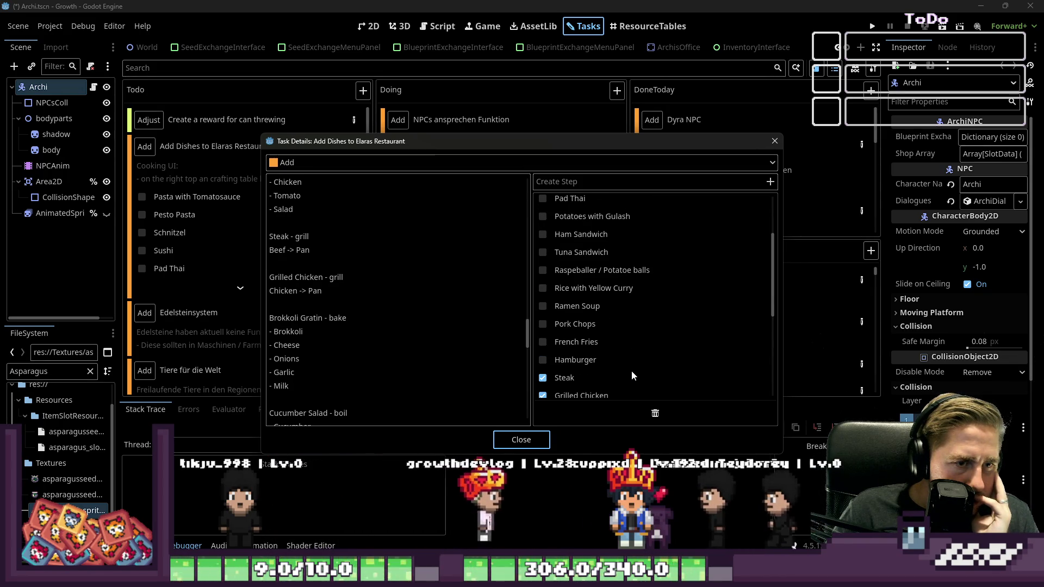
{"action": "scroll", "coordinate": [631, 375], "scroll_direction": "up", "scroll_amount": 1}
{"action": "scroll", "coordinate": [631, 370], "scroll_direction": "up", "scroll_amount": 3}
{"action": "scroll", "coordinate": [654, 304], "scroll_direction": "down", "scroll_amount": 5}
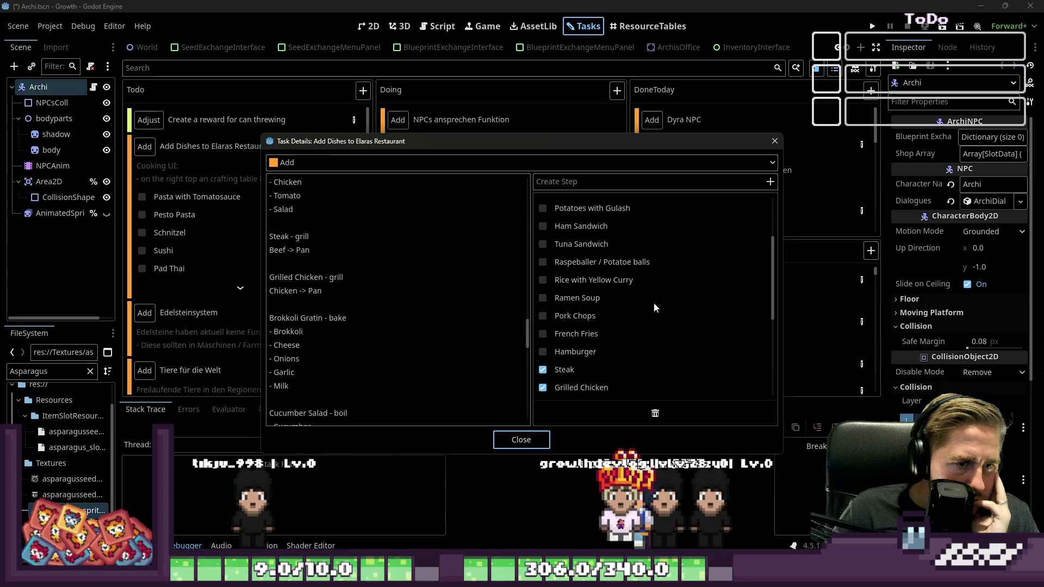
{"action": "scroll", "coordinate": [650, 304], "scroll_direction": "up", "scroll_amount": 1}
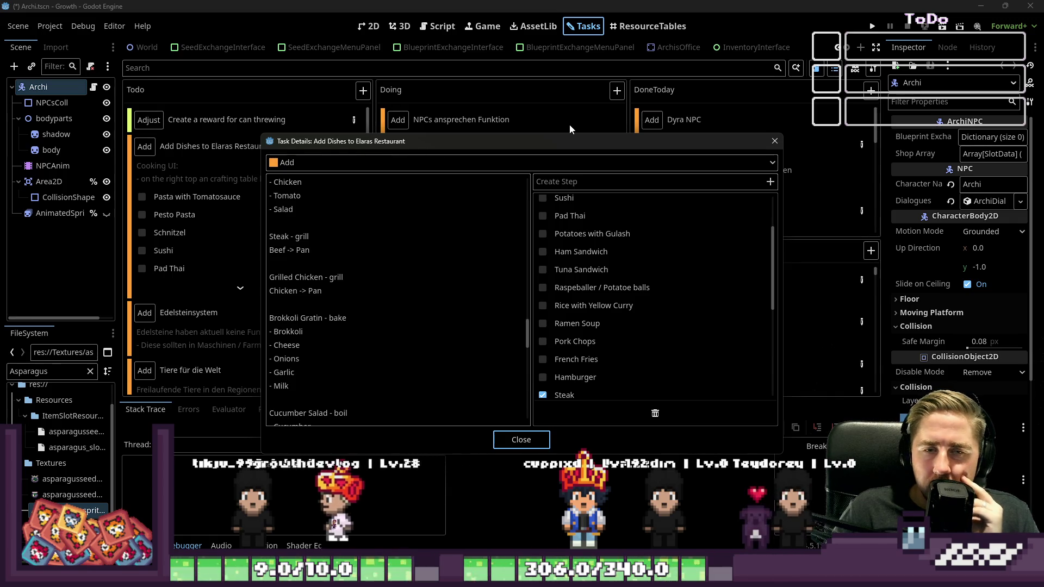
{"action": "left_click", "coordinate": [773, 142]}
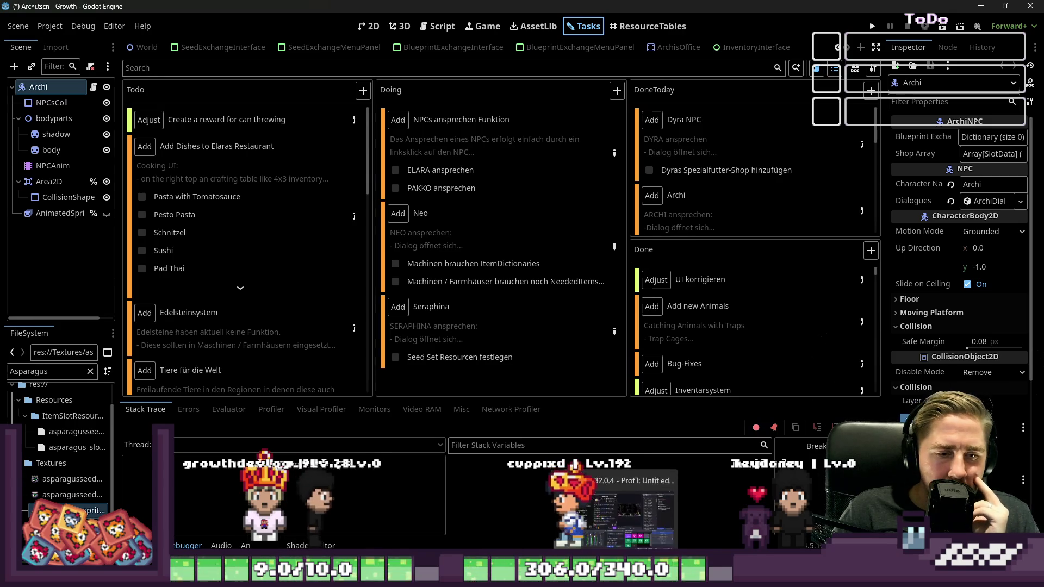
Switch to the File Explorer window showing the GrowthGithub inventory sprites.
{"action": "mouse_move", "coordinate": [524, 577]}
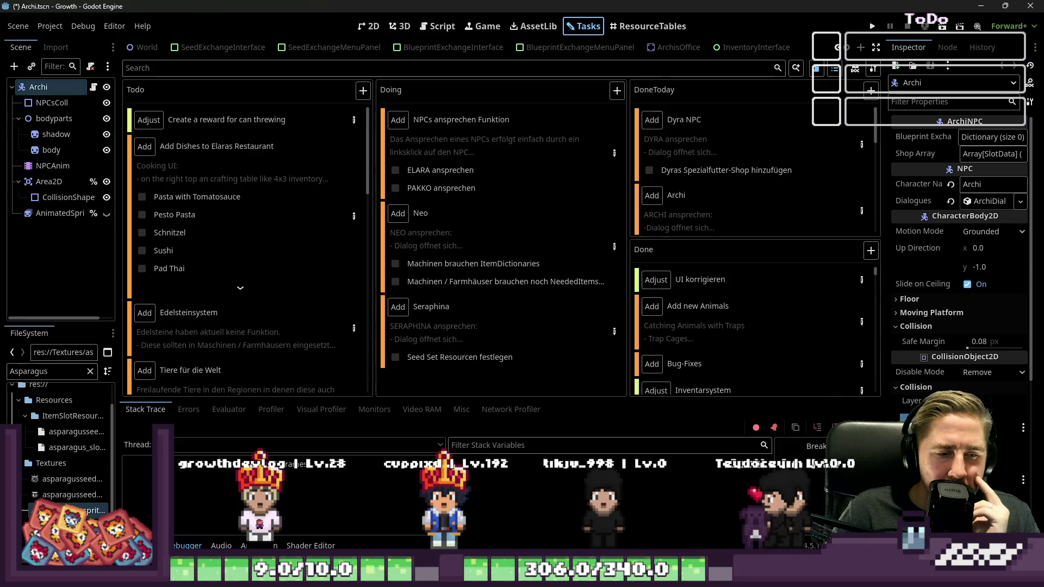
{"action": "key", "text": "alt+Tab"}
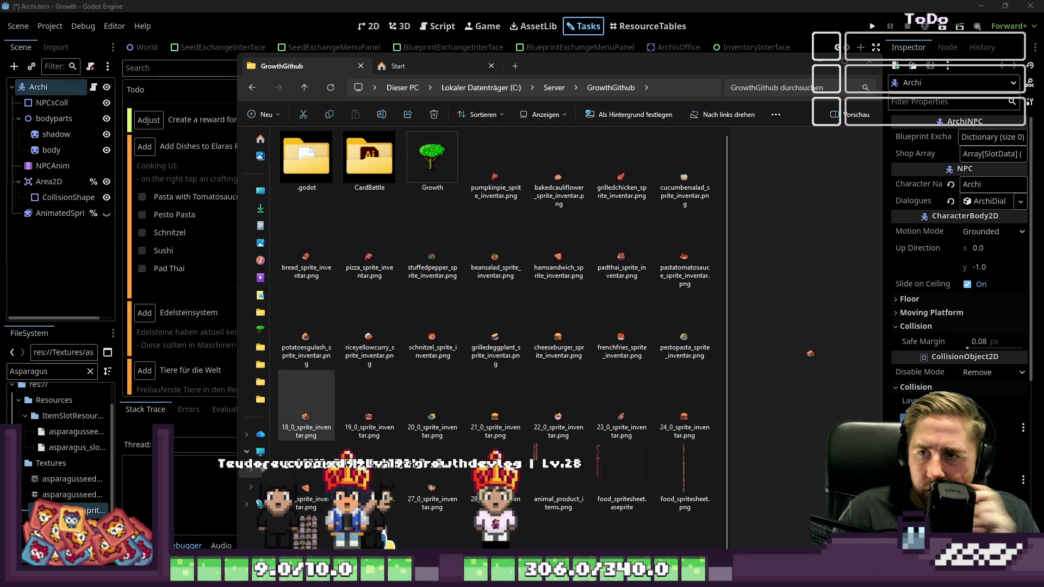
Move File Explorer aside to reveal the dish list, then return to the DogFollowing script.
{"action": "mouse_move", "coordinate": [522, 71]}
{"action": "left_mouse_down"}
{"action": "mouse_move", "coordinate": [822, 106]}
{"action": "mouse_move", "coordinate": [1043, 109]}
{"action": "left_mouse_up"}
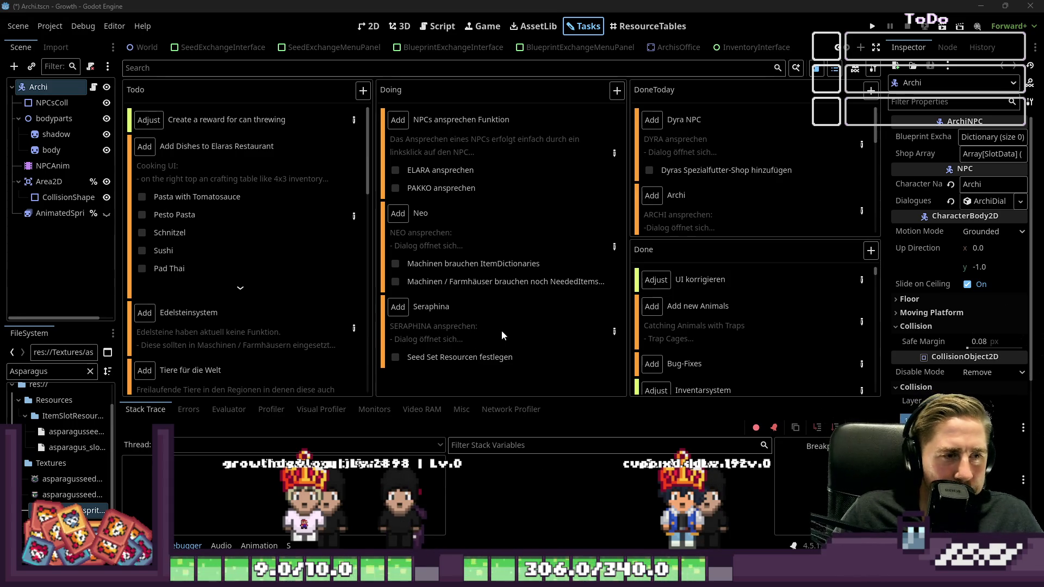
{"action": "left_click", "coordinate": [438, 26]}
Read through the DogFollowing script, then bring the GrowthGithub sprite folder window back over Godot.
{"action": "left_click", "coordinate": [354, 155]}
{"action": "scroll", "coordinate": [352, 200], "scroll_direction": "up", "scroll_amount": 4}
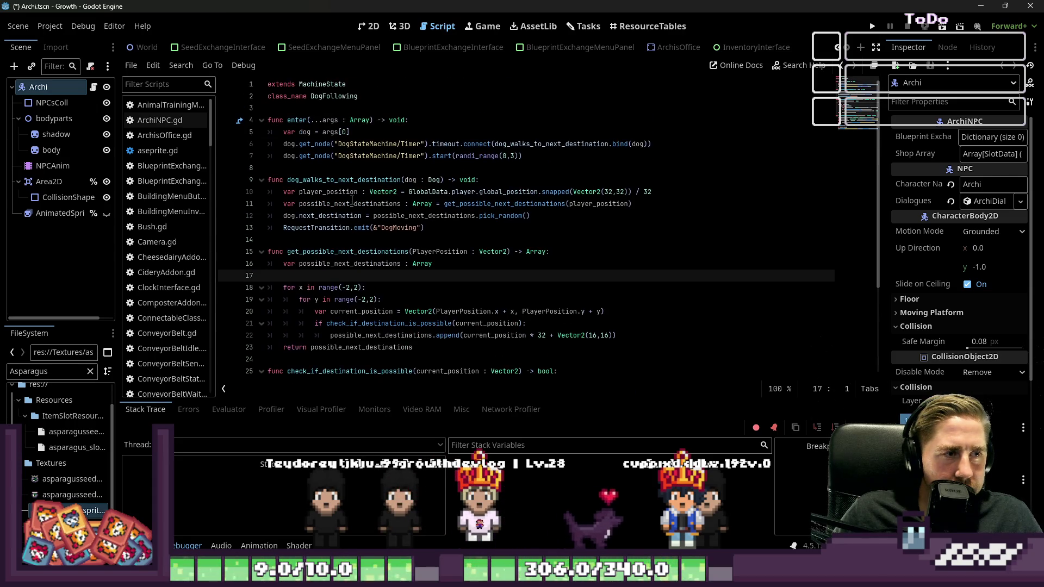
{"action": "scroll", "coordinate": [351, 200], "scroll_direction": "down", "scroll_amount": 3}
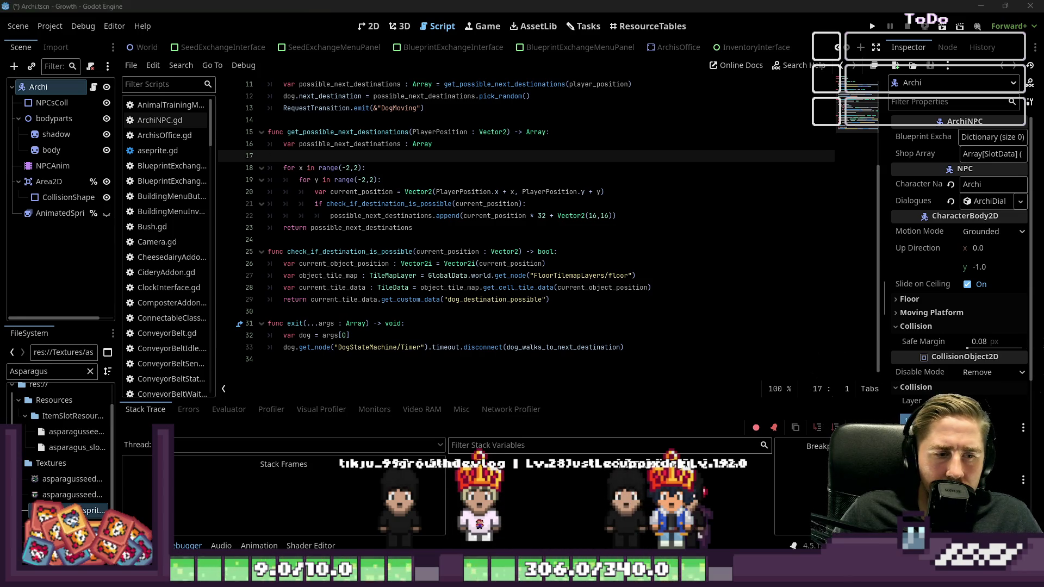
{"action": "left_click_drag", "start_coordinate": [1043, 47], "coordinate": [618, 45]}
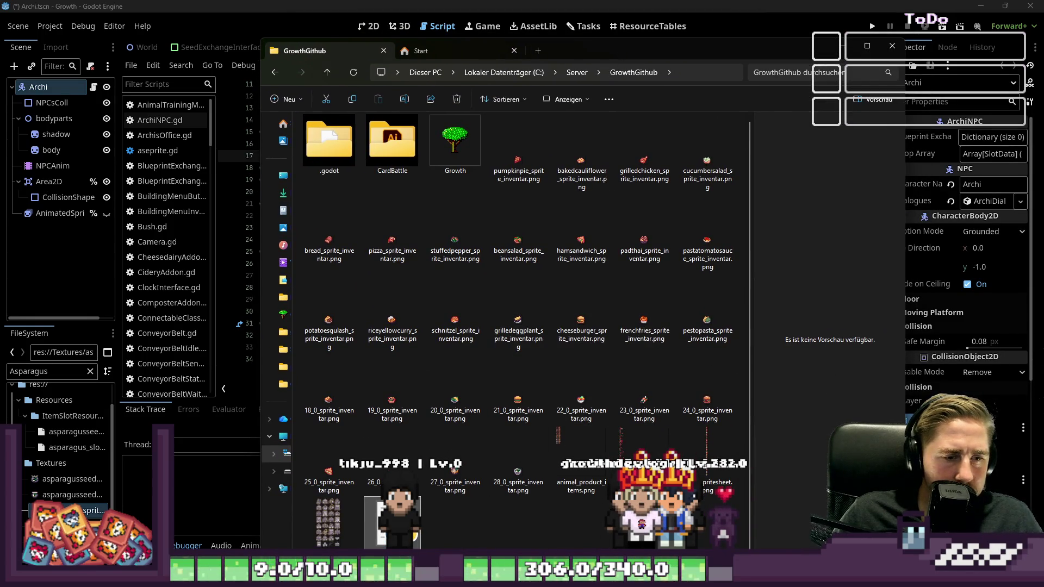
Undo the mistaken rename of 18_0_sprite_inventar.png and switch back to Godot's script editor.
{"action": "mouse_move", "coordinate": [499, 578]}
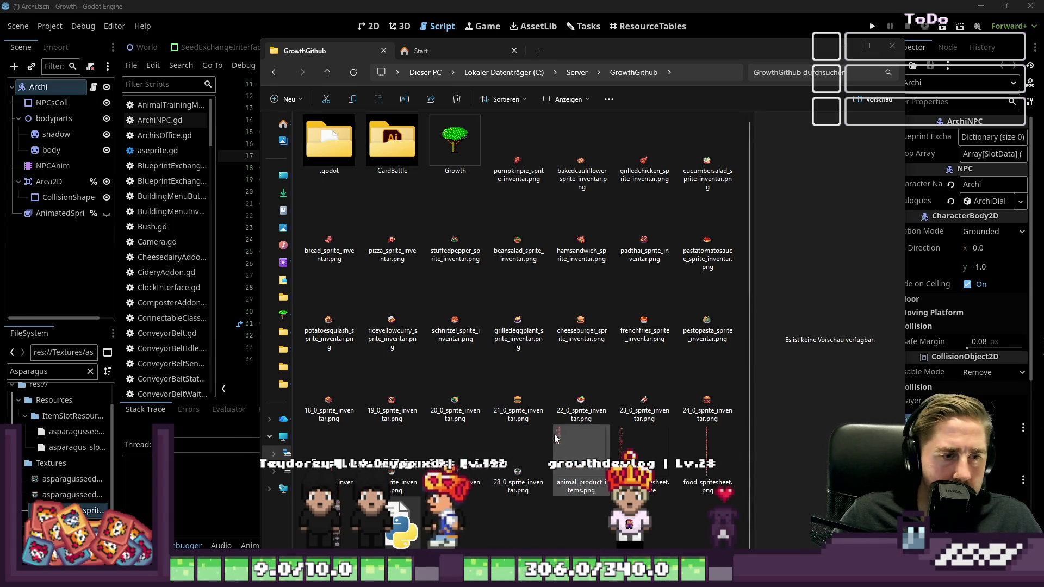
{"action": "left_click", "coordinate": [335, 410]}
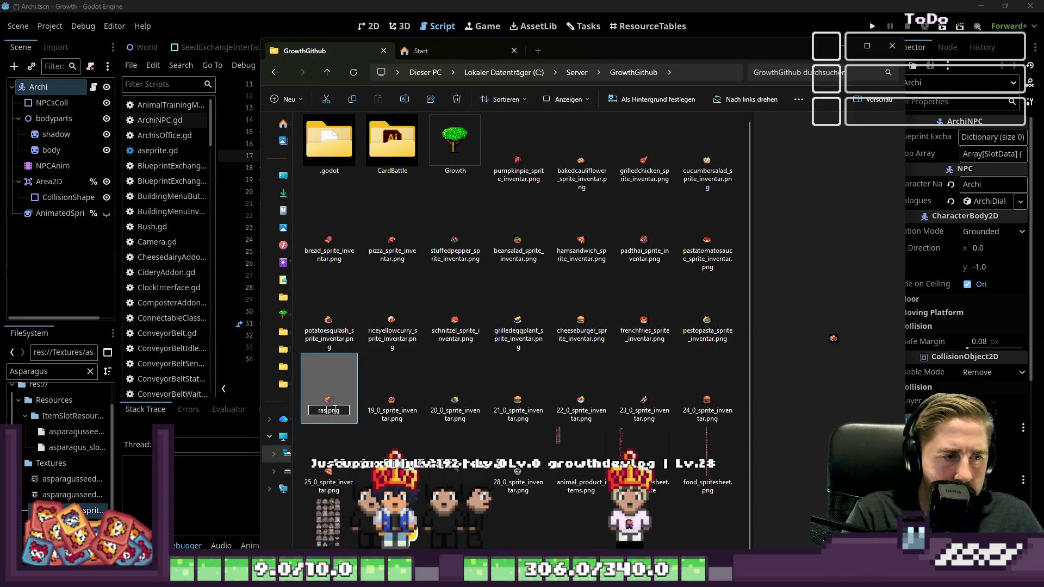
{"action": "key", "text": "ctrl+z"}
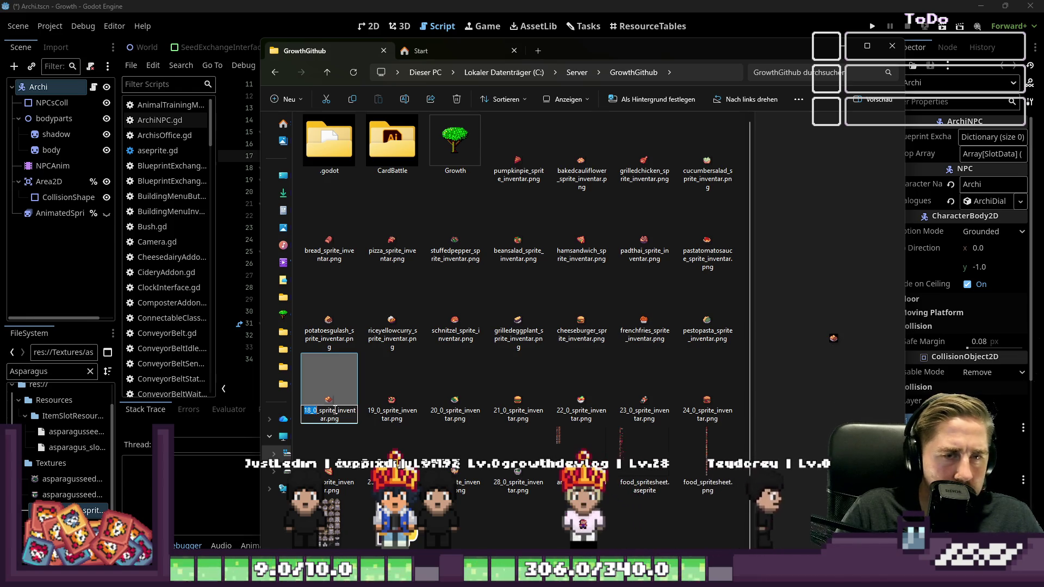
{"action": "left_click", "coordinate": [427, 28]}
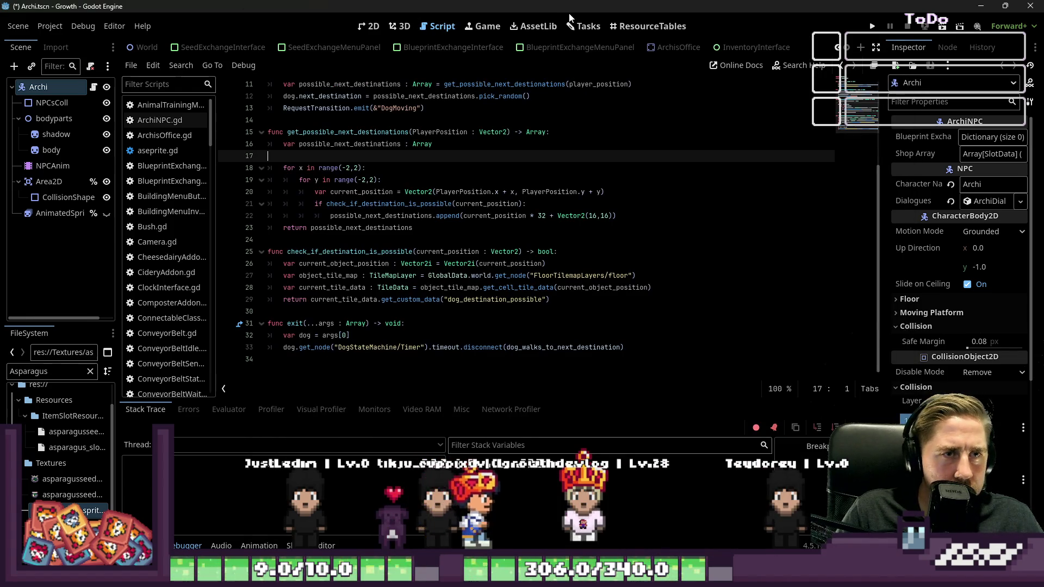
Read the Add Dishes to Elaras Restaurant task's dish steps, then return to Explorer to rename the 18_0 tile.
{"action": "mouse_move", "coordinate": [590, 49]}
{"action": "left_click", "coordinate": [589, 27]}
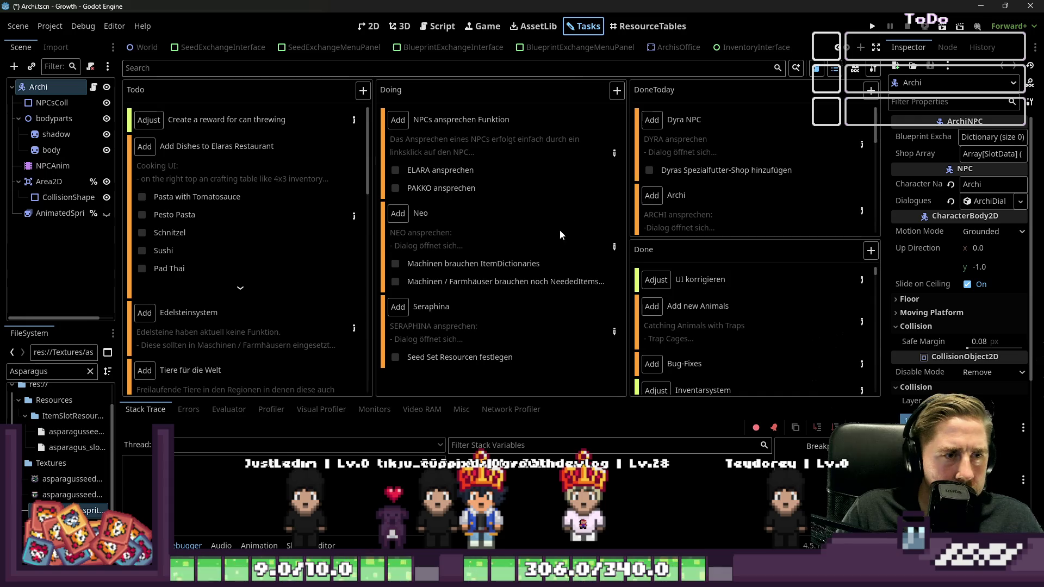
{"action": "left_click", "coordinate": [354, 217]}
{"action": "scroll", "coordinate": [611, 282], "scroll_direction": "down", "scroll_amount": 1}
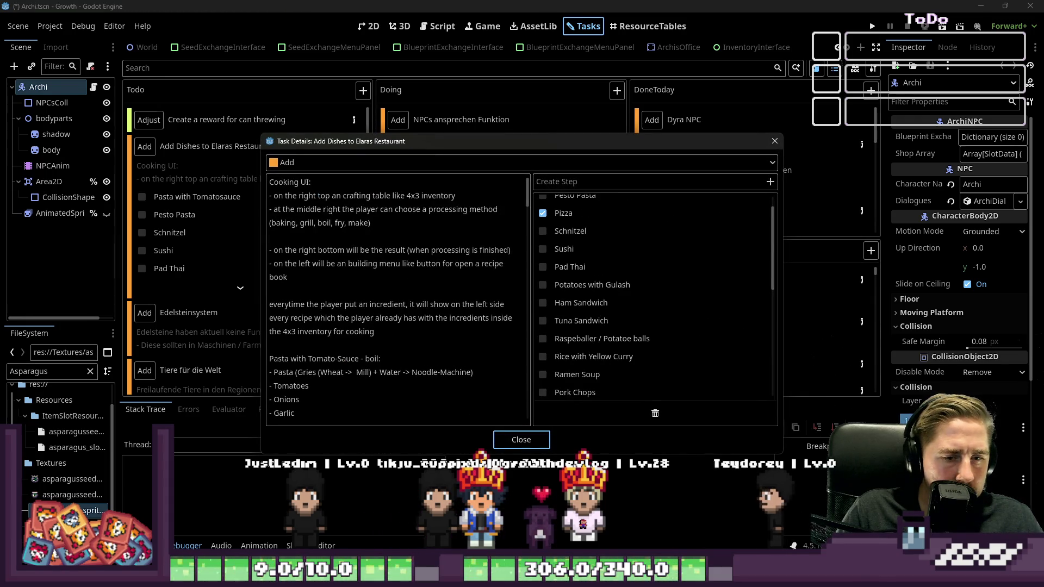
{"action": "key", "text": "alt+Tab"}
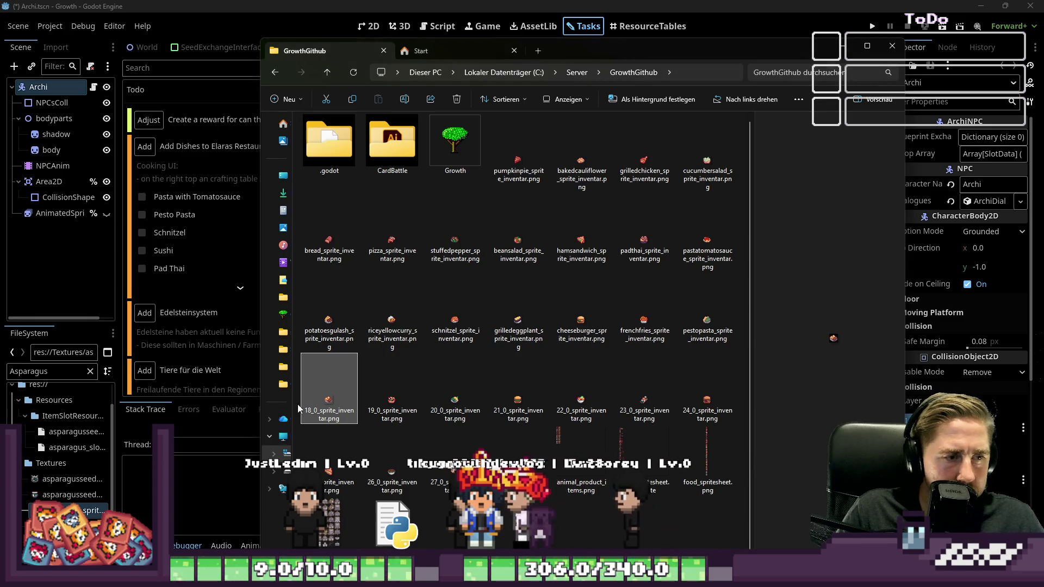
{"action": "key", "text": "F2"}
Rename tiles 18_0–23_0 to raspeballer, eggplantsalad, broccoligratin, chickenburger, mangoavocadosalad and sushi.
{"action": "type", "text": "raspeballer_sprite_inventar.png"}
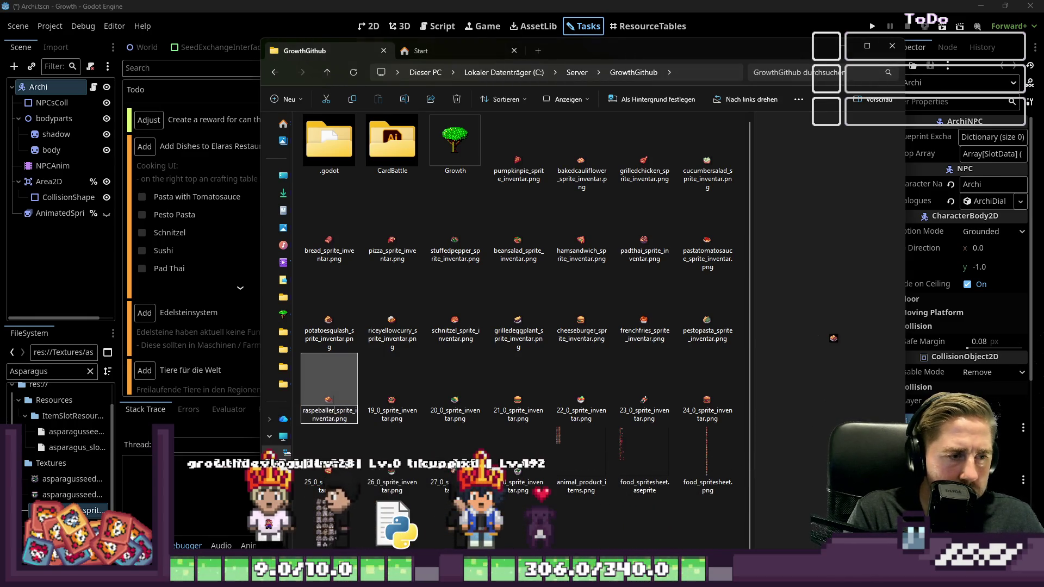
{"action": "key", "text": "Tab"}
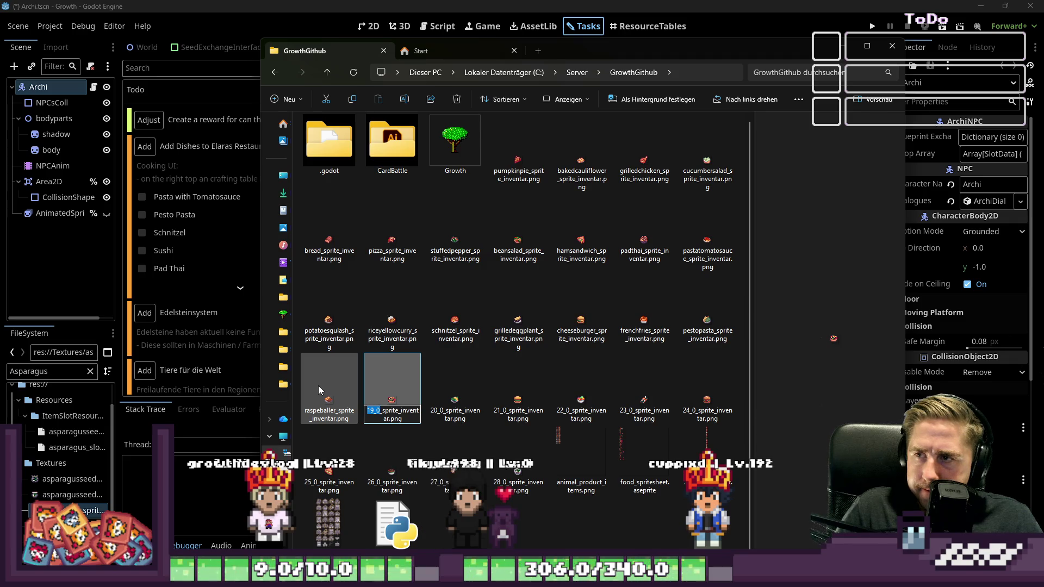
{"action": "type", "text": "eggplantsalad"}
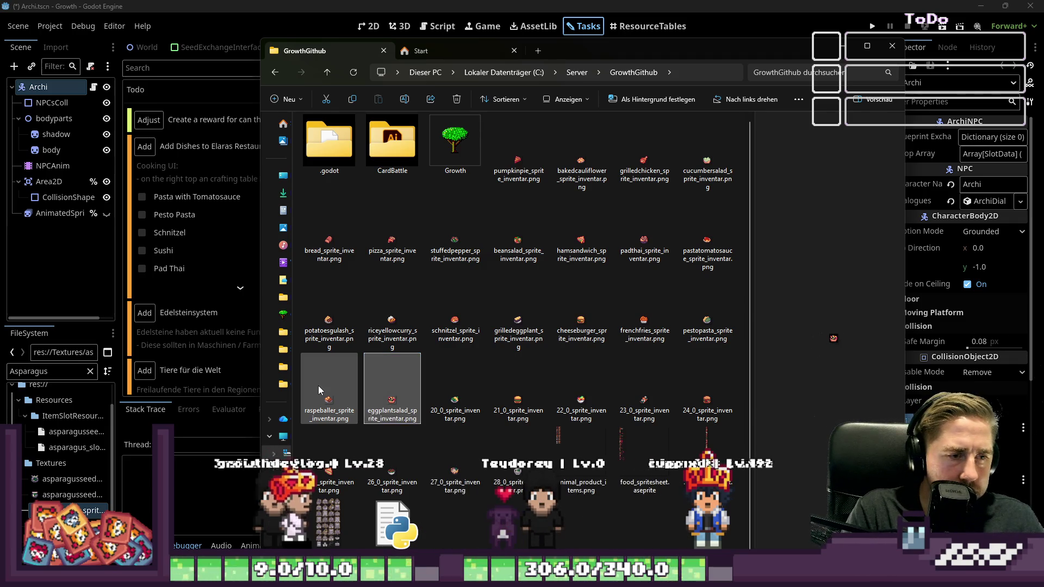
{"action": "key", "text": "Tab"}
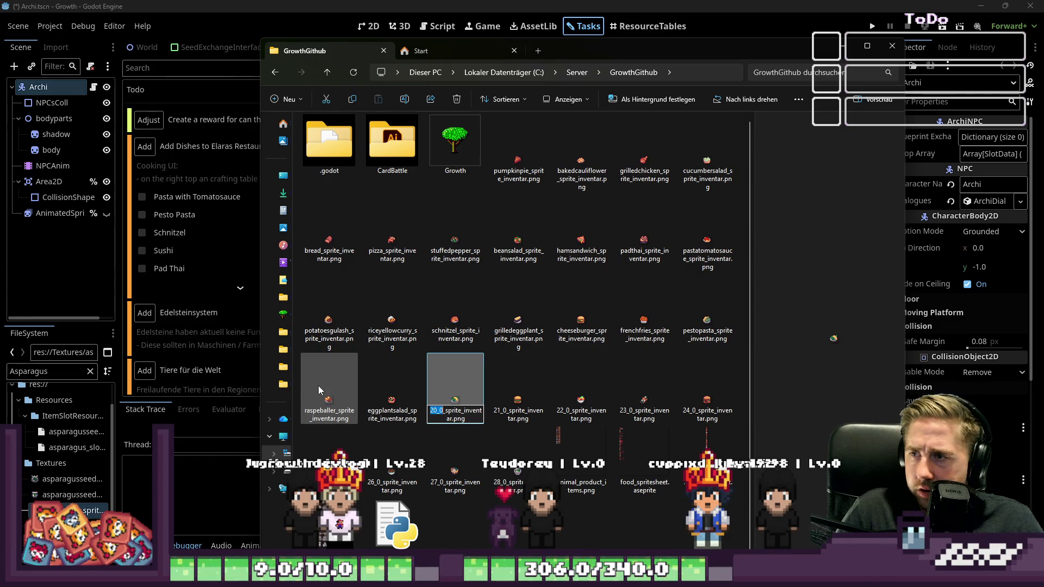
{"action": "type", "text": "broccoli"}
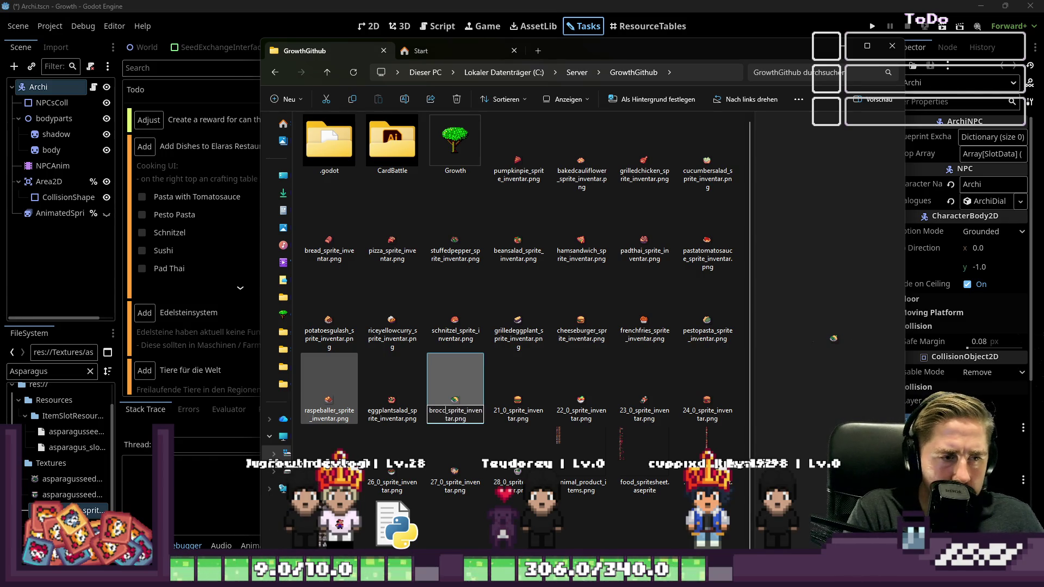
{"action": "type", "text": "g"}
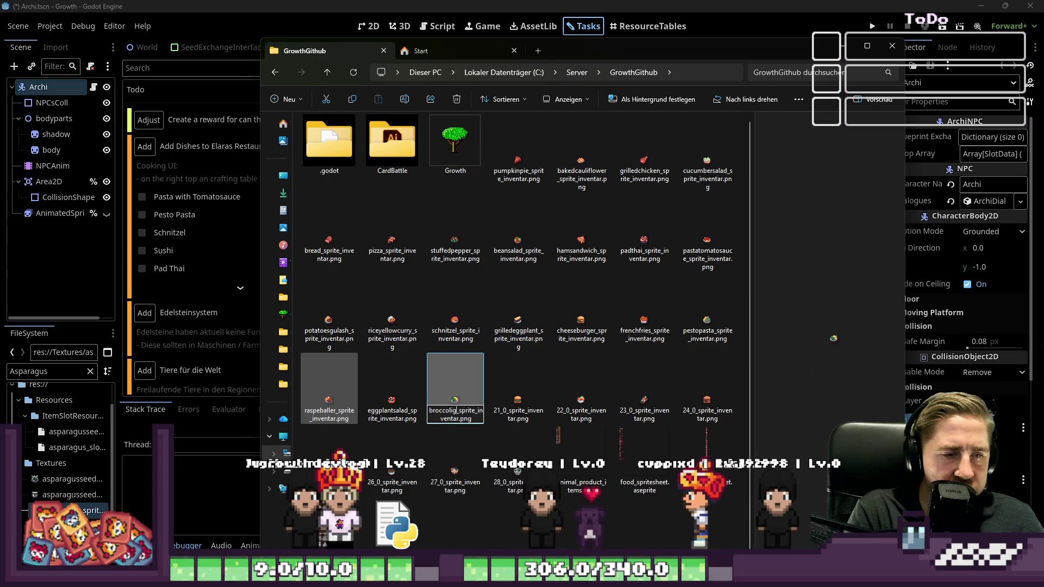
{"action": "type", "text": "ratin"}
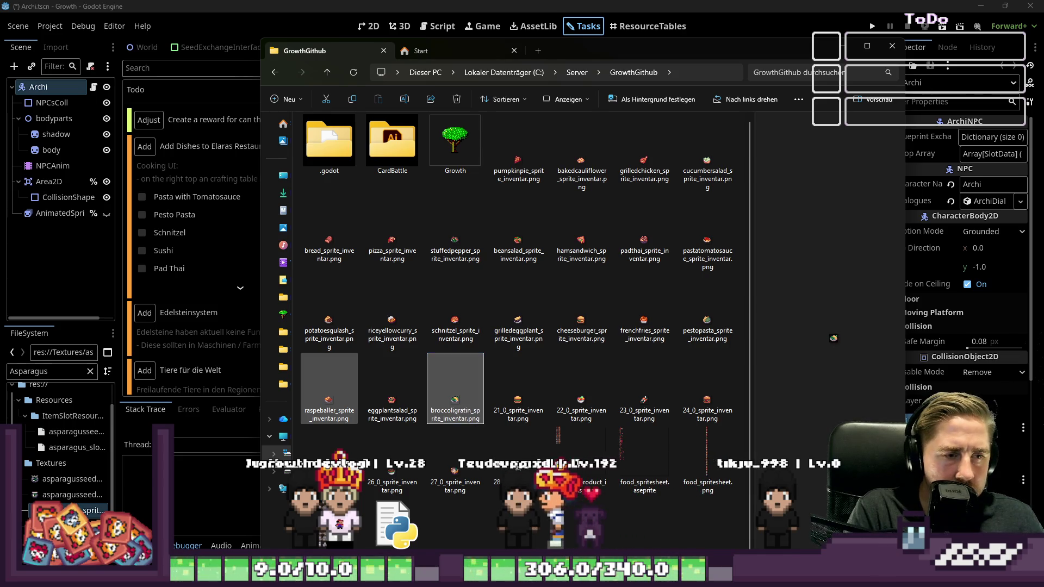
{"action": "key", "text": "Tab"}
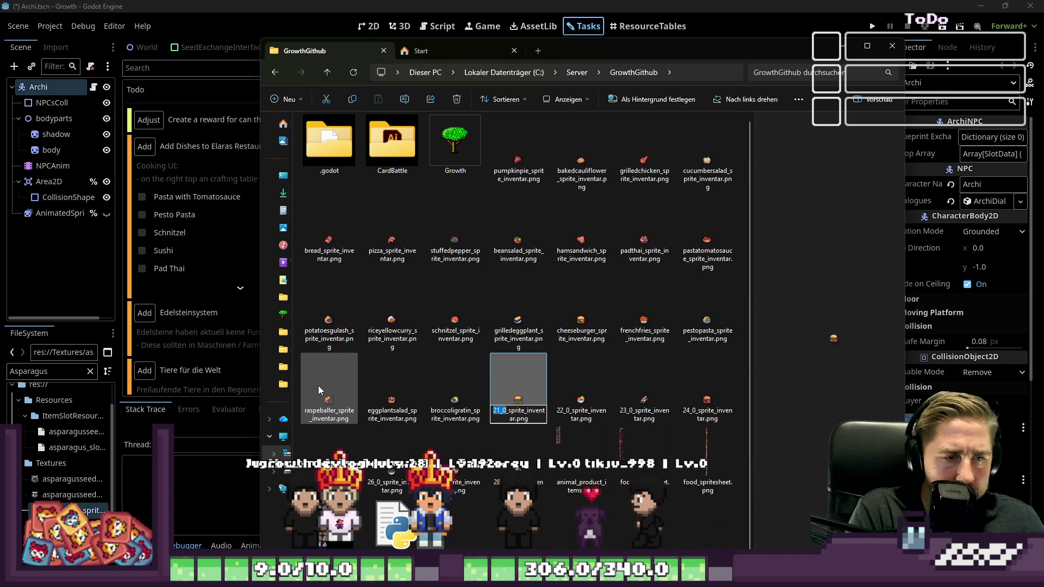
{"action": "type", "text": "chic"}
{"action": "type", "text": "kenburger"}
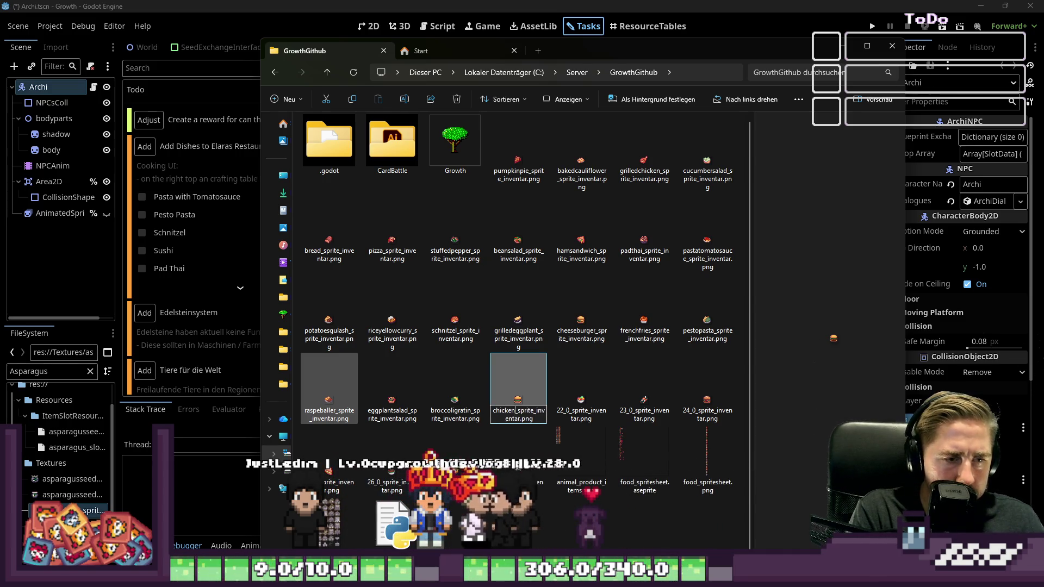
{"action": "key", "text": "Tab"}
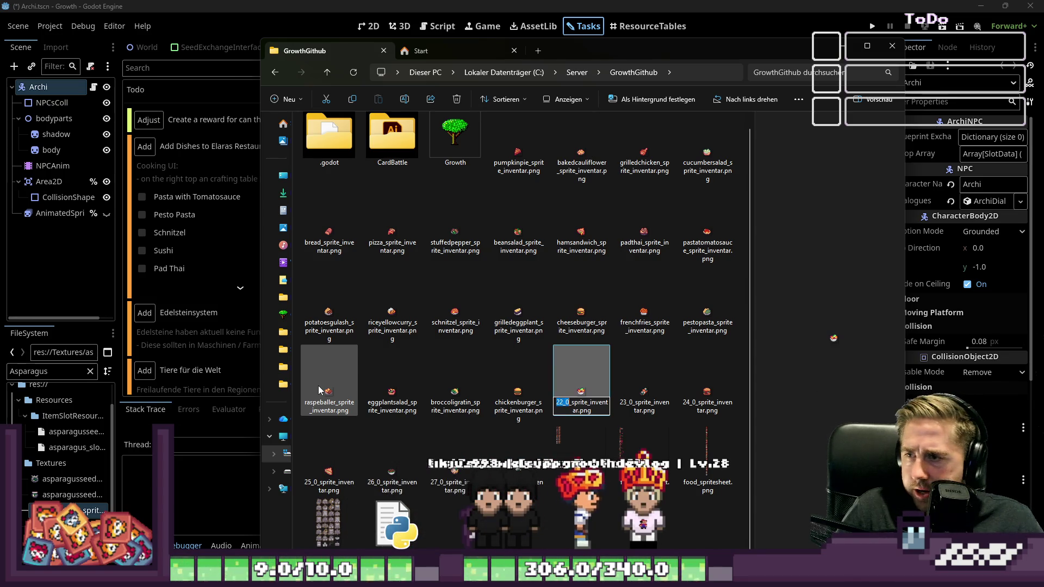
{"action": "type", "text": "mangoavoca"}
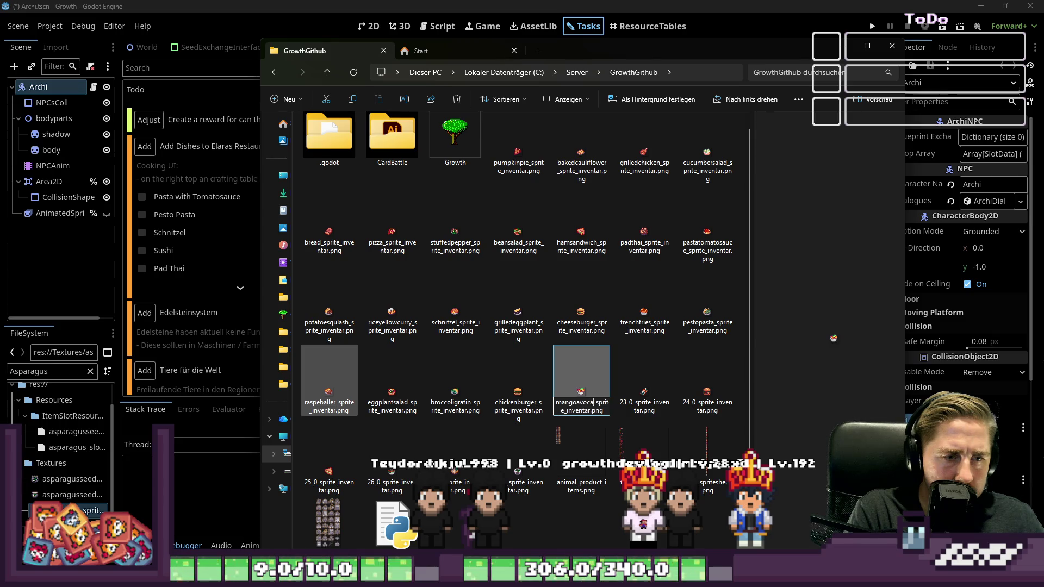
{"action": "type", "text": "d"}
{"action": "key", "text": "Tab"}
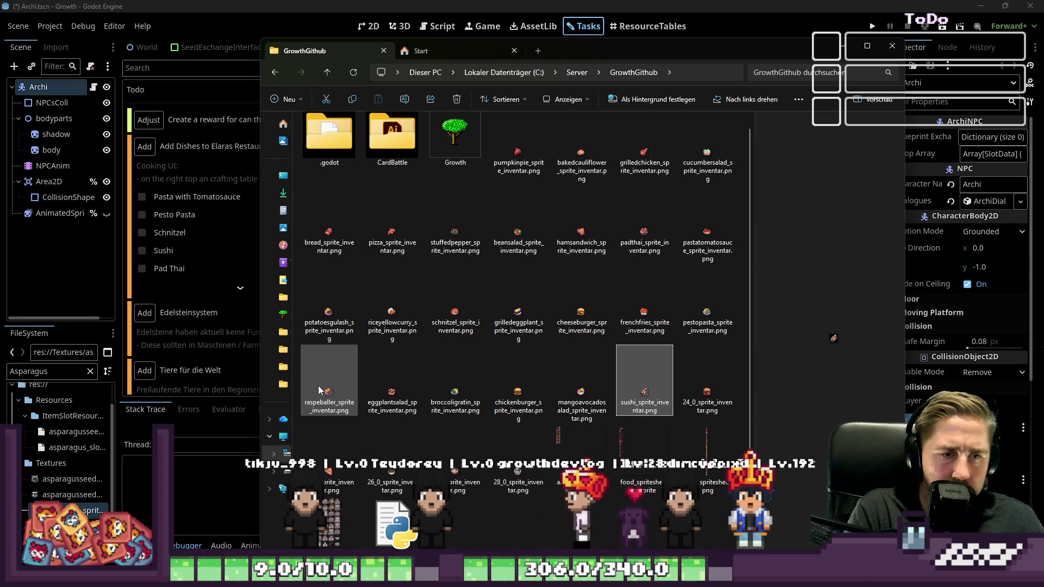
{"action": "key", "text": "Tab"}
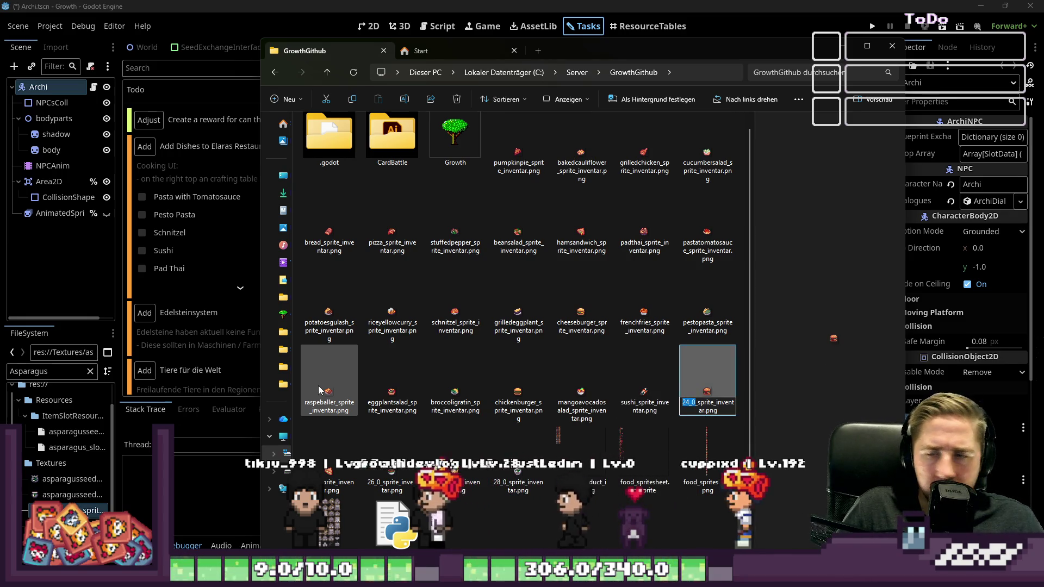
Name tiles 24_0–28_0 hamburger, tunasandwich, peasoup, ramen and asparagus, then select all and open the Growth folder.
{"action": "type", "text": "hambu"}
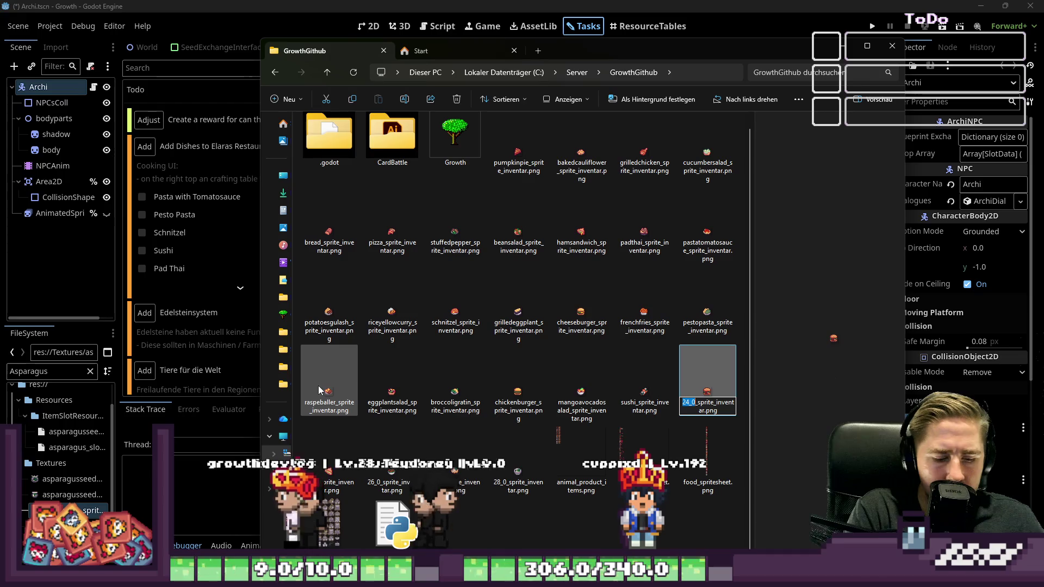
{"action": "type", "text": "rge"}
{"action": "key", "text": "Return"}
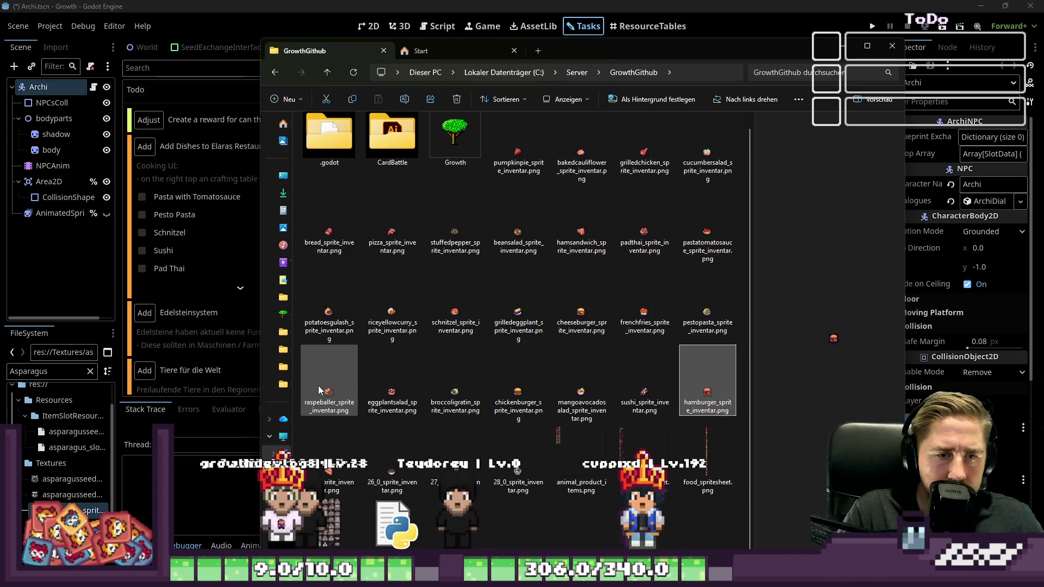
{"action": "key", "text": "Right"}
{"action": "key", "text": "F2"}
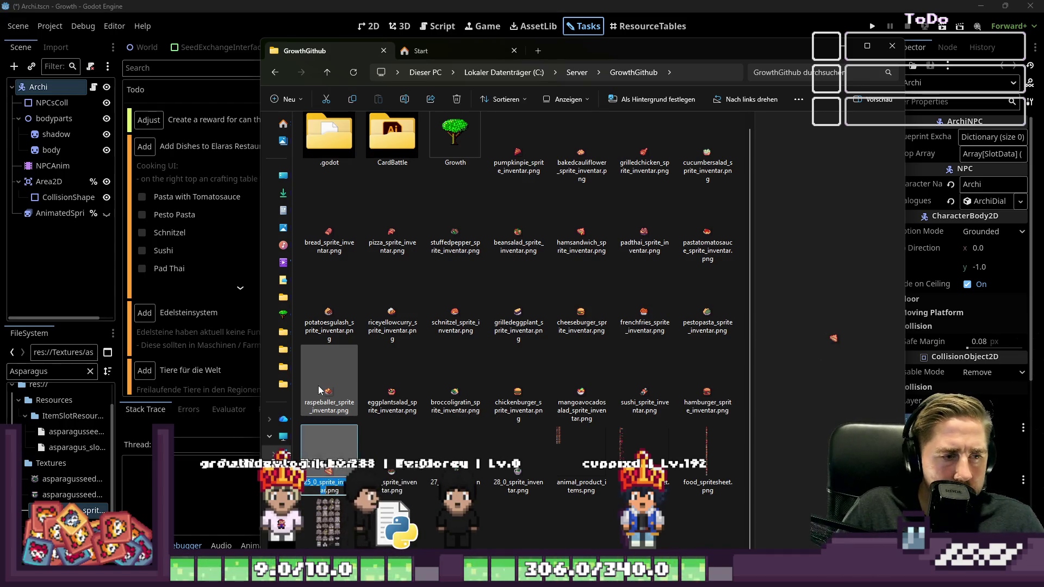
{"action": "type", "text": "tu"}
{"action": "type", "text": "nasandwich"}
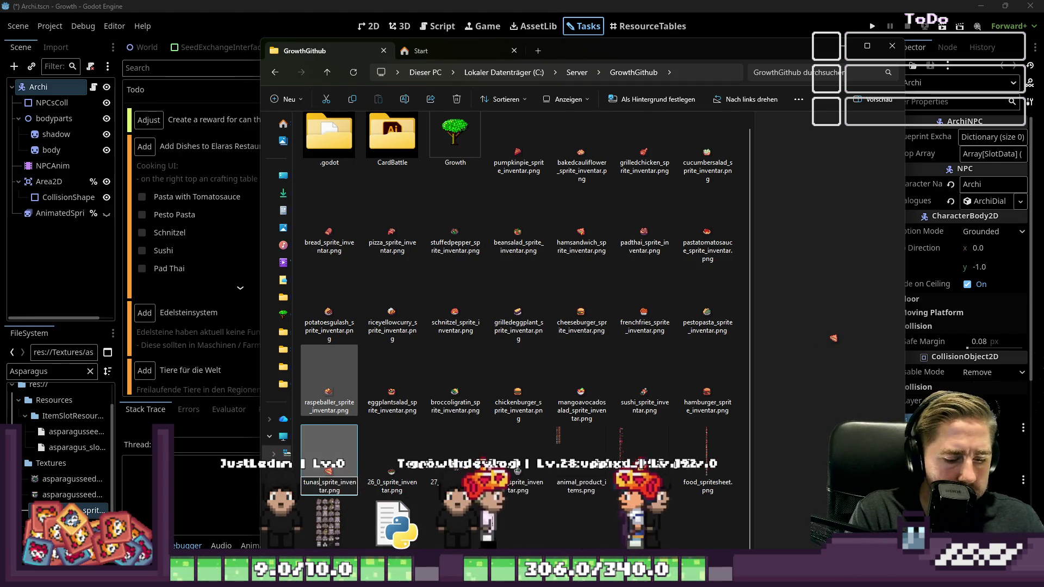
{"action": "key", "text": "Tab"}
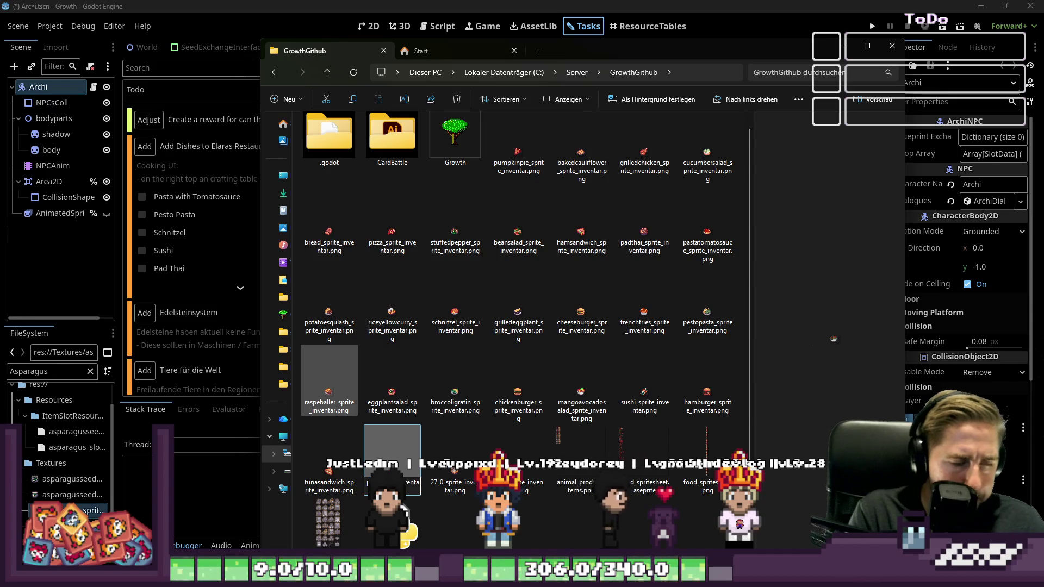
{"action": "type", "text": "p"}
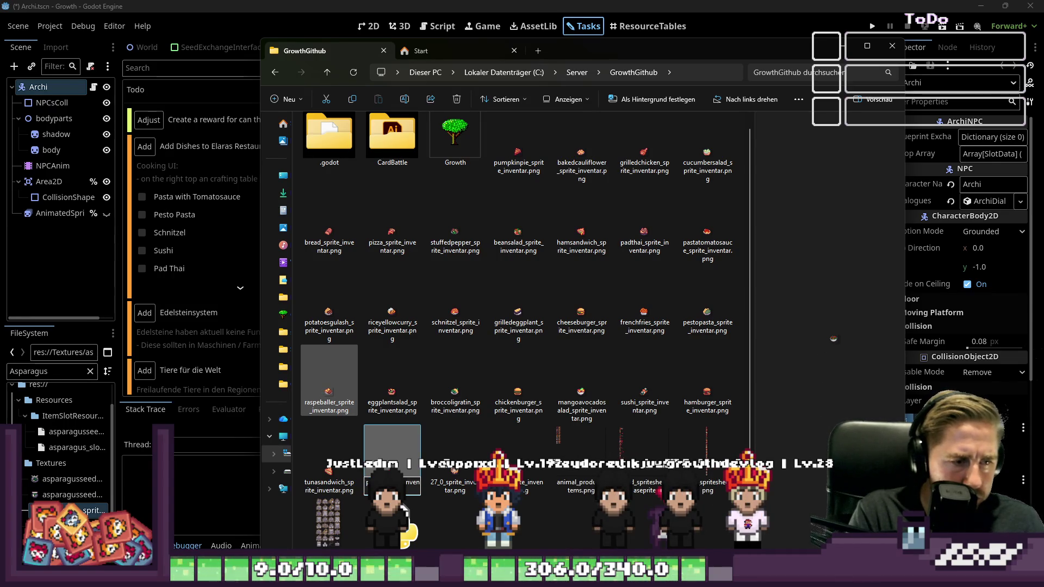
{"action": "key", "text": "Tab"}
{"action": "type", "text": "ramen"}
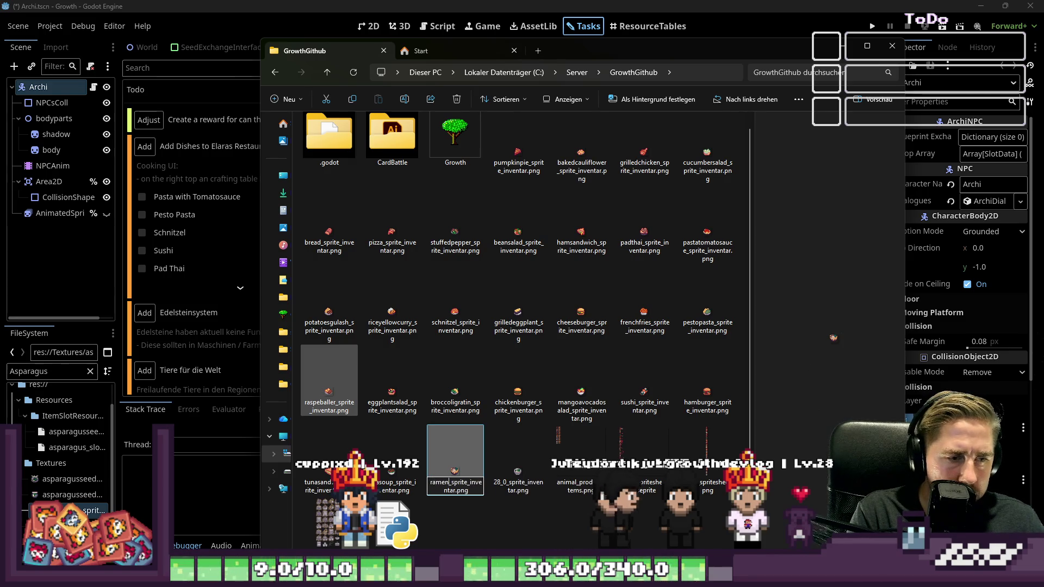
{"action": "key", "text": "Tab"}
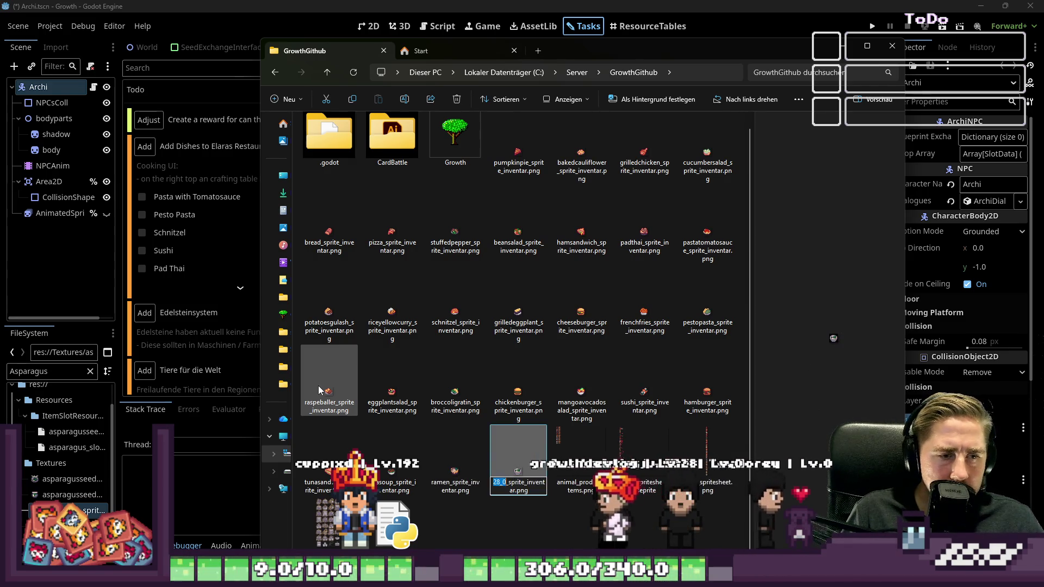
{"action": "type", "text": "is"}
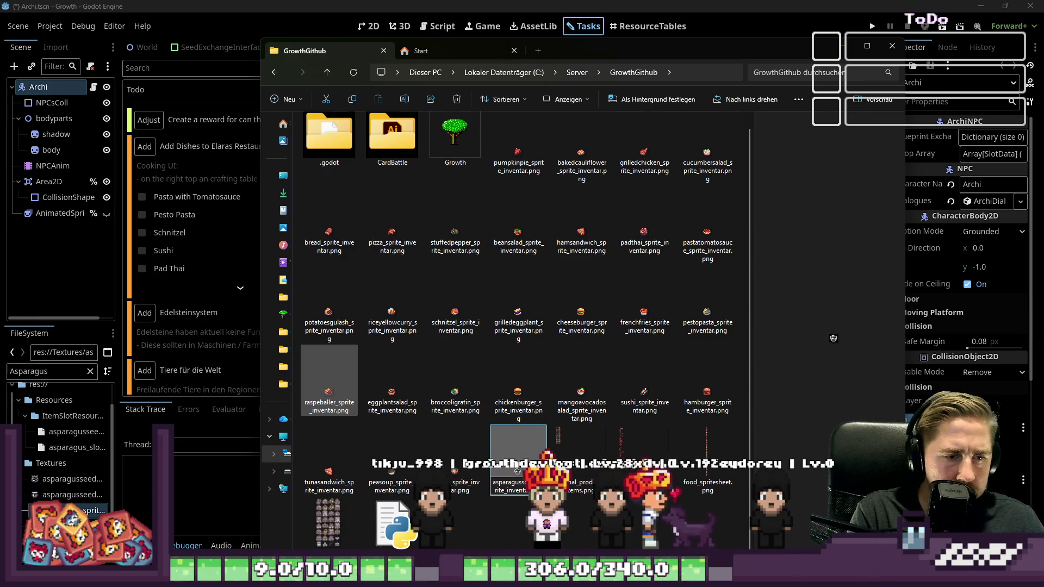
{"action": "key", "text": "Return"}
{"action": "key", "text": "ctrl+a"}
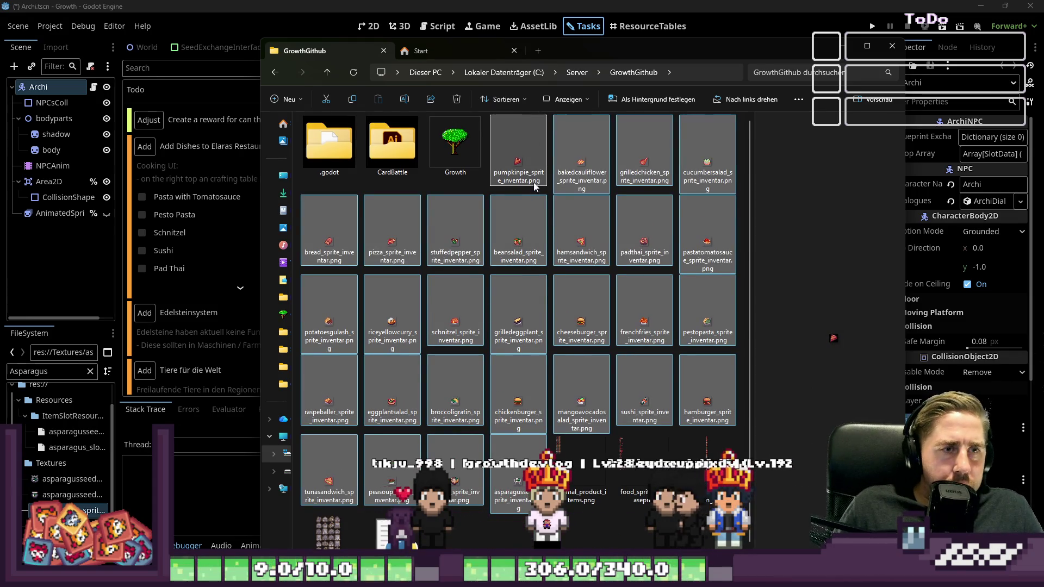
{"action": "double_click", "coordinate": [462, 141]}
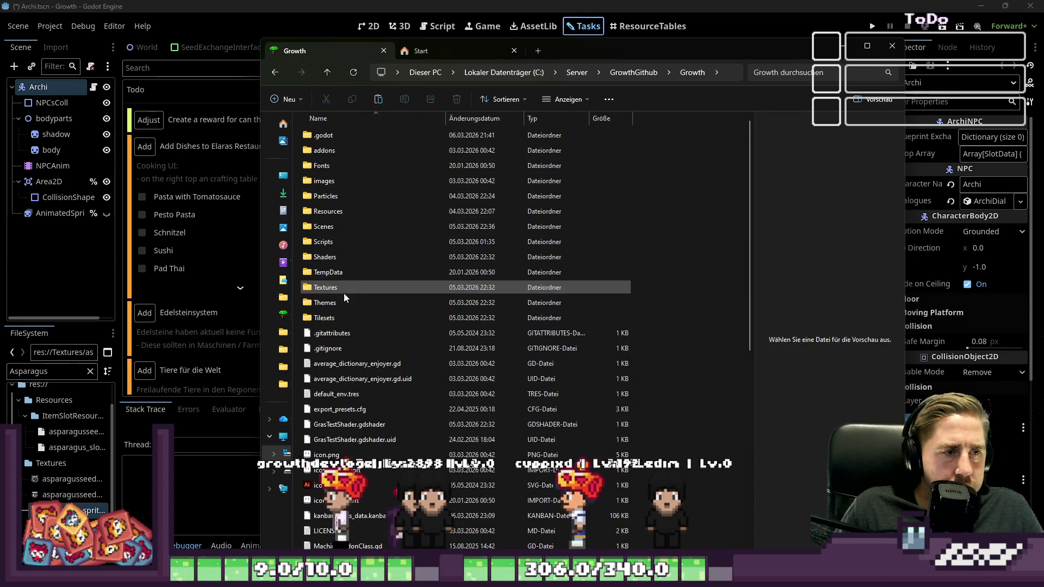
Paste the sprite files into Growth's Textures folder, deciding each name conflict individually, and return to Godot.
{"action": "double_click", "coordinate": [343, 288]}
{"action": "left_click", "coordinate": [471, 348]}
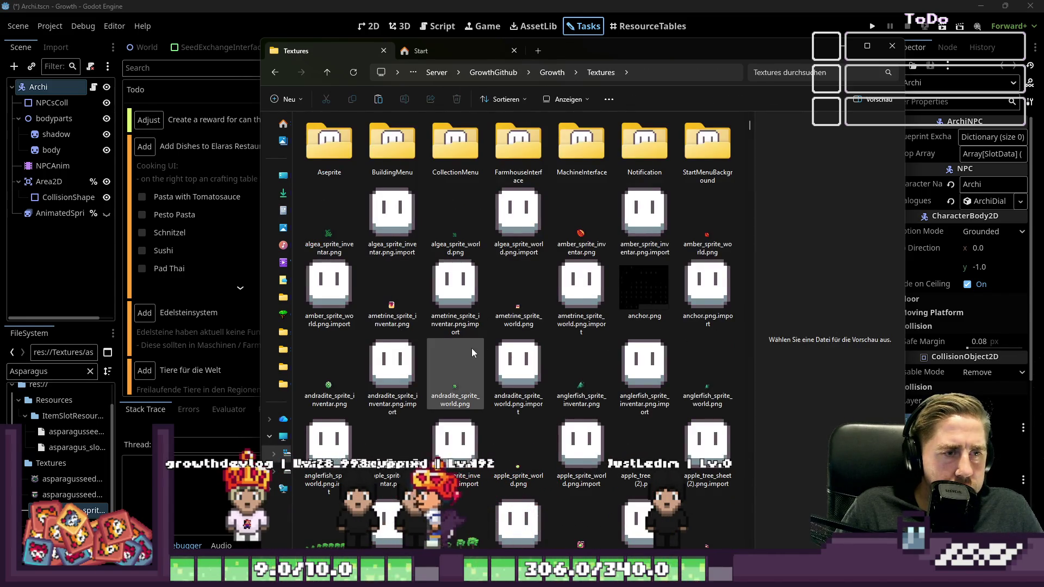
{"action": "key", "text": "ctrl+v"}
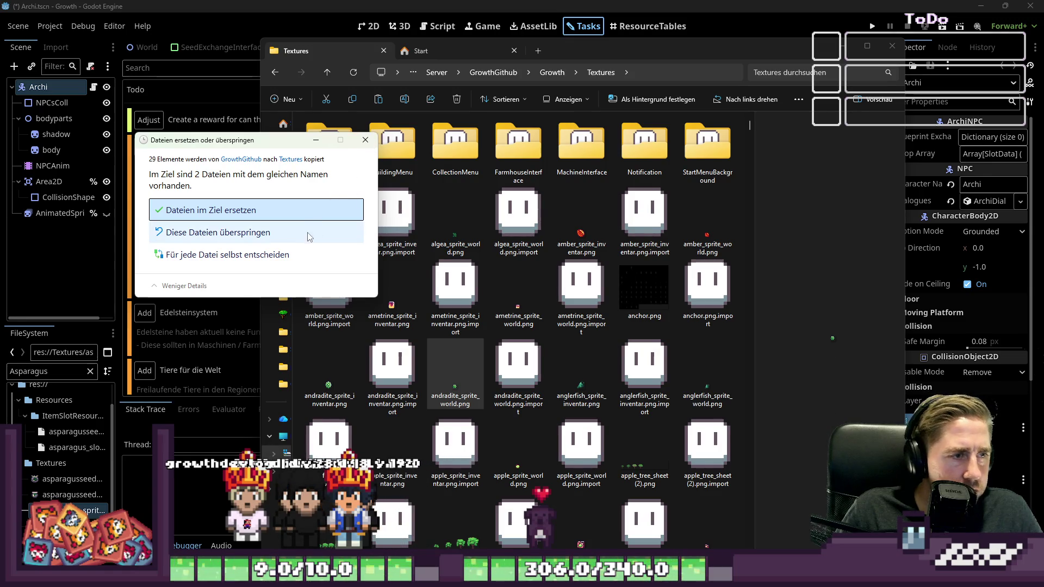
{"action": "left_click", "coordinate": [209, 259]}
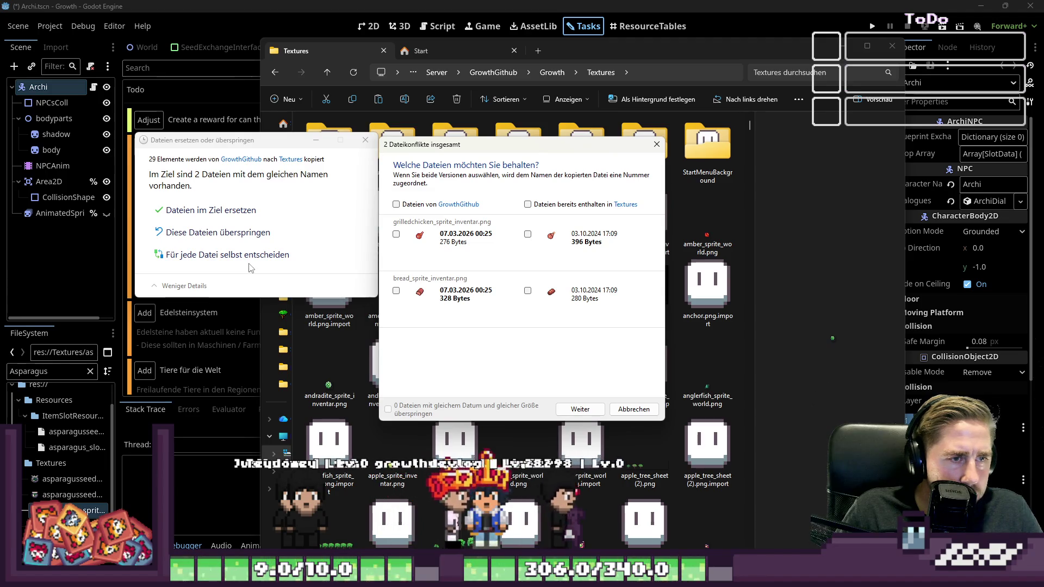
{"action": "key", "text": "Escape"}
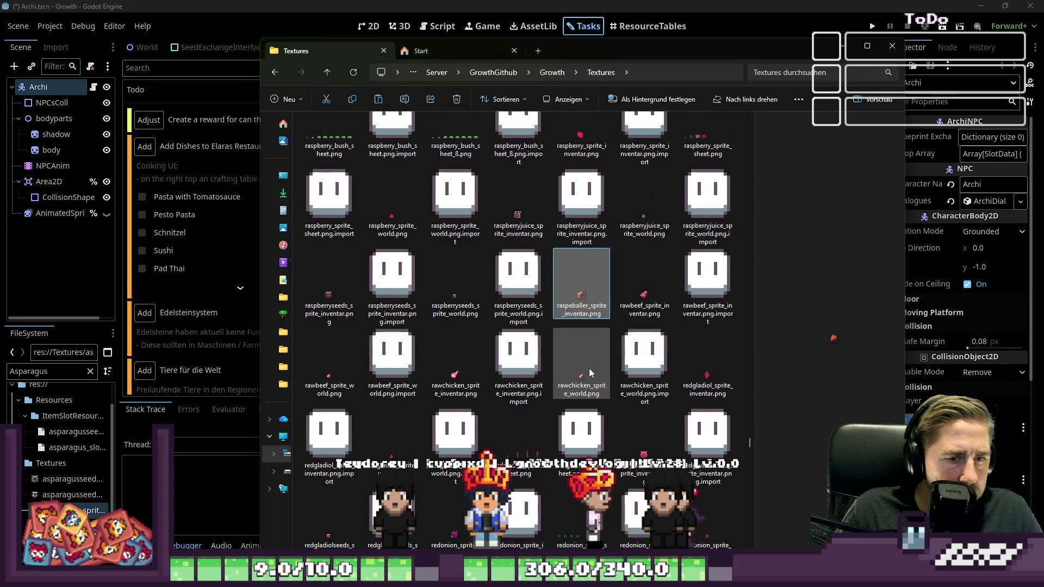
{"action": "key", "text": "alt+Tab"}
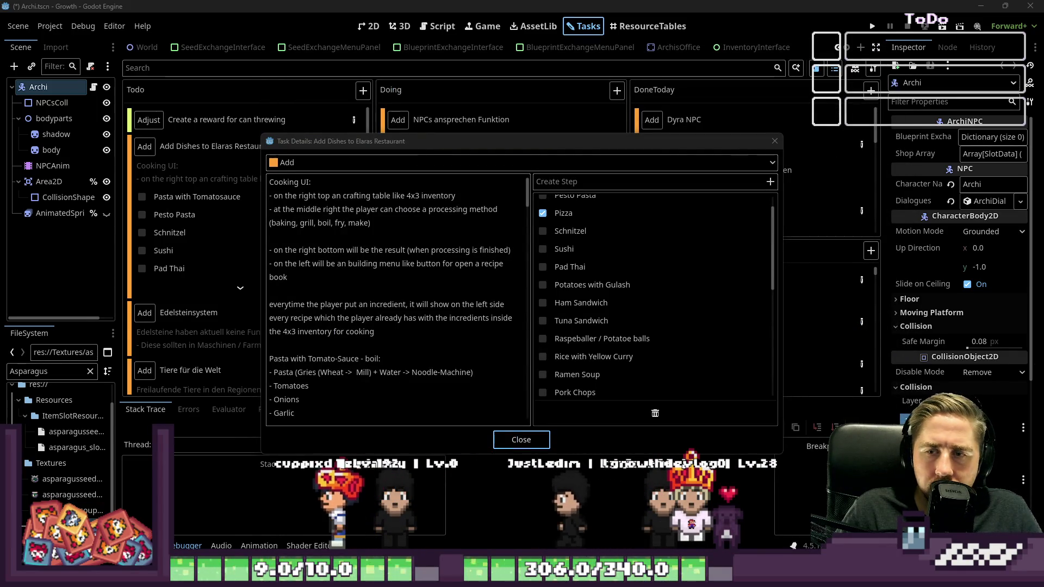
Close the Add Dishes task details, widen the Inspector panel, and start a new resource.
{"action": "mouse_move", "coordinate": [560, 576]}
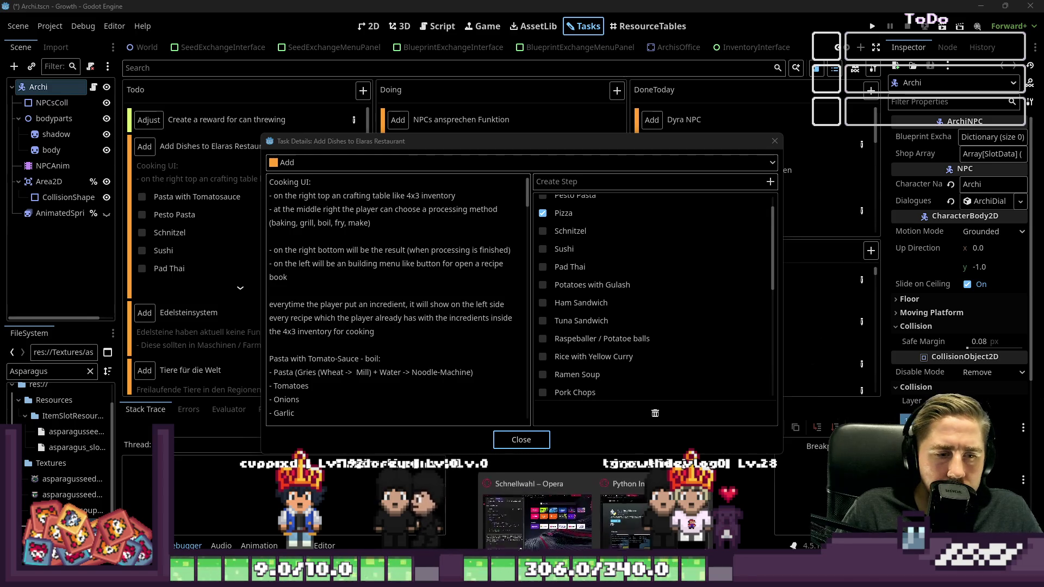
{"action": "mouse_move", "coordinate": [544, 526]}
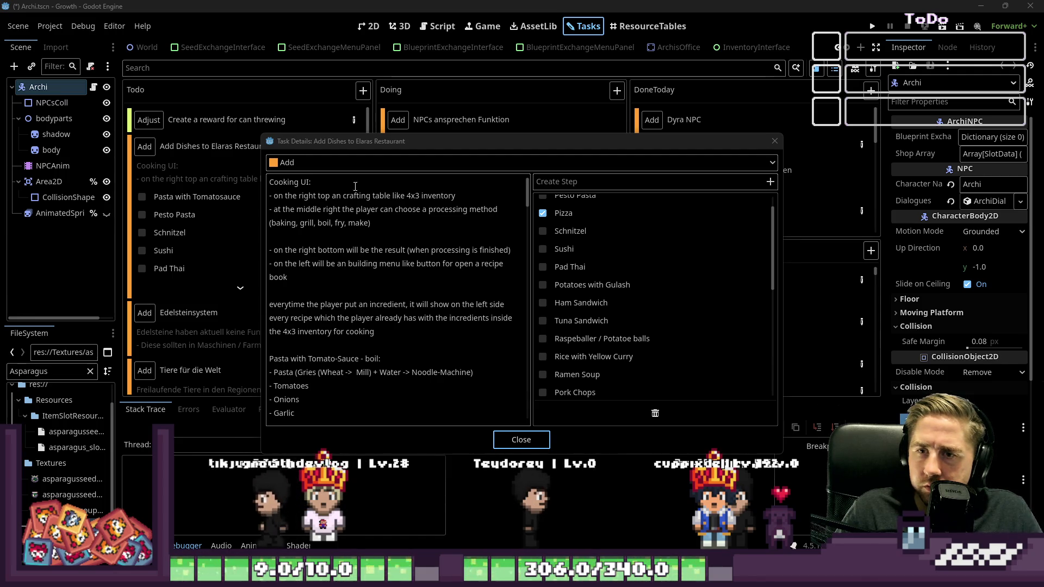
{"action": "scroll", "coordinate": [569, 349], "scroll_direction": "up", "scroll_amount": 1}
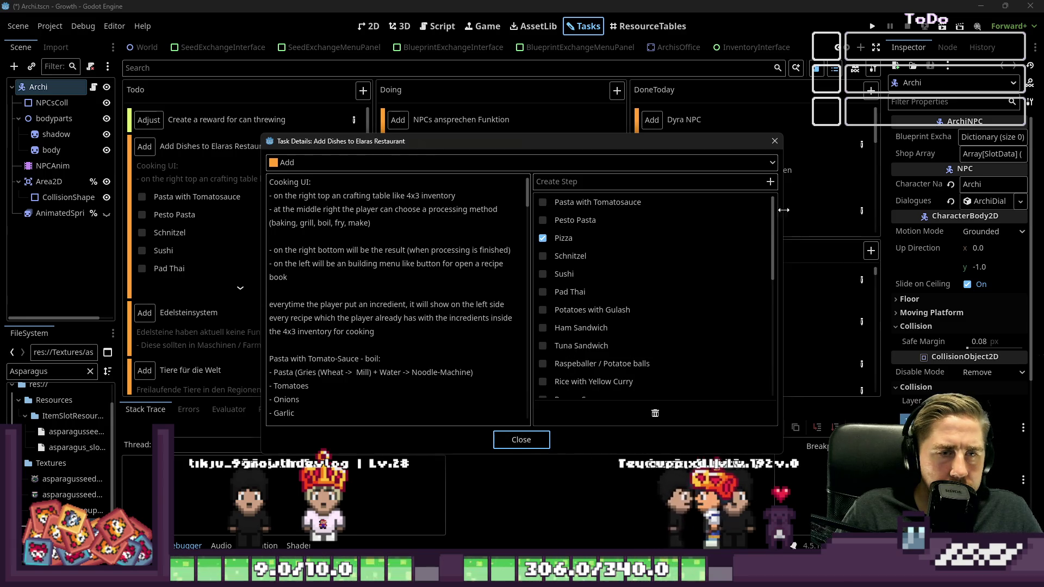
{"action": "left_click", "coordinate": [774, 141]}
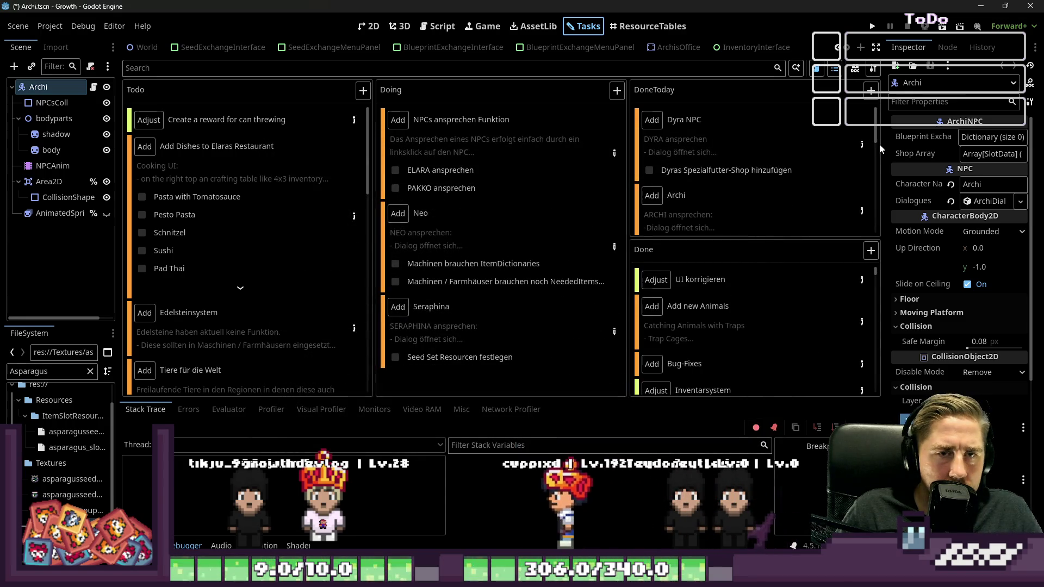
{"action": "mouse_move", "coordinate": [886, 152]}
{"action": "left_mouse_down"}
{"action": "mouse_move", "coordinate": [716, 173]}
{"action": "mouse_move", "coordinate": [703, 272]}
{"action": "left_mouse_up"}
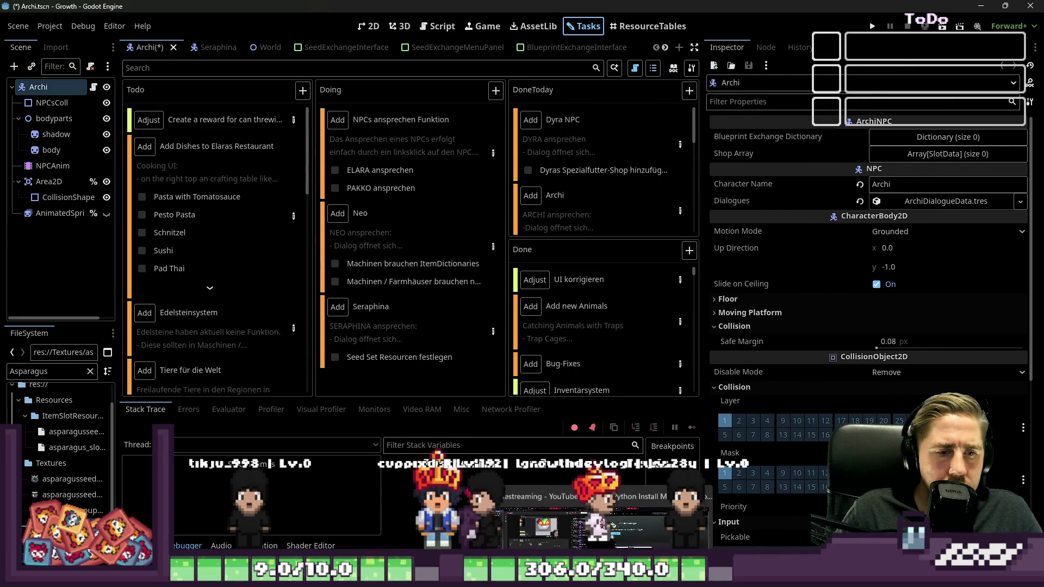
{"action": "mouse_move", "coordinate": [522, 577]}
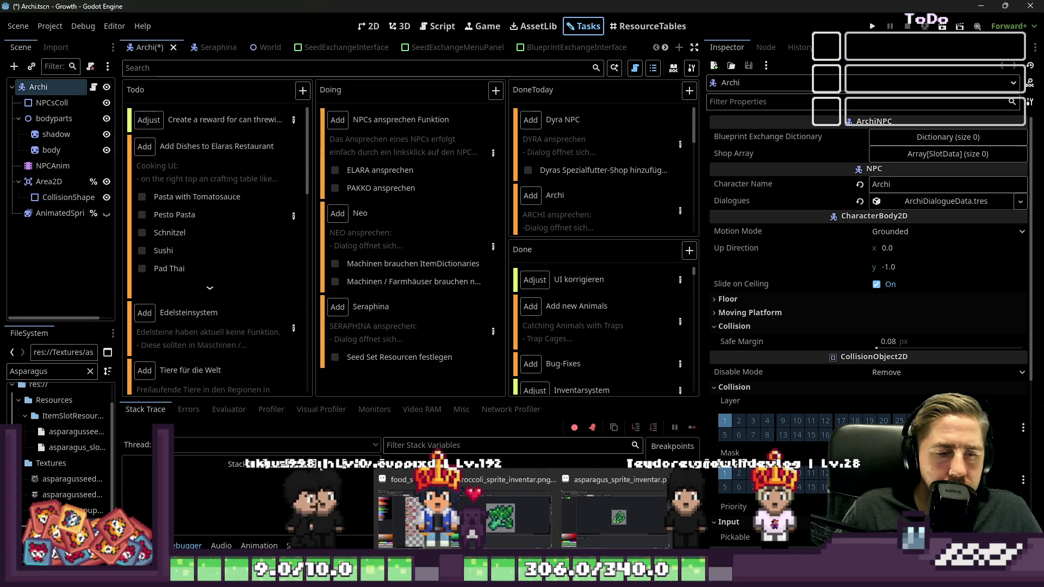
{"action": "left_click", "coordinate": [713, 65]}
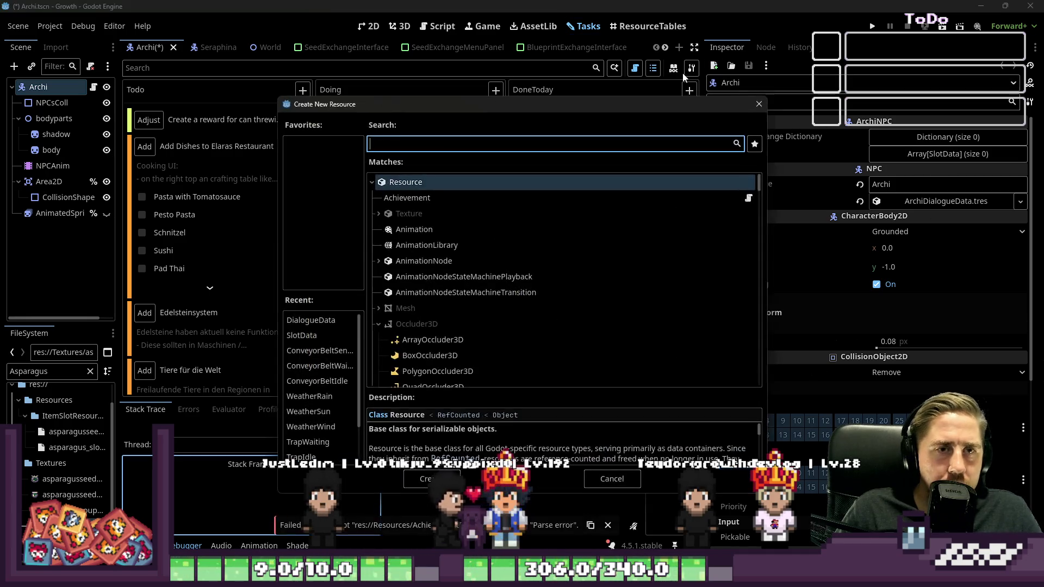
Create a new SlotData resource named 'Pasta with Tomatosauce' and make it stackable.
{"action": "type", "text": "R"}
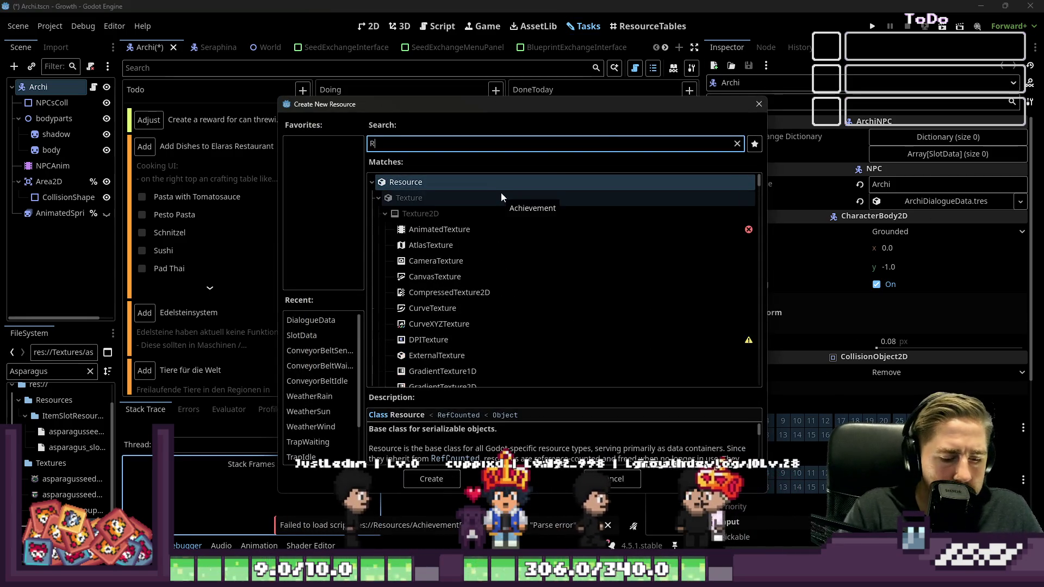
{"action": "key", "text": "BackSpace"}
{"action": "type", "text": "SlotData"}
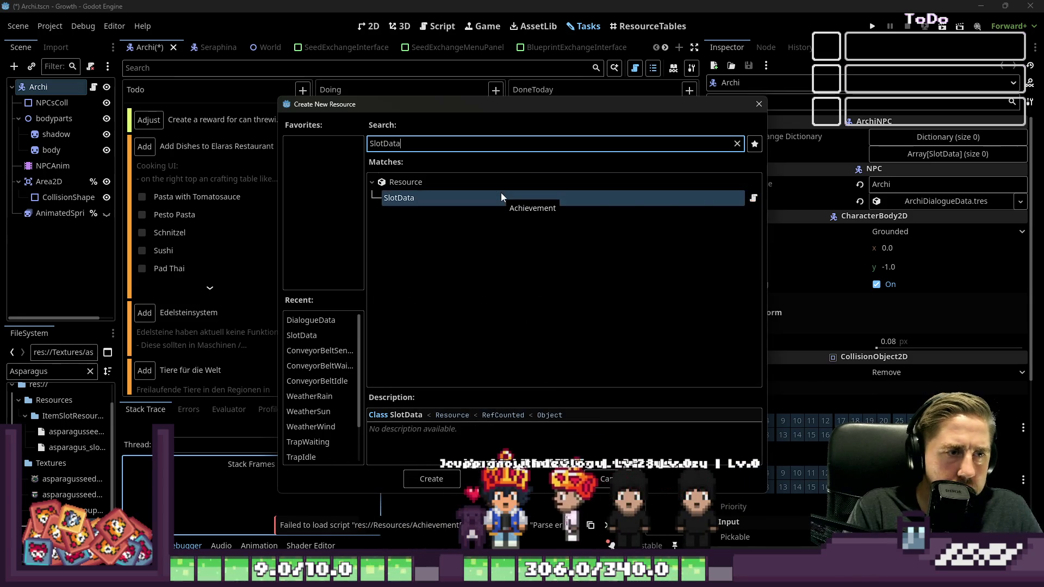
{"action": "double_click", "coordinate": [501, 194]}
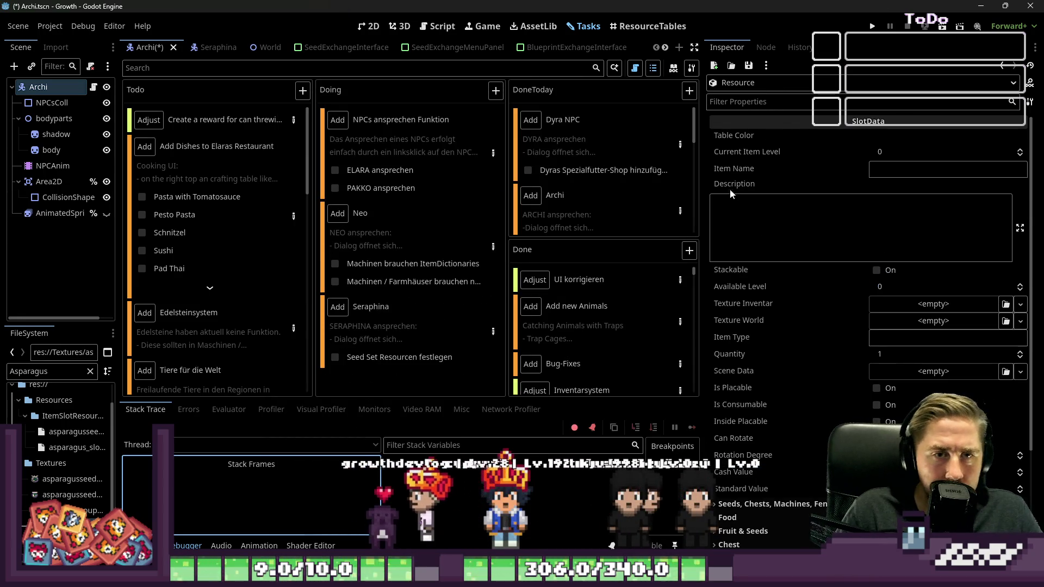
{"action": "left_click", "coordinate": [926, 168]}
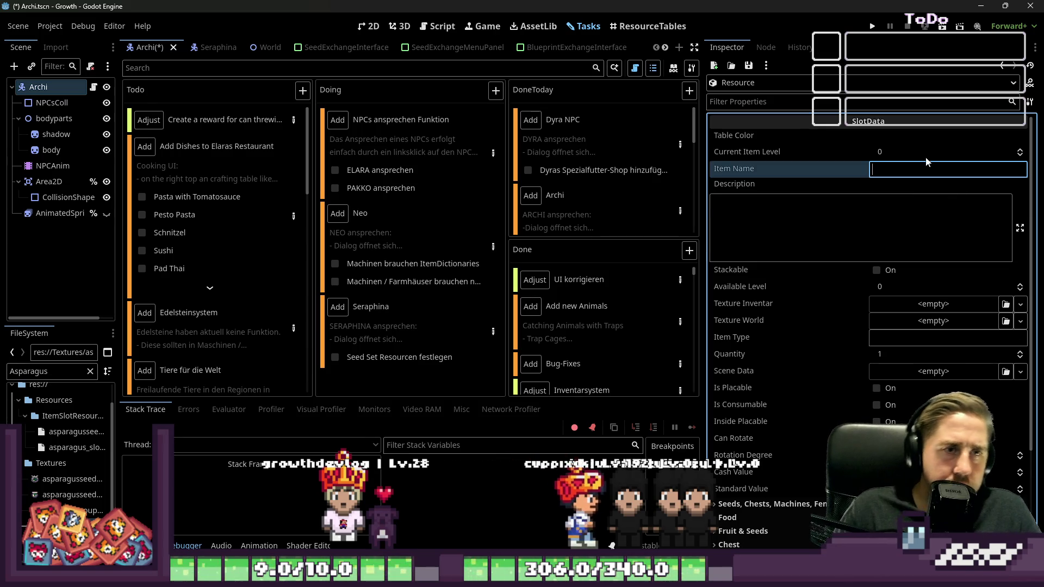
{"action": "left_click_drag", "start_coordinate": [704, 217], "coordinate": [803, 222]}
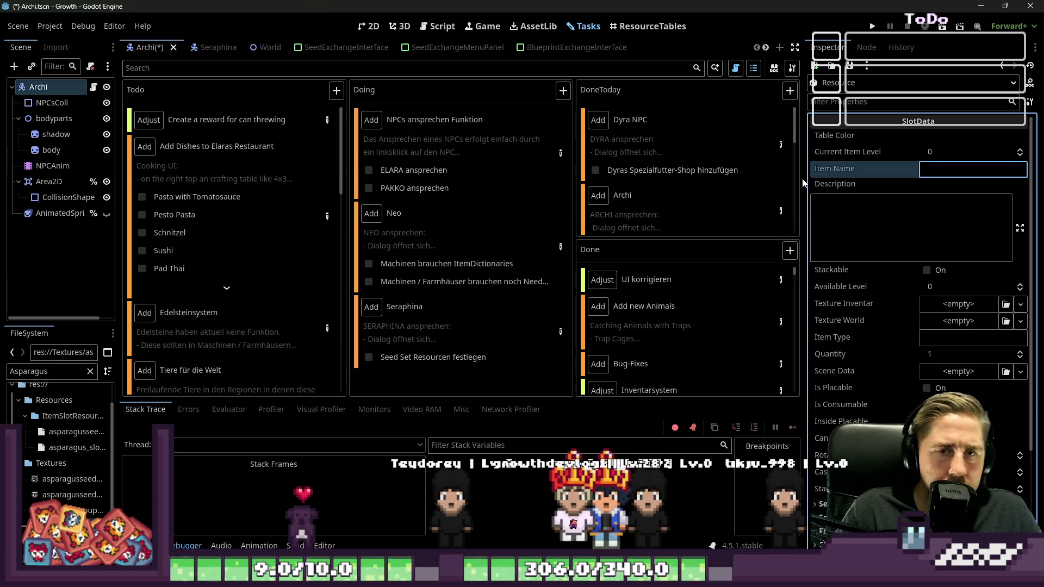
{"action": "type", "text": "Pasta with Tomato"}
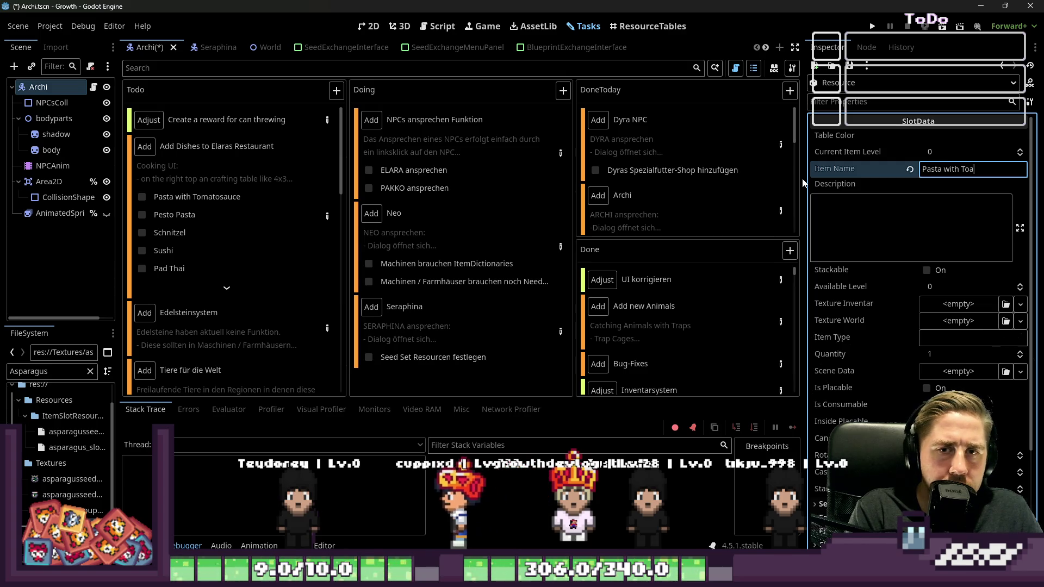
{"action": "type", "text": "sauce"}
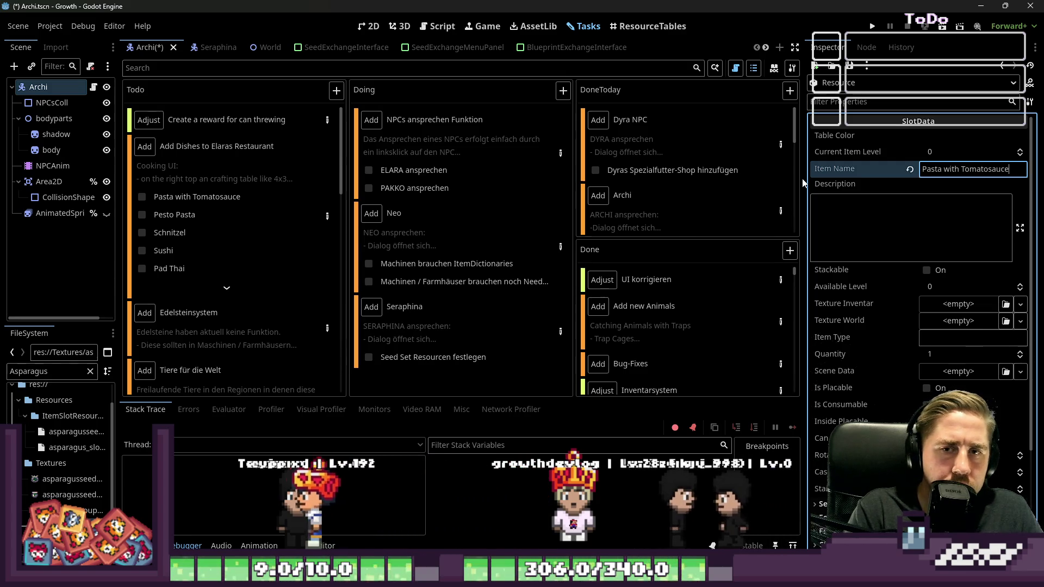
{"action": "left_click", "coordinate": [927, 270]}
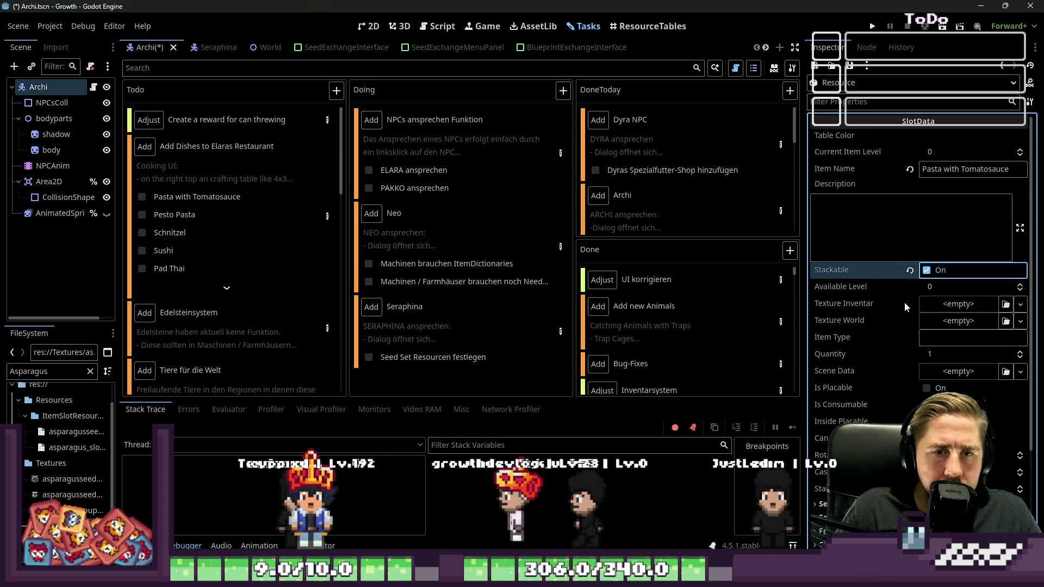
{"action": "scroll", "coordinate": [904, 302], "scroll_direction": "down", "scroll_amount": 2}
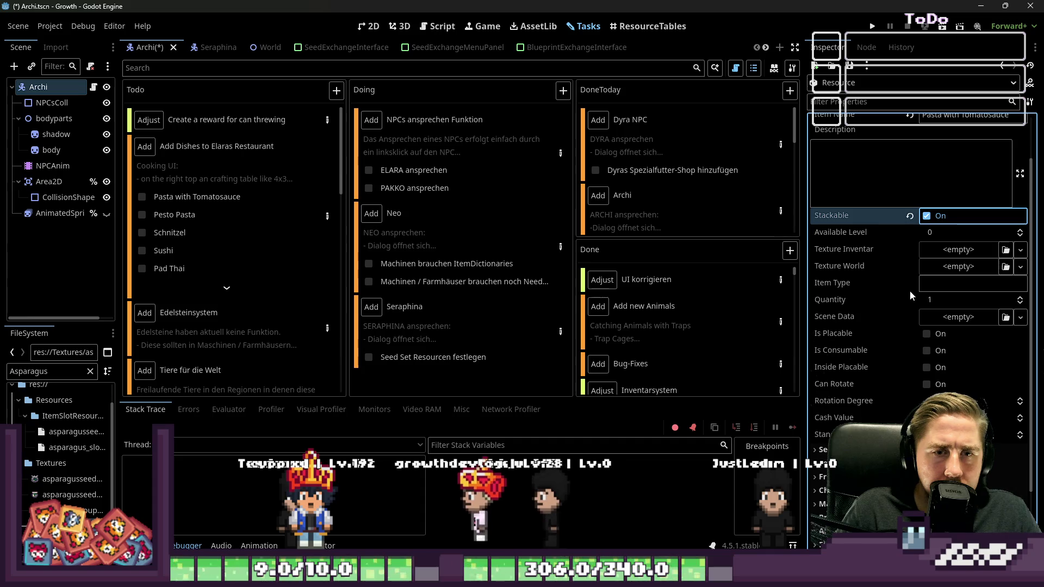
Assign the pasta texture as the item's Texture Inventar and mark it consumable.
{"action": "left_click", "coordinate": [49, 371]}
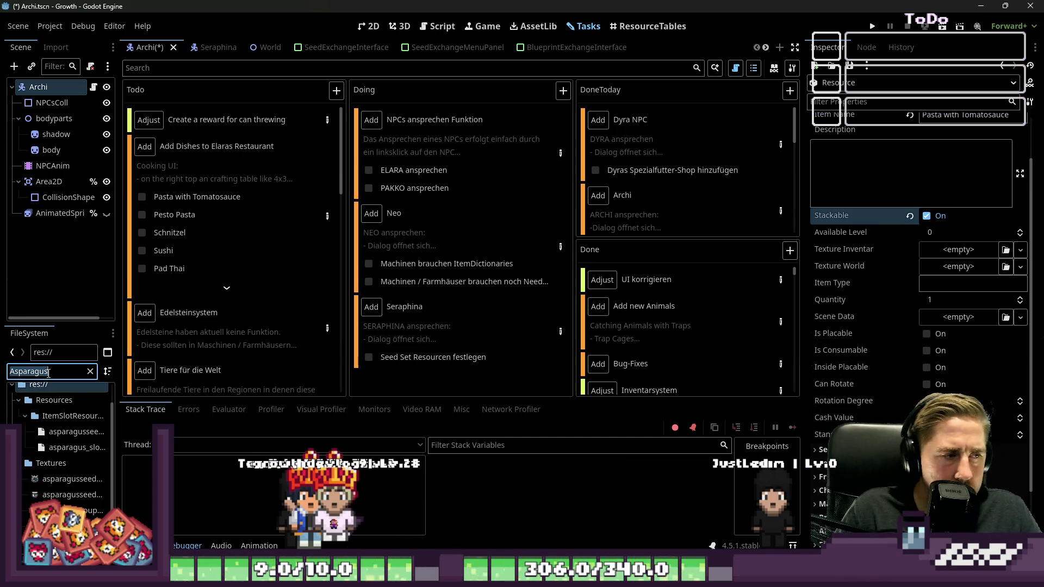
{"action": "type", "text": "pasta"}
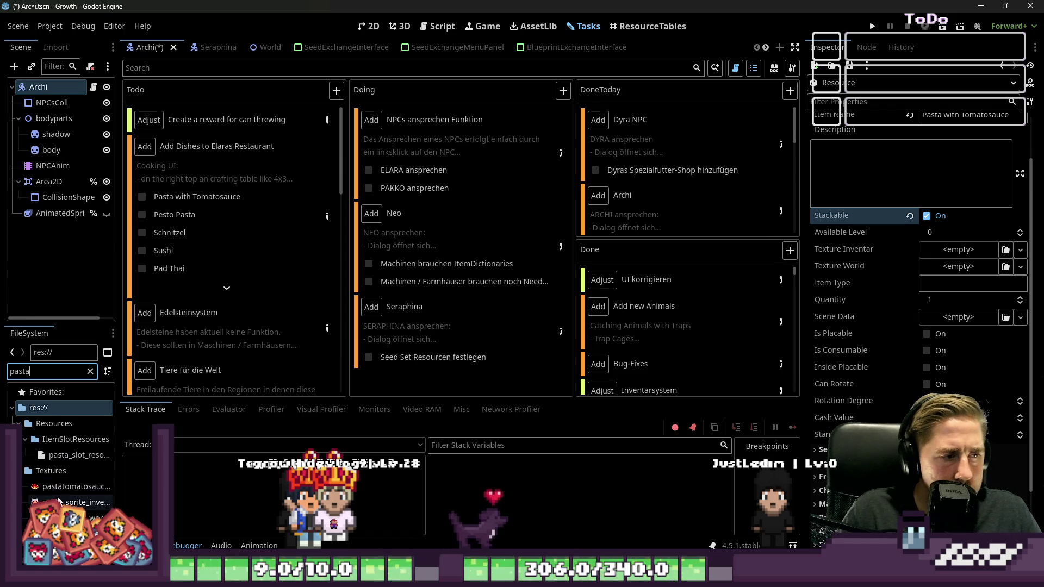
{"action": "left_click", "coordinate": [69, 487]}
{"action": "mouse_move", "coordinate": [123, 493]}
{"action": "left_mouse_down"}
{"action": "mouse_move", "coordinate": [941, 275]}
{"action": "mouse_move", "coordinate": [939, 226]}
{"action": "mouse_move", "coordinate": [954, 250]}
{"action": "left_mouse_up"}
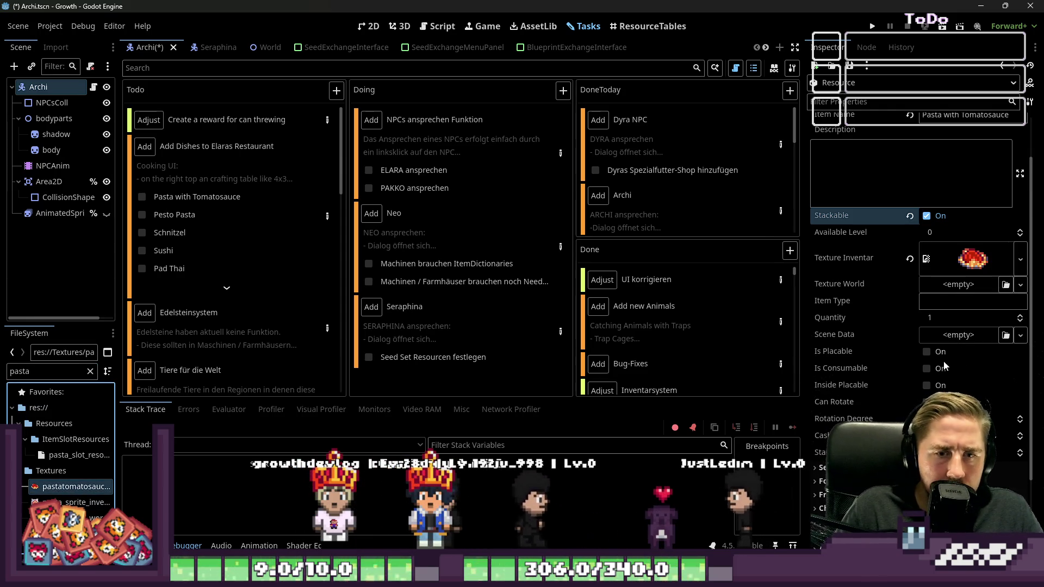
{"action": "left_click", "coordinate": [926, 368]}
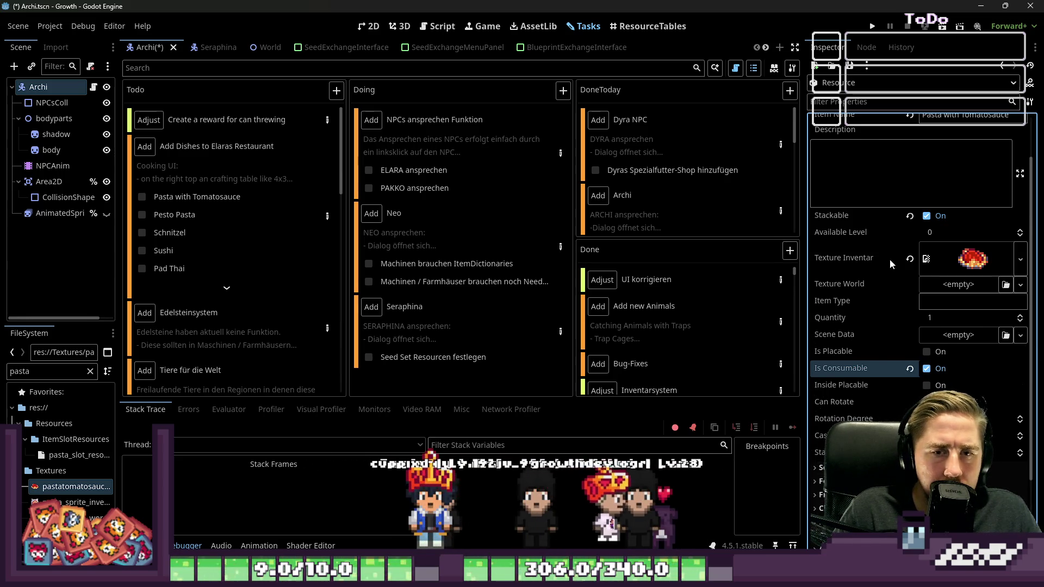
{"action": "scroll", "coordinate": [889, 259], "scroll_direction": "up", "scroll_amount": 2}
{"action": "left_click", "coordinate": [866, 240]}
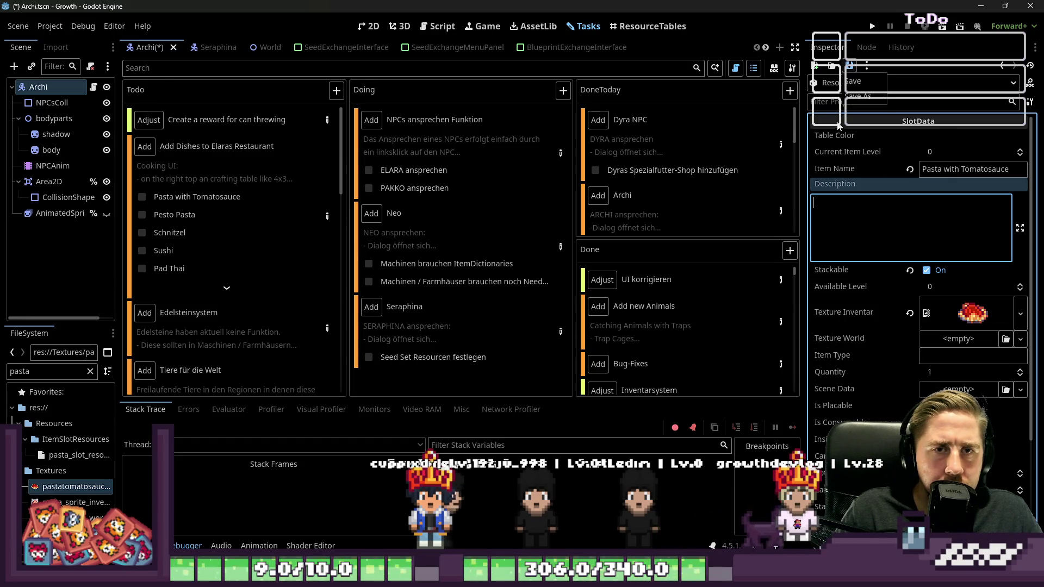
{"action": "left_click", "coordinate": [859, 96]}
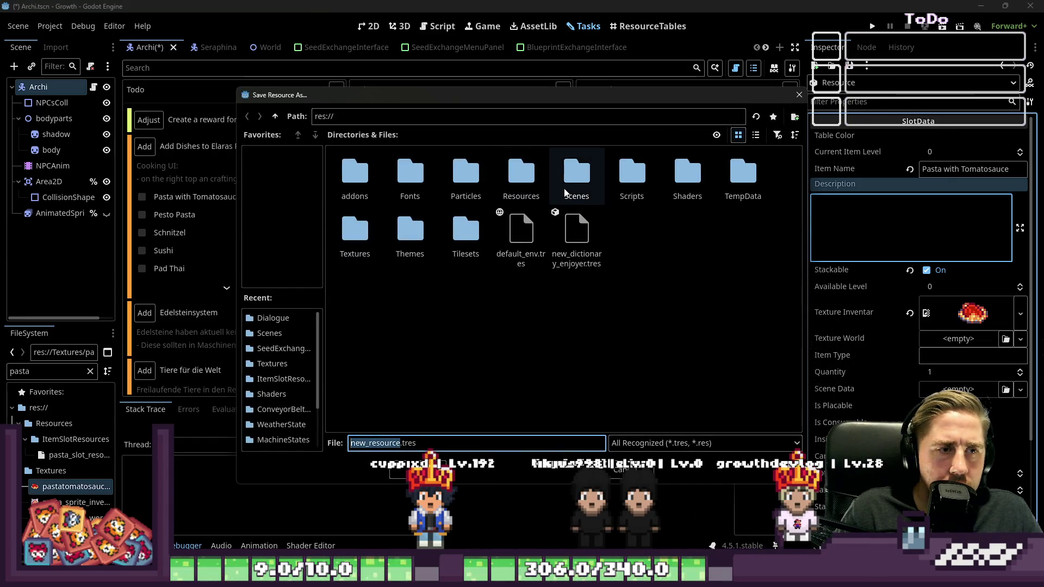
Save the item as pastatomatosauce_slot_resource.tres in Resources/ItemSlotResources.
{"action": "double_click", "coordinate": [520, 173]}
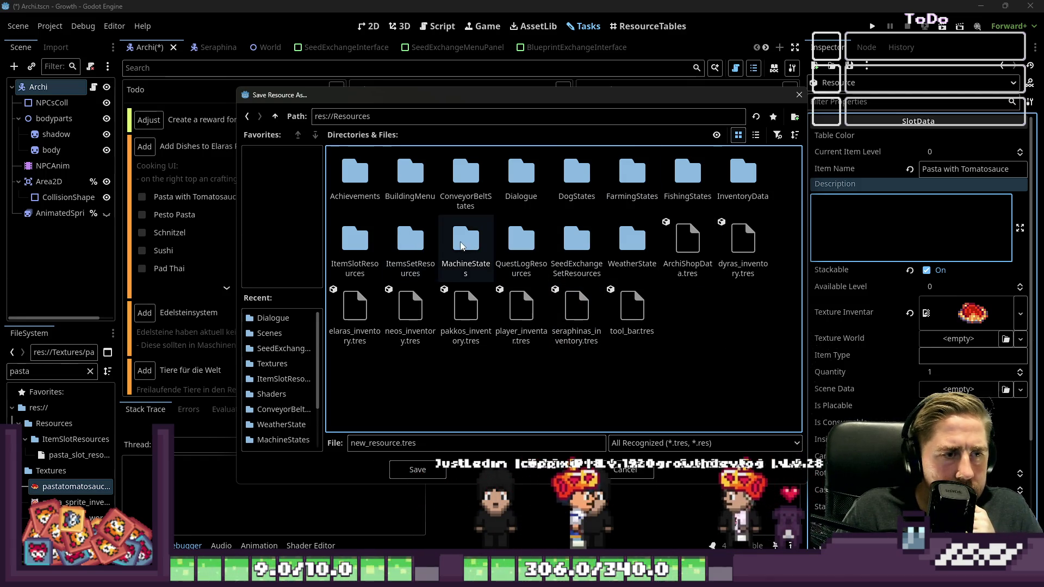
{"action": "double_click", "coordinate": [355, 242]}
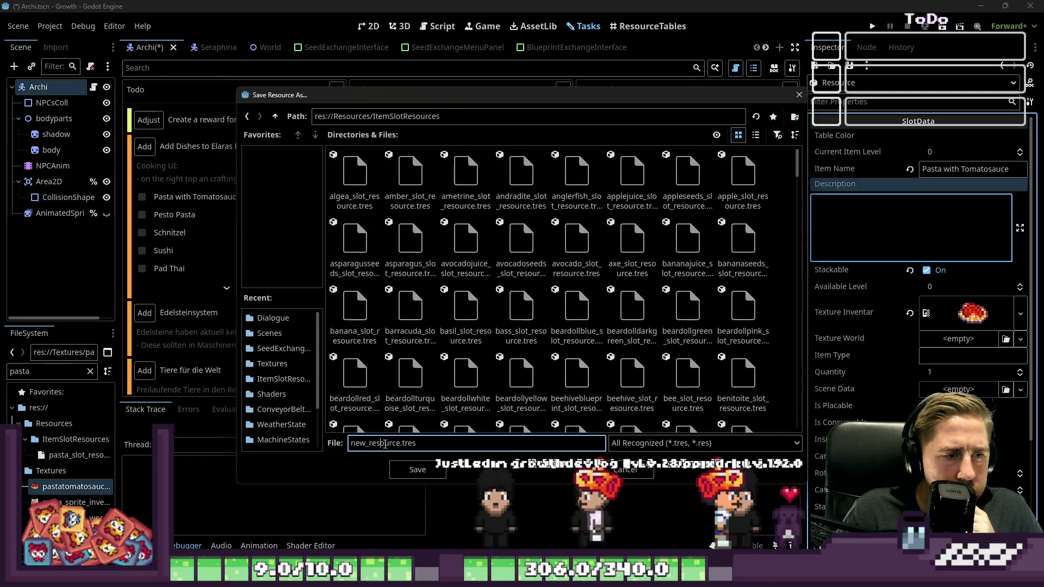
{"action": "double_click", "coordinate": [384, 443]}
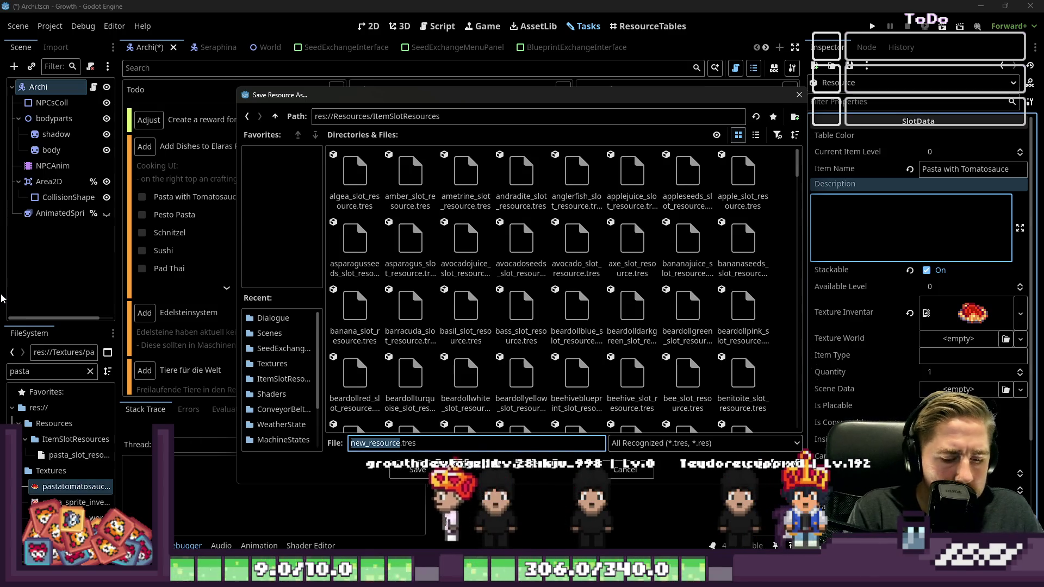
{"action": "type", "text": "pasta"}
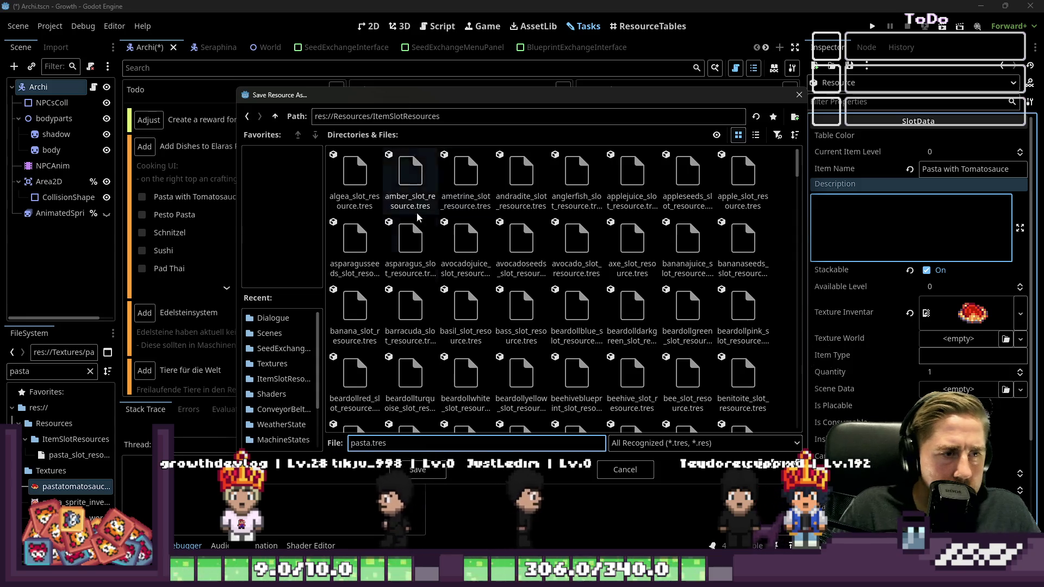
{"action": "left_click", "coordinate": [410, 242]}
{"action": "double_click", "coordinate": [389, 443]}
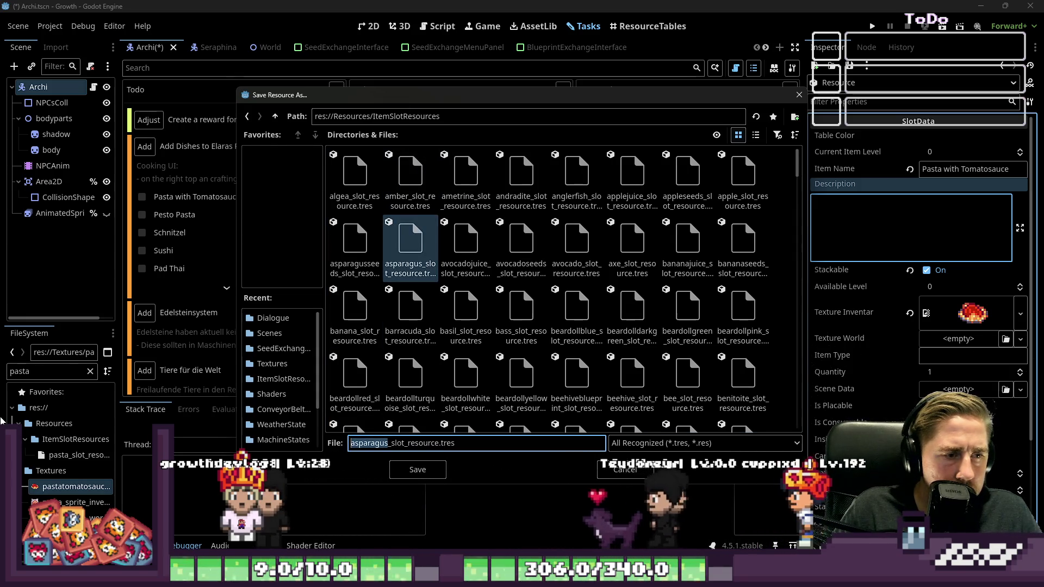
{"action": "type", "text": "pasta"}
{"action": "type", "text": "tomatosau"}
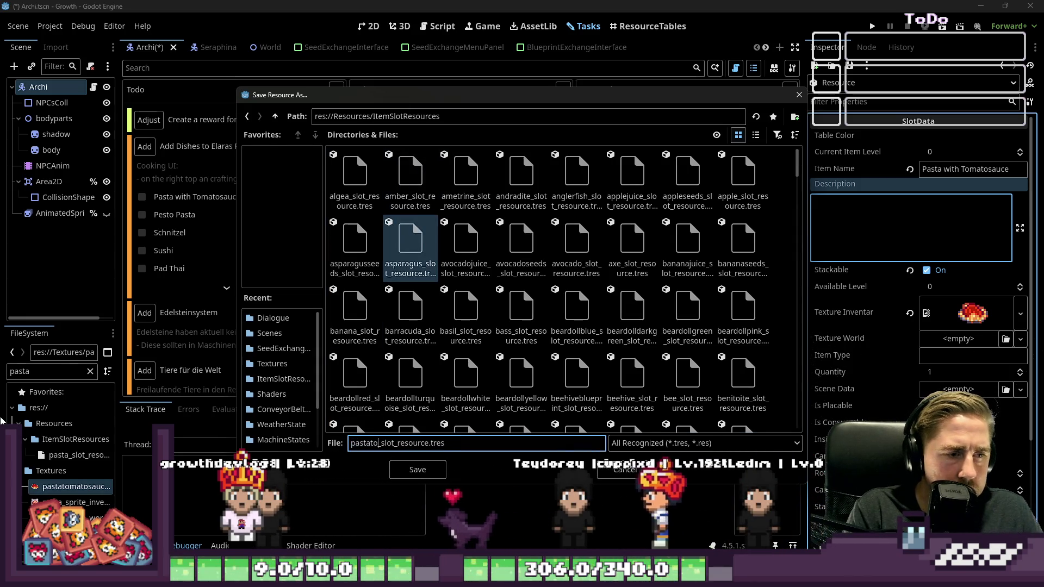
{"action": "type", "text": "ce"}
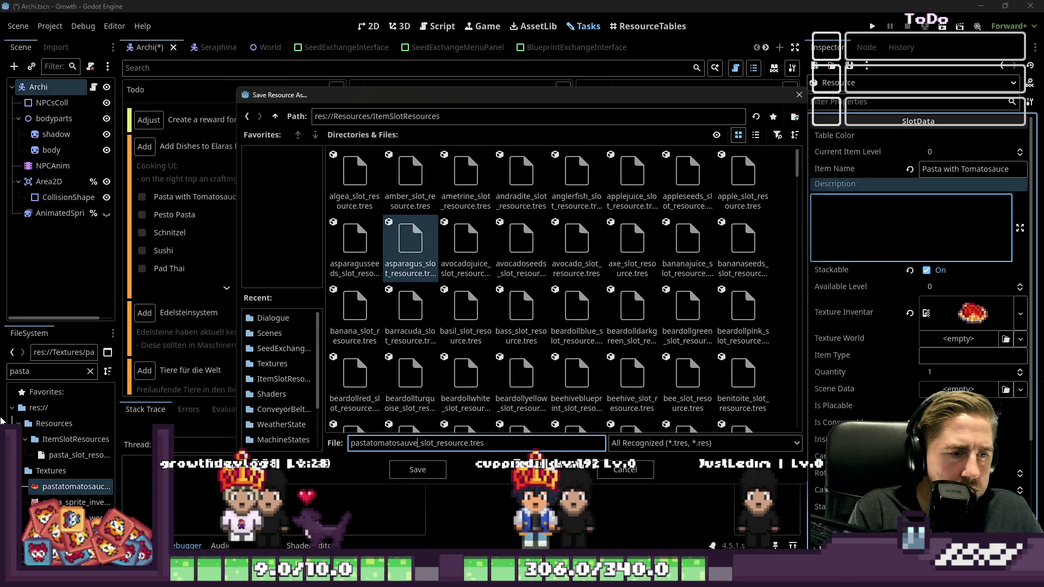
{"action": "key", "text": "Return"}
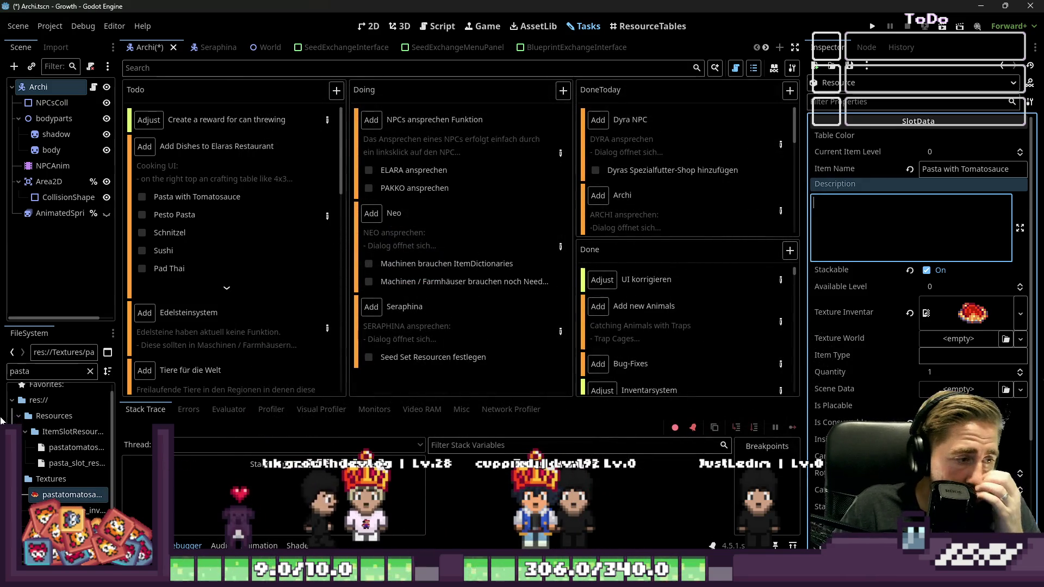
Tick Pasta with Tomatosauce off the to-do list and create a stackable SlotData named 'Pesto Pasta'.
{"action": "left_click", "coordinate": [142, 196]}
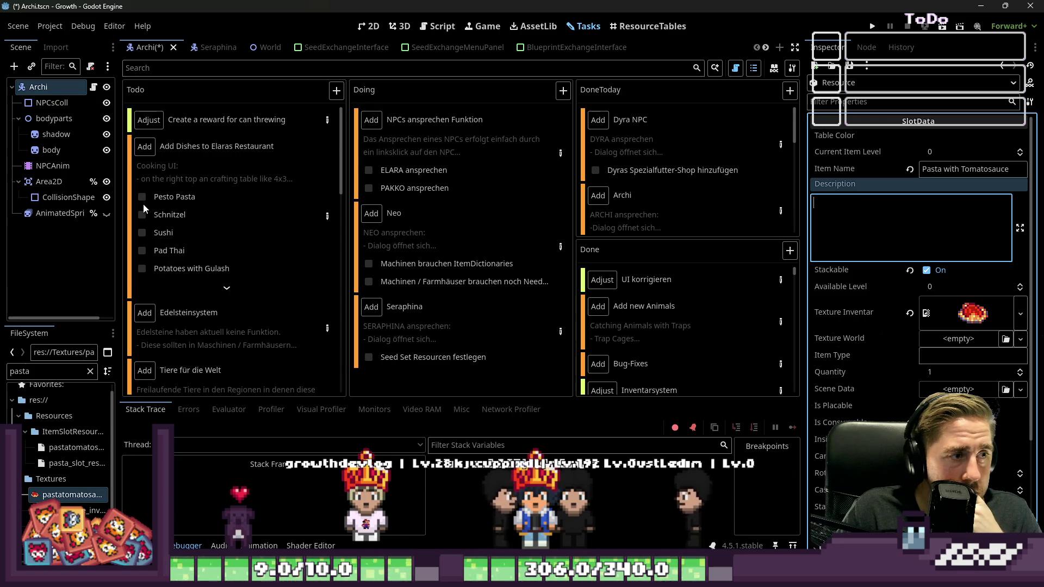
{"action": "left_click", "coordinate": [849, 66]}
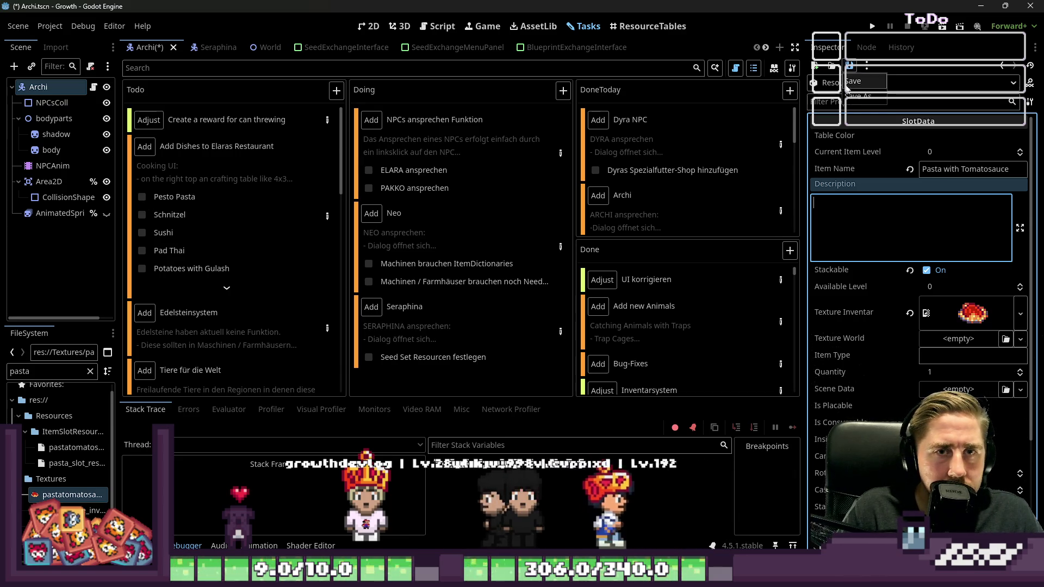
{"action": "left_click", "coordinate": [814, 66]}
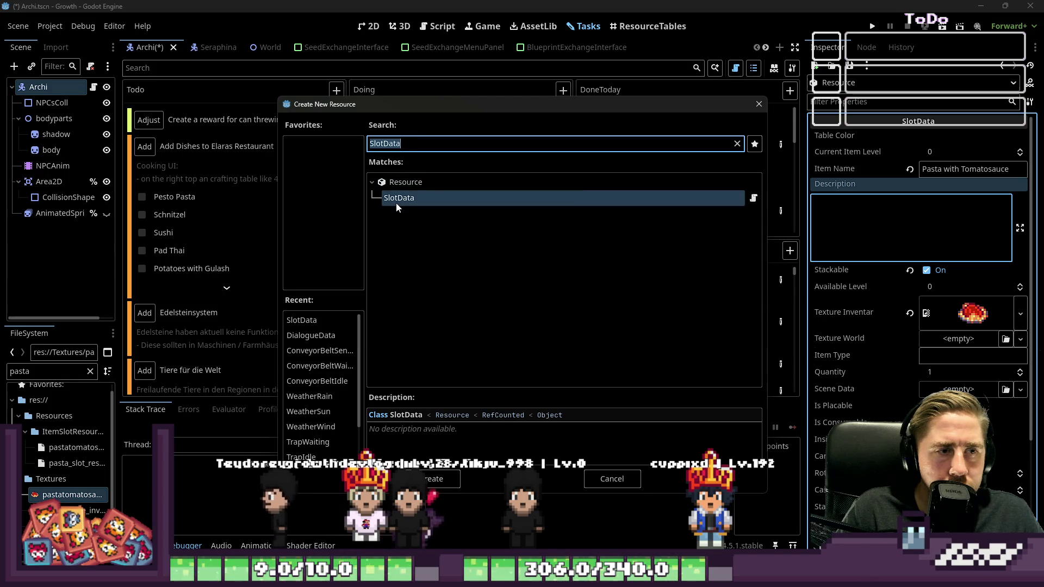
{"action": "double_click", "coordinate": [396, 198]}
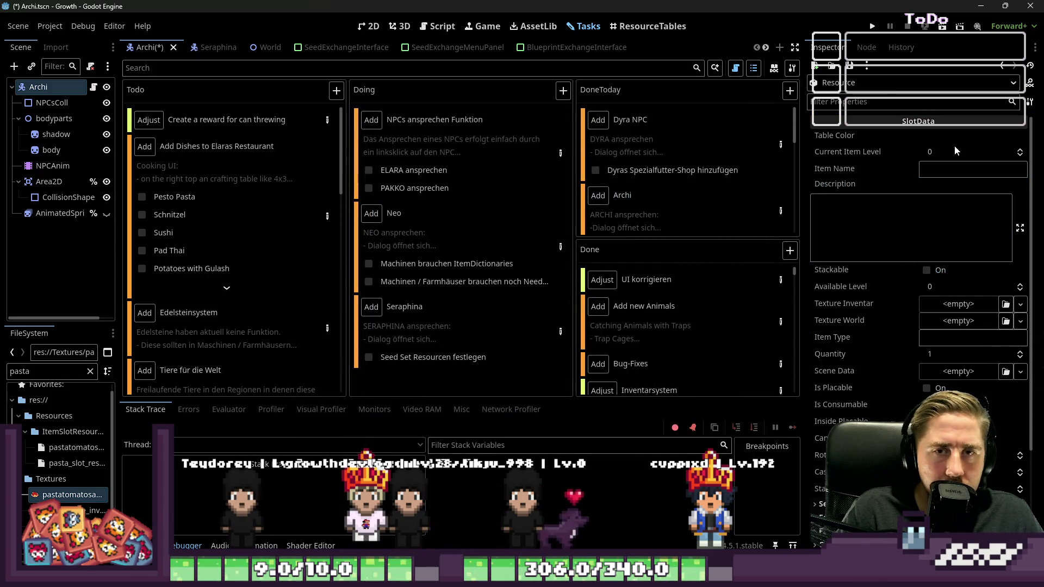
{"action": "left_click", "coordinate": [945, 168]}
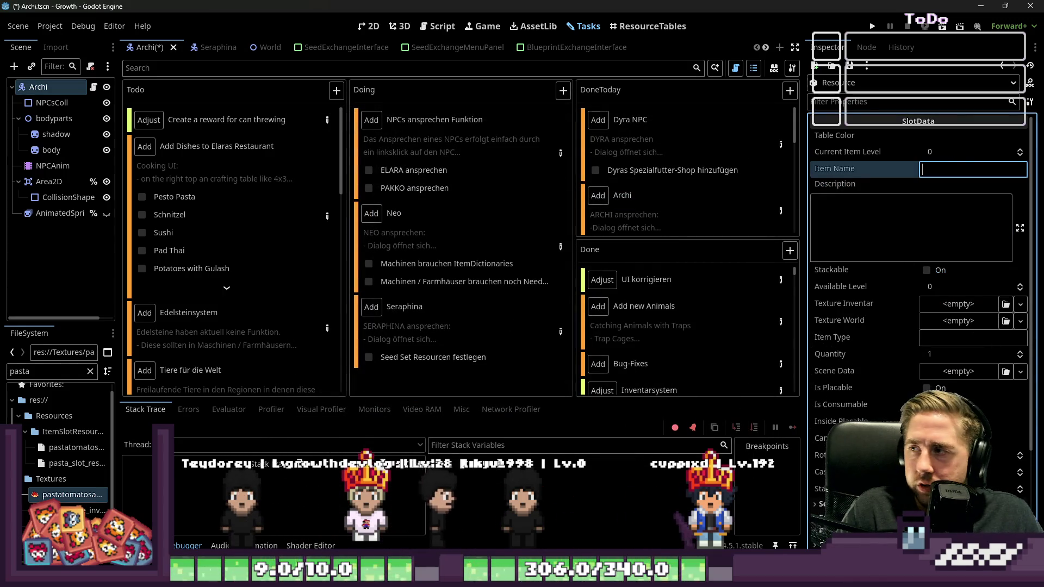
{"action": "type", "text": "Pesto Pasta"}
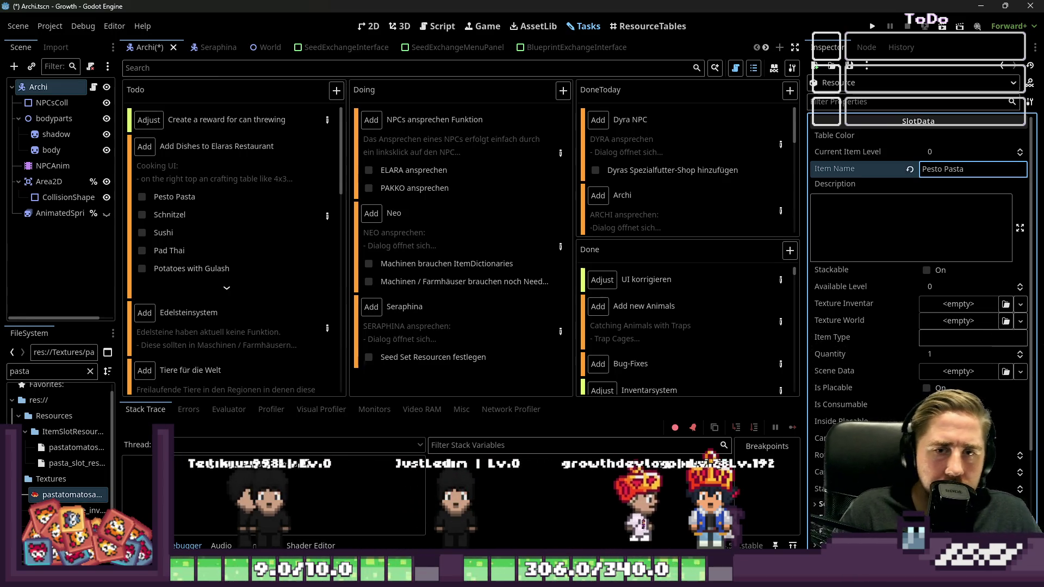
{"action": "left_click", "coordinate": [932, 275]}
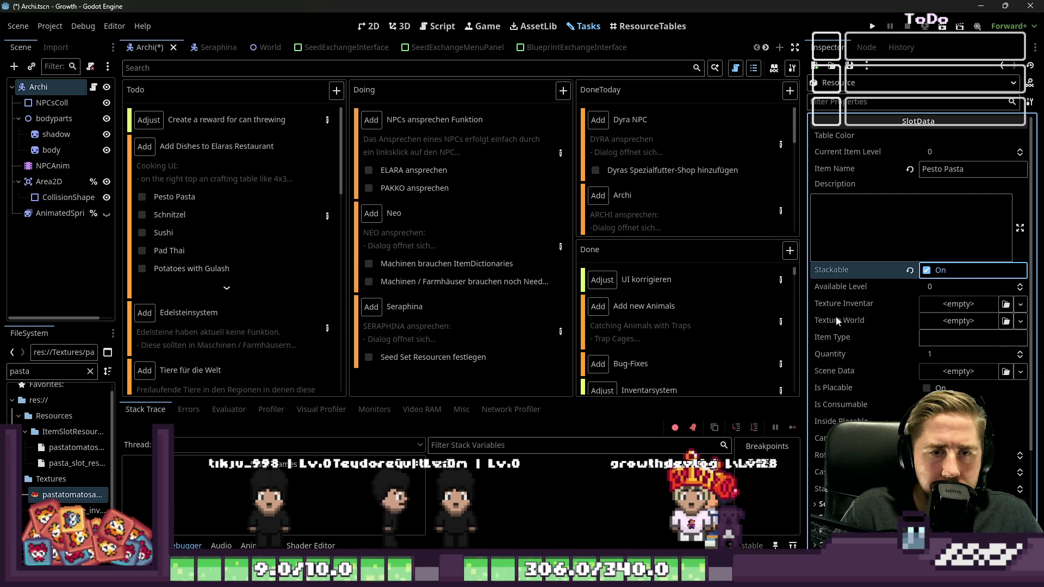
Assign the pesto pasta sprite as the item's inventory texture.
{"action": "double_click", "coordinate": [19, 371]}
{"action": "type", "text": "pesto"}
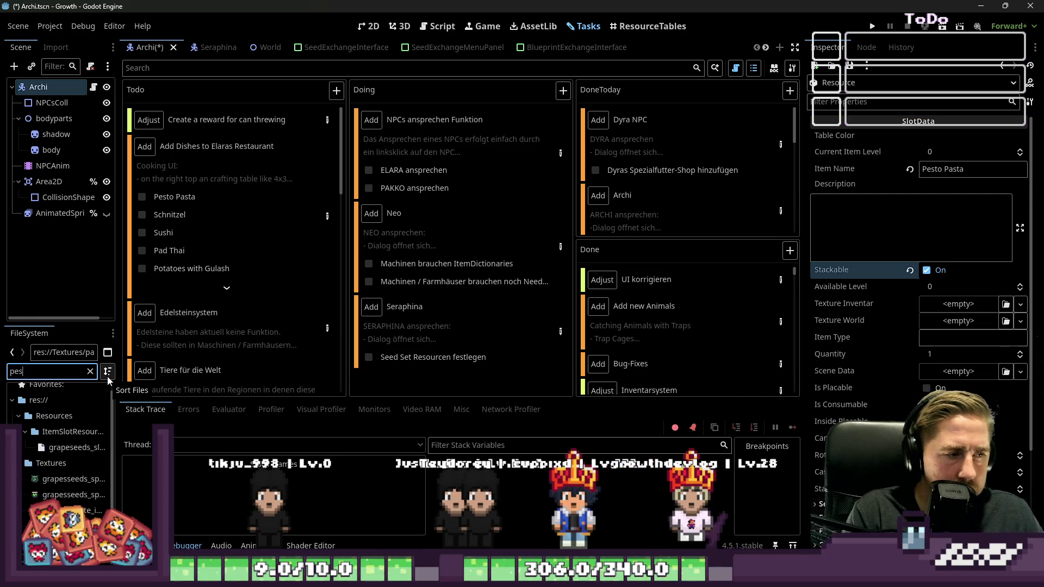
{"action": "left_click", "coordinate": [76, 440]}
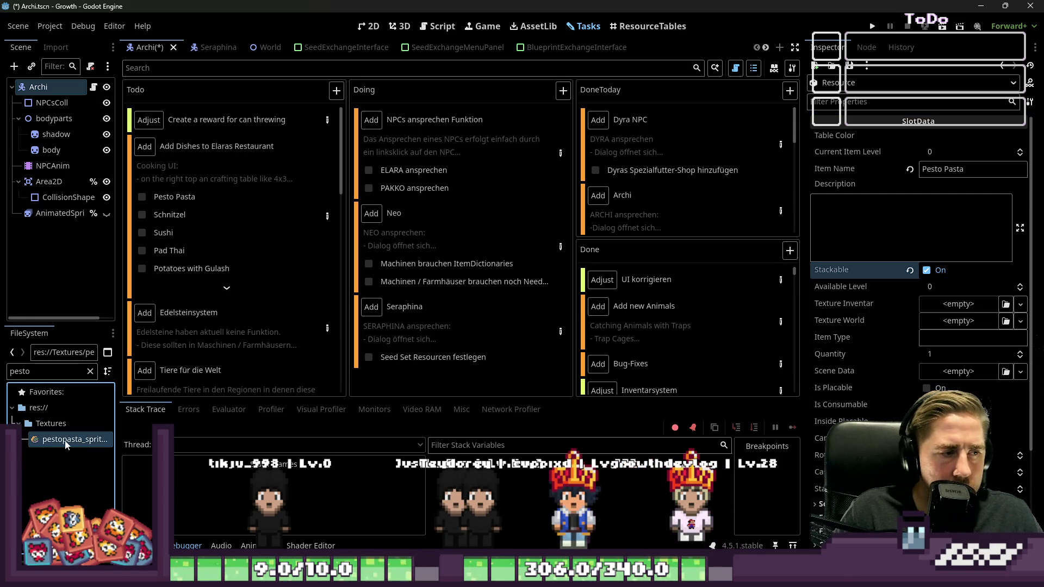
{"action": "left_click_drag", "start_coordinate": [953, 312], "coordinate": [954, 313]}
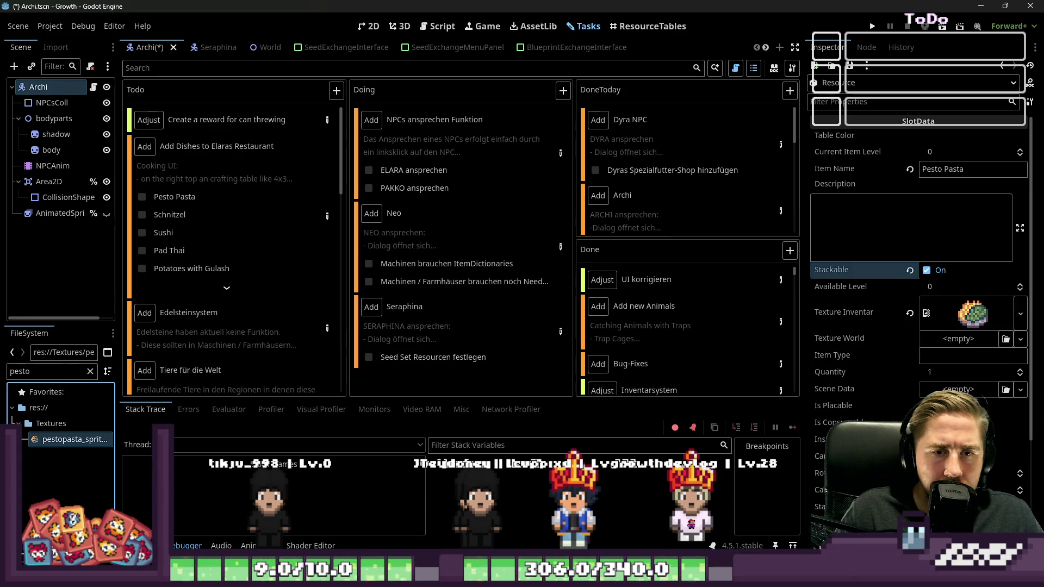
Save it as pestopasta_slot_resource.tres in ItemSlotResources and tick Pesto Pasta off the list.
{"action": "left_click", "coordinate": [849, 65]}
{"action": "left_click", "coordinate": [852, 80]}
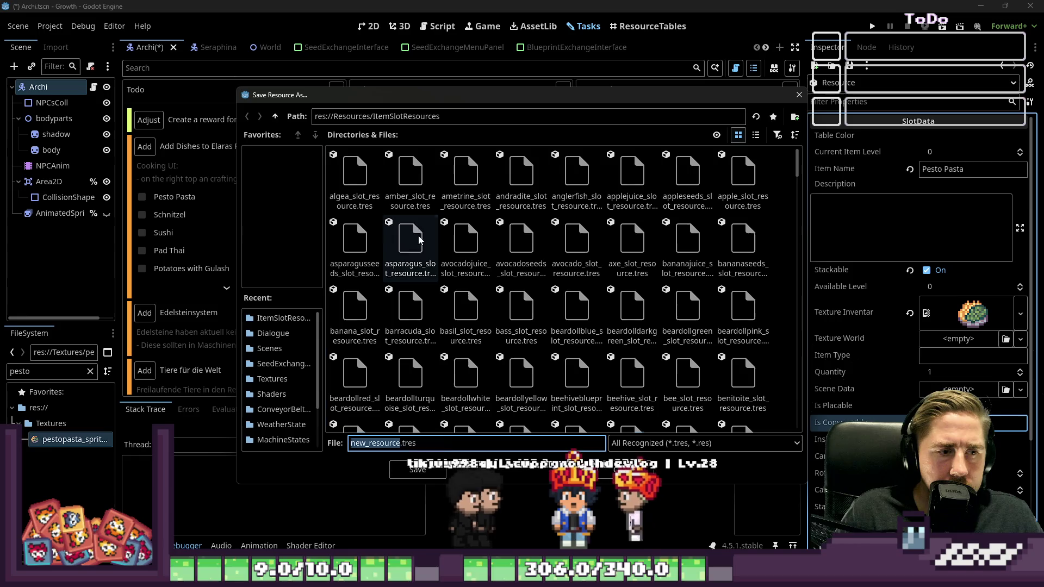
{"action": "left_click", "coordinate": [410, 242]}
{"action": "double_click", "coordinate": [369, 443]}
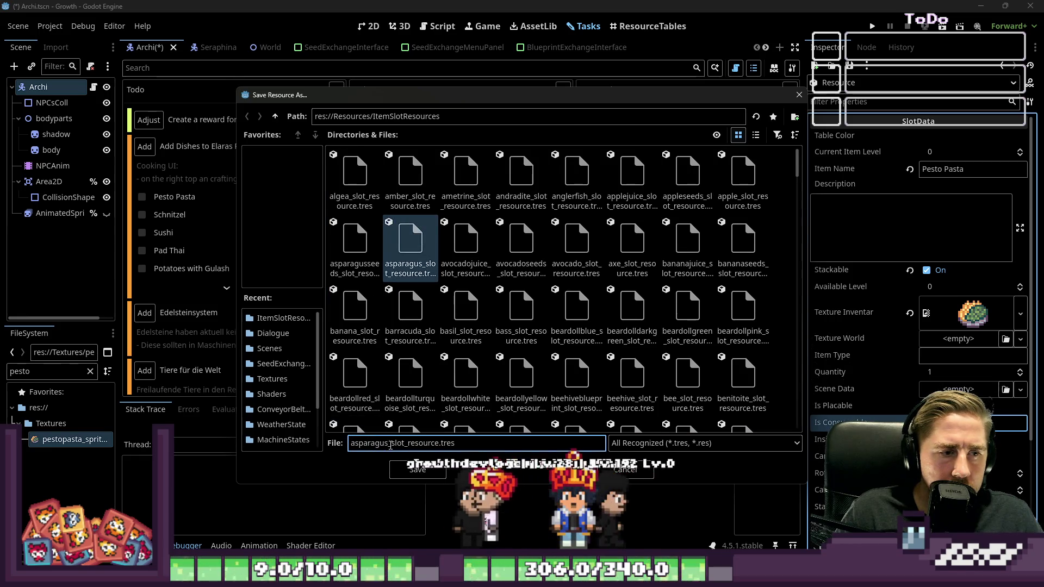
{"action": "key", "text": "shift+Left"}
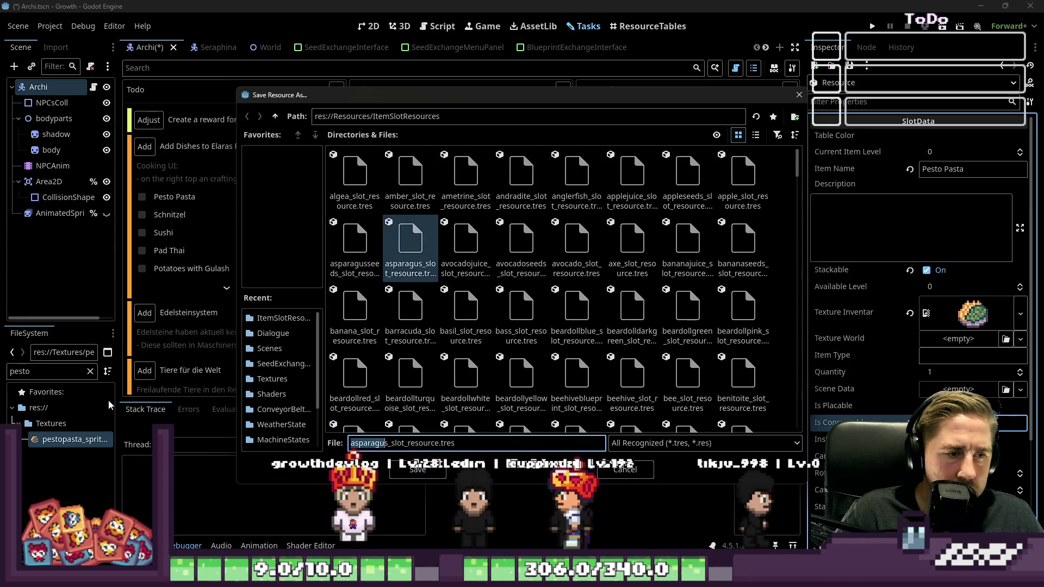
{"action": "type", "text": "pestopast"}
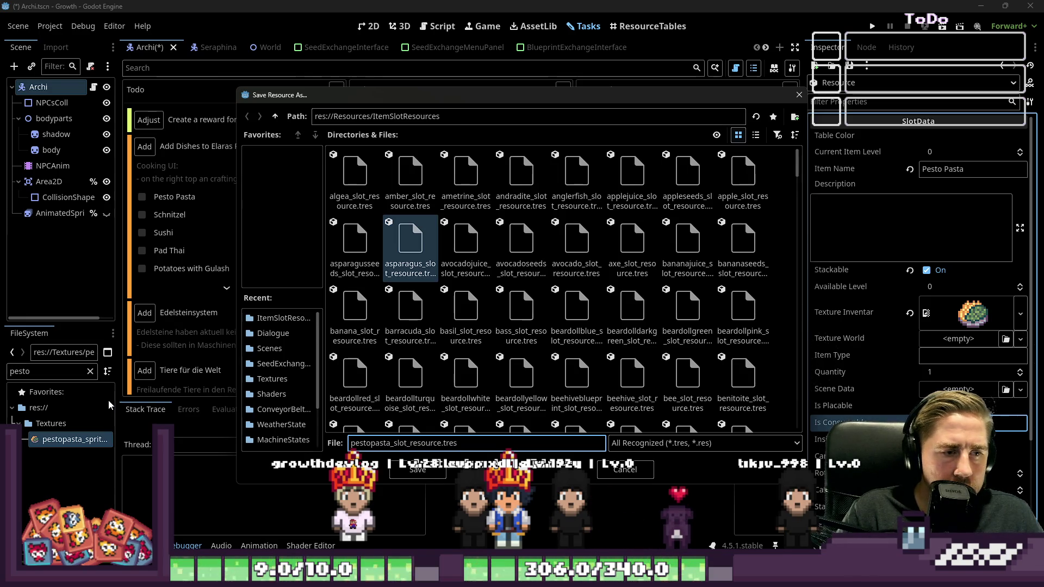
{"action": "key", "text": "Return"}
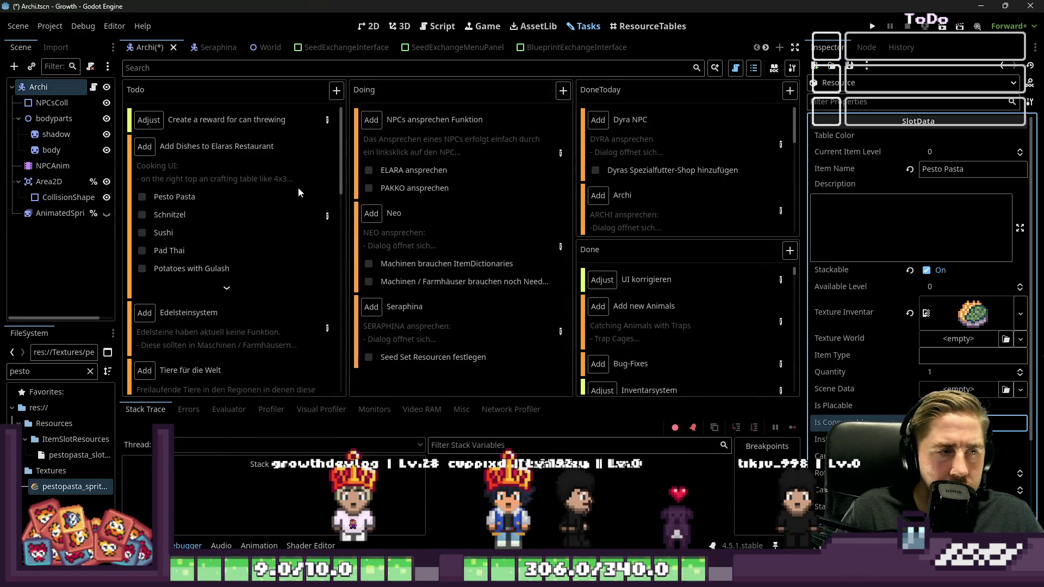
{"action": "left_click", "coordinate": [142, 197]}
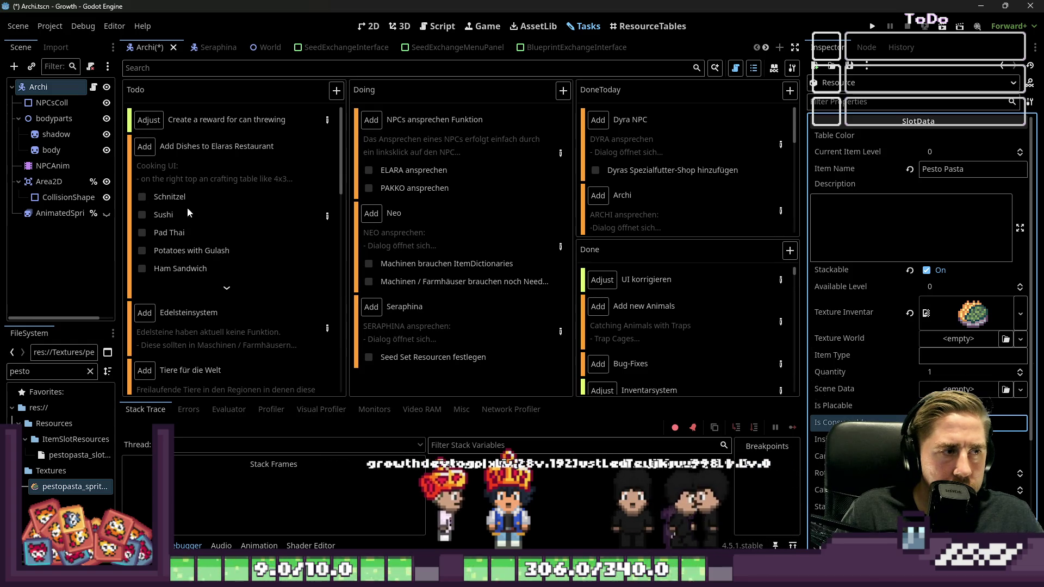
Rename the item to 'Schnitzel' and assign the schnitzel sprite as its inventory texture.
{"action": "left_click", "coordinate": [928, 169]}
{"action": "type", "text": "Schnitzel"}
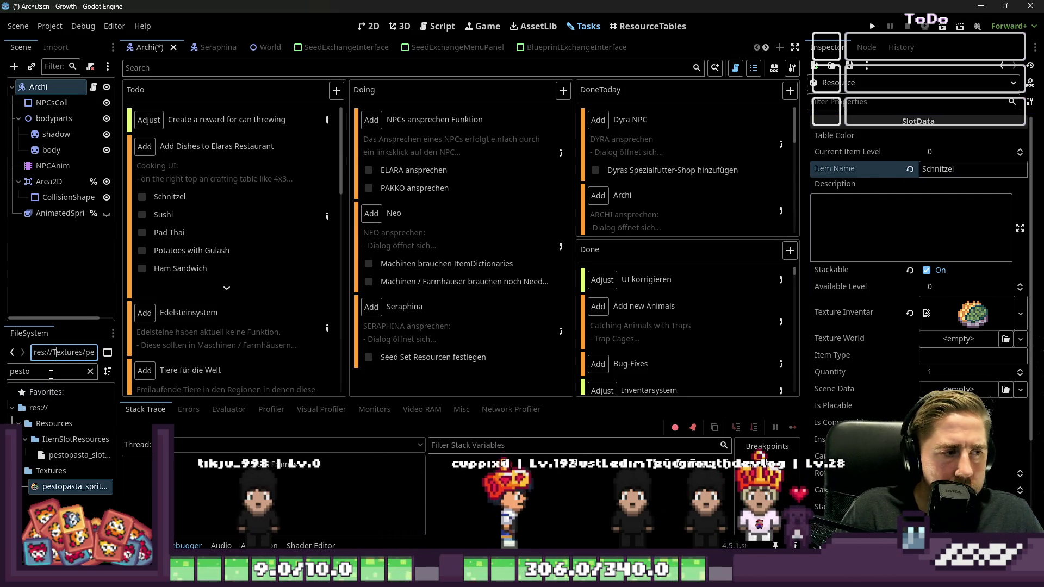
{"action": "double_click", "coordinate": [55, 374]}
{"action": "type", "text": "schnit"}
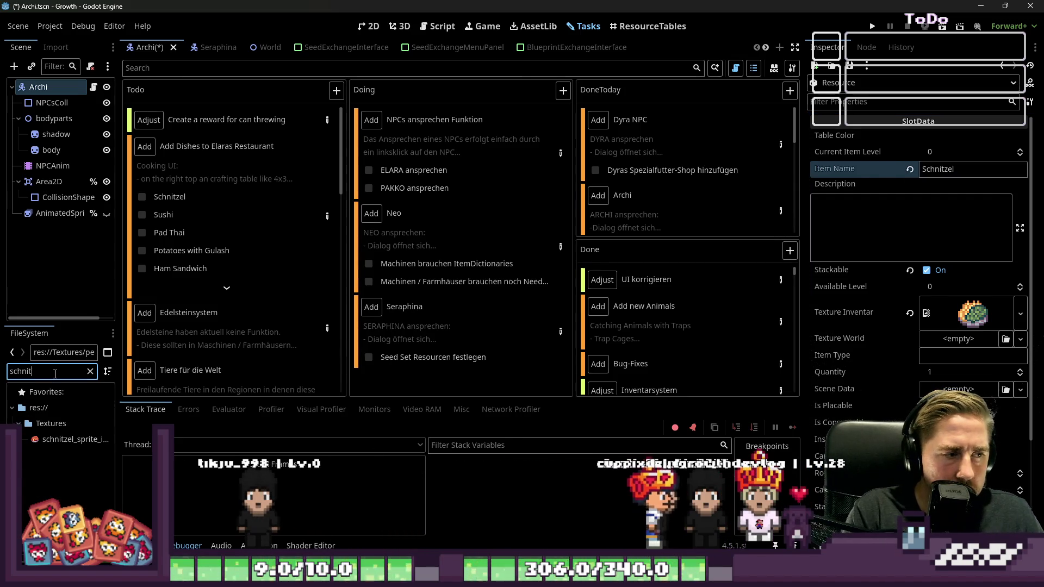
{"action": "left_click_drag", "start_coordinate": [65, 440], "coordinate": [790, 339]}
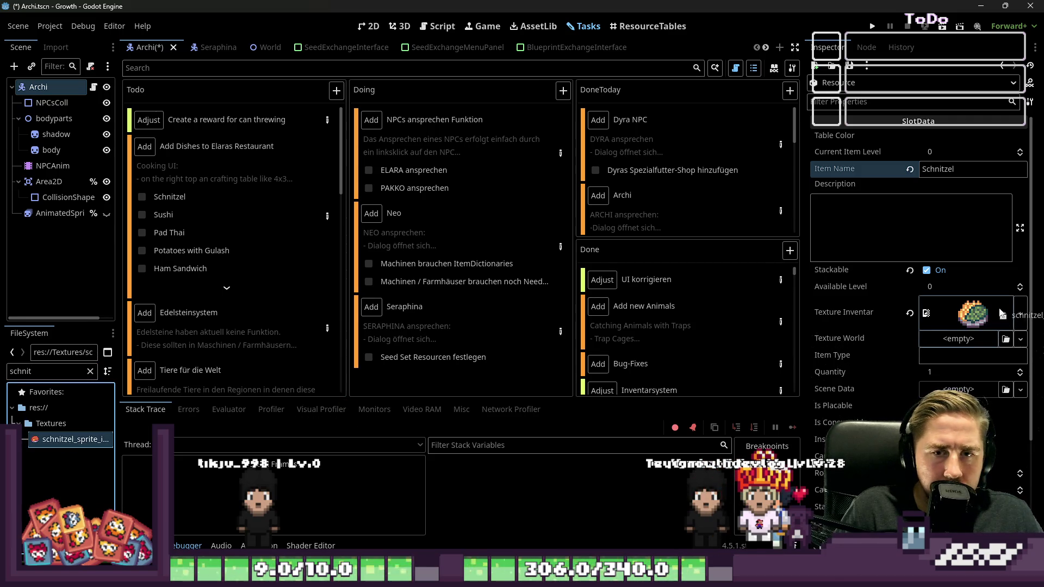
Save the Schnitzel item as schnitzel_slot_resource.tres in ItemSlotResources.
{"action": "left_click", "coordinate": [865, 66]}
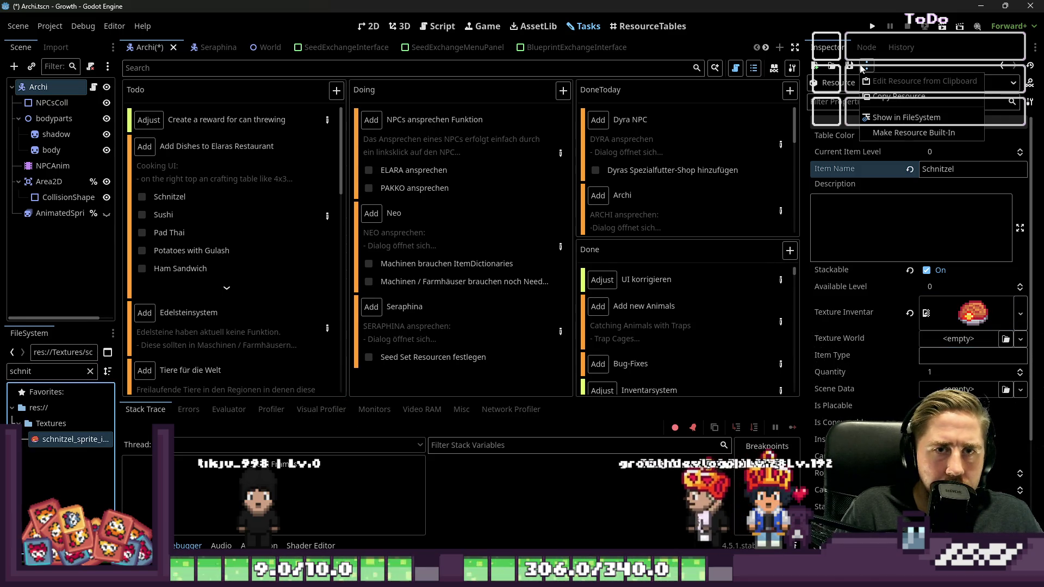
{"action": "left_click", "coordinate": [852, 69]}
{"action": "left_click", "coordinate": [849, 66]}
{"action": "left_click", "coordinate": [865, 87]}
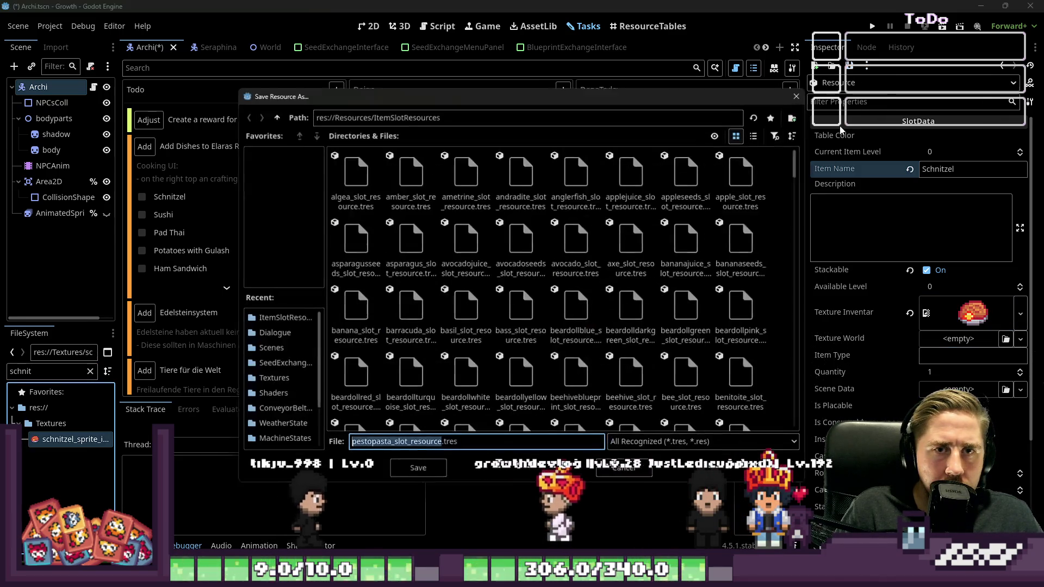
{"action": "type", "text": "schn"}
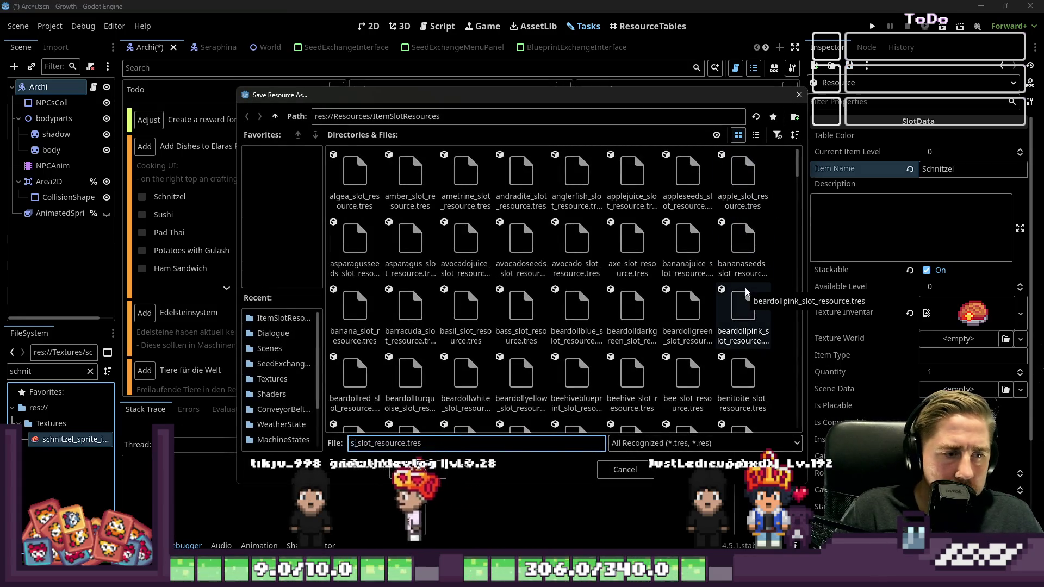
{"action": "type", "text": "itzel"}
{"action": "key", "text": "Return"}
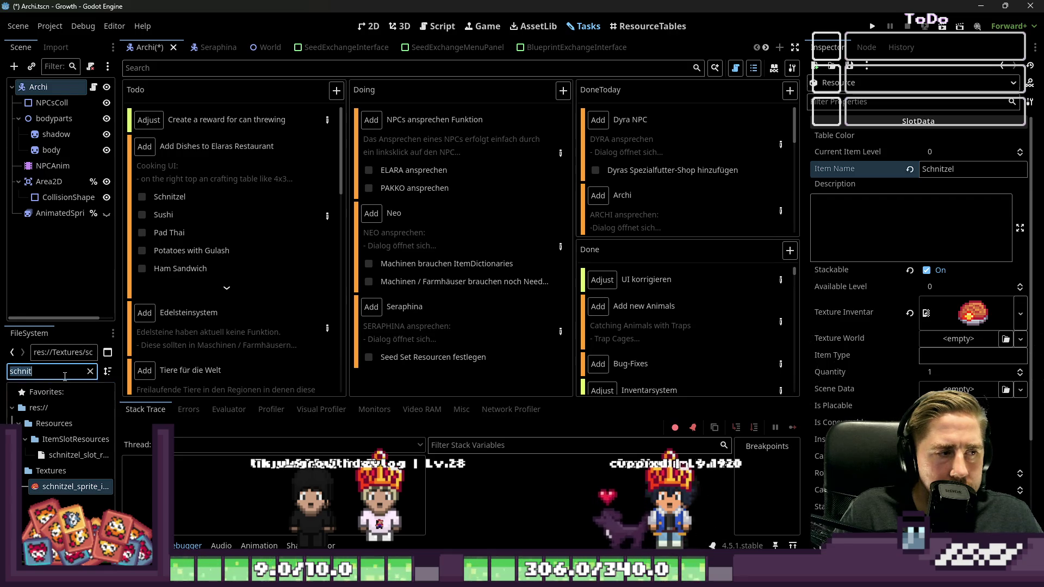
Open pestopasta_slot_resource, rename the item to Sushi, and set sushi_sprite as its inventory texture.
{"action": "type", "text": "pesto"}
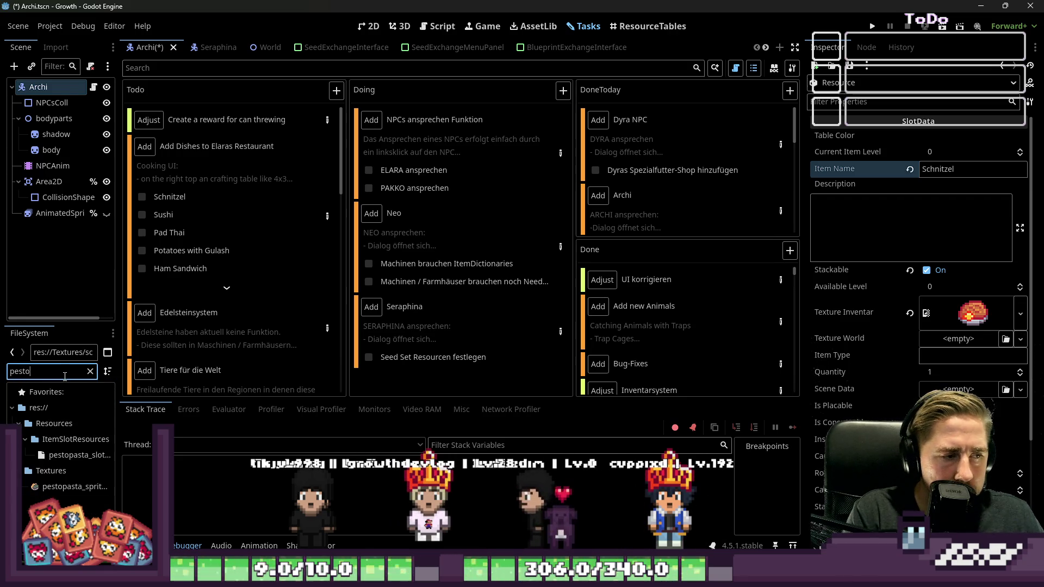
{"action": "left_click", "coordinate": [80, 454]}
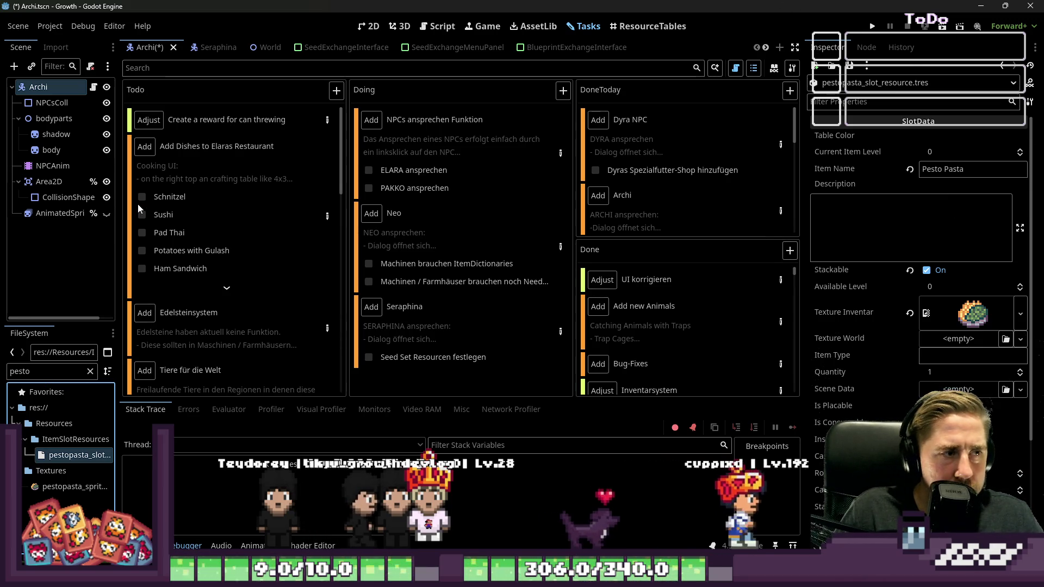
{"action": "double_click", "coordinate": [963, 170]}
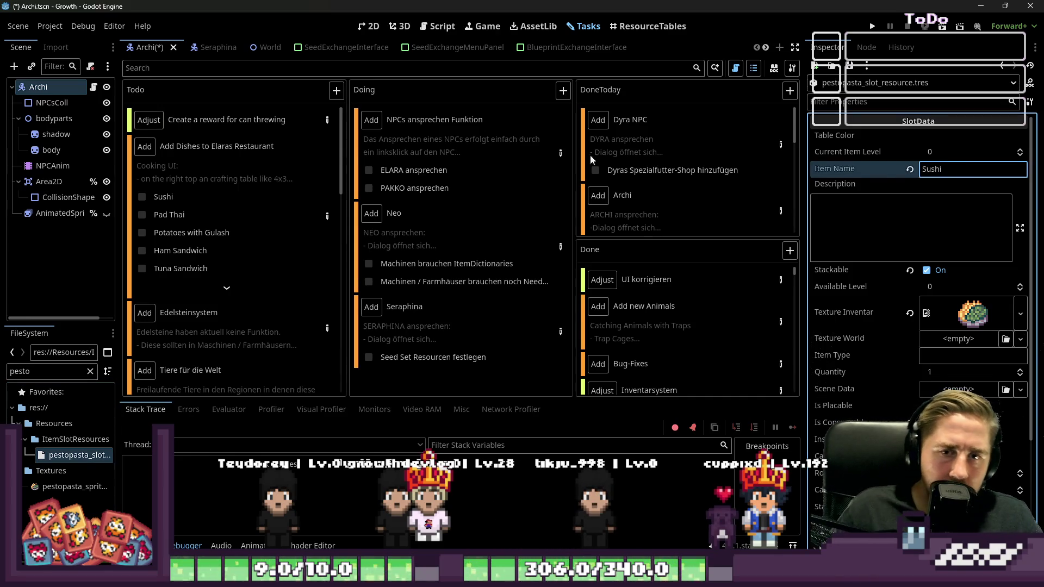
{"action": "type", "text": "sushi"}
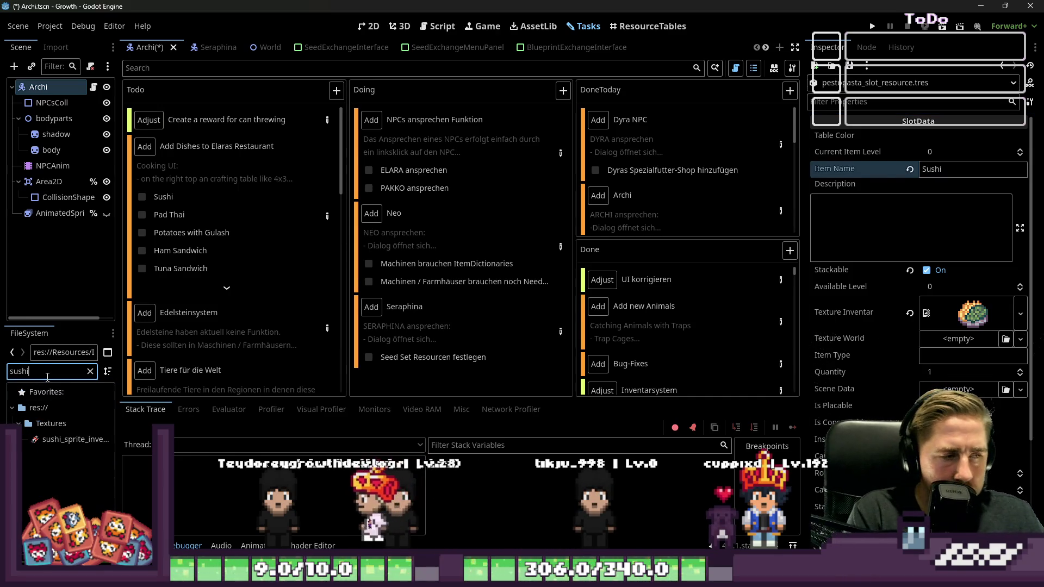
{"action": "left_click_drag", "start_coordinate": [71, 440], "coordinate": [690, 454]}
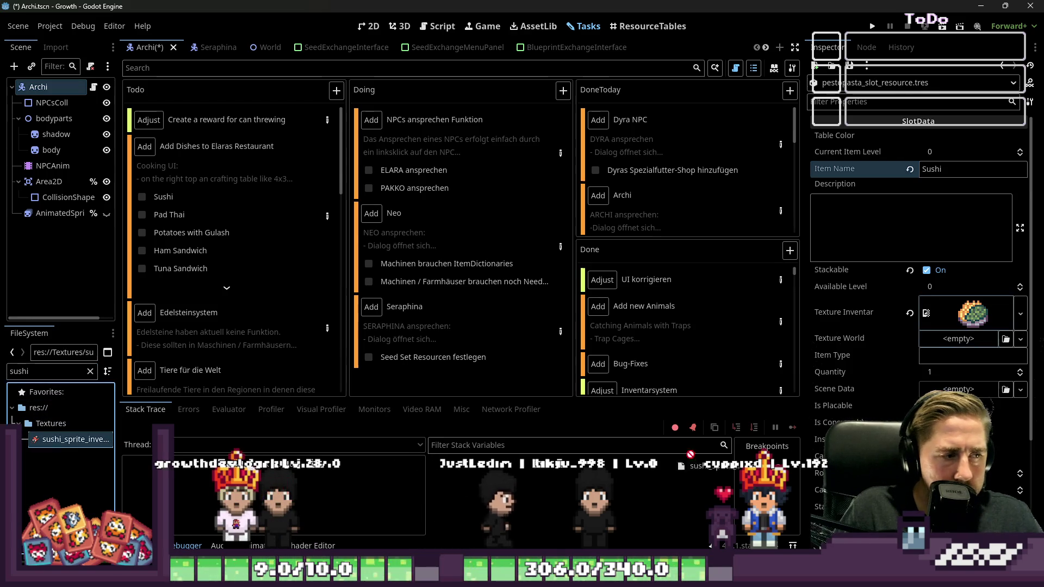
Save the resource as sushi_slot_resource and tick Sushi off the dishes to-do card.
{"action": "left_click", "coordinate": [849, 65]}
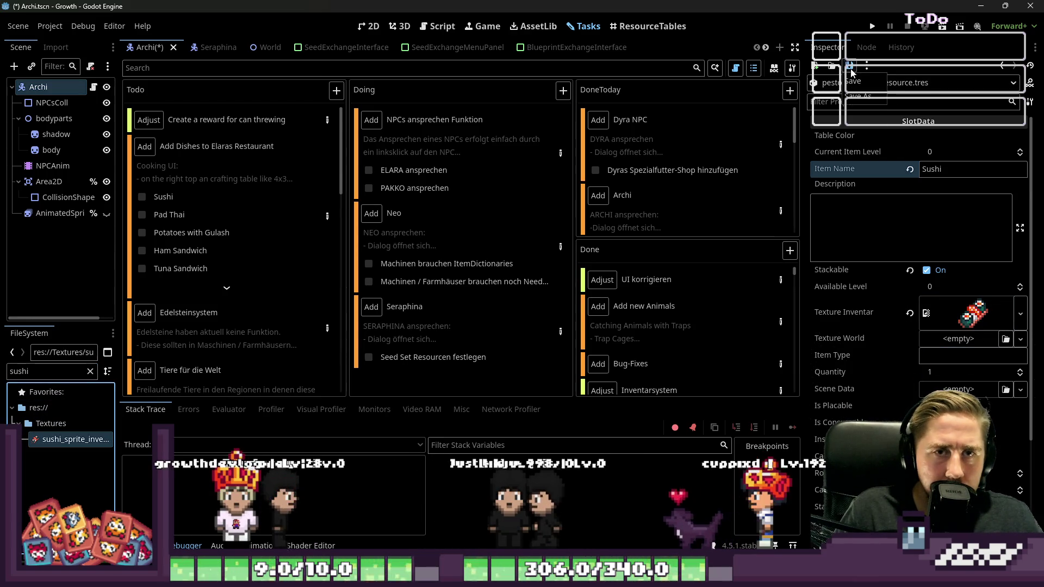
{"action": "left_click", "coordinate": [830, 94]}
{"action": "key", "text": "shift+Left"}
{"action": "key", "text": "shift+Left"}
{"action": "key", "text": "shift+Left"}
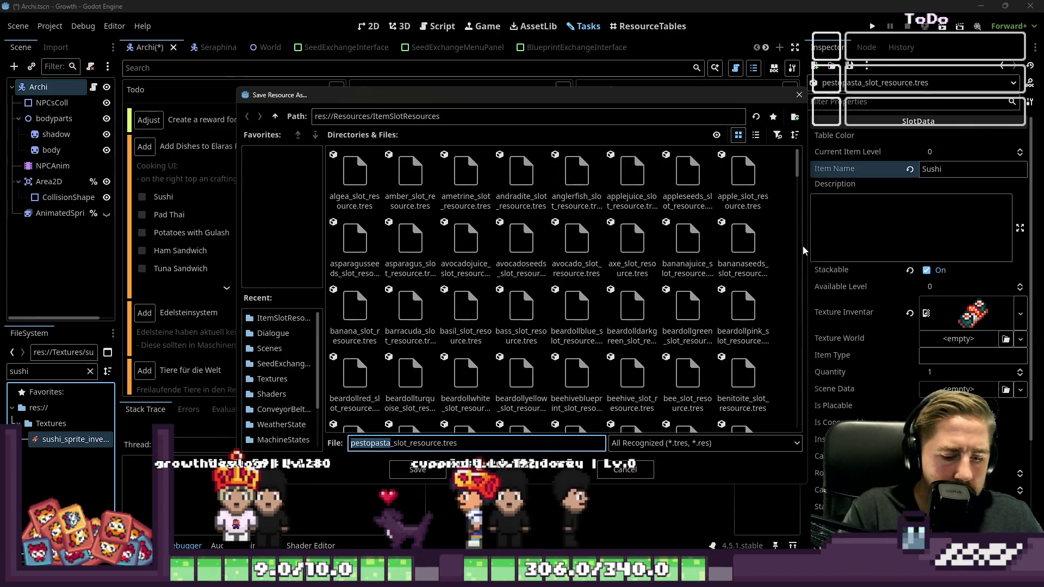
{"action": "type", "text": "sushi"}
{"action": "key", "text": "Return"}
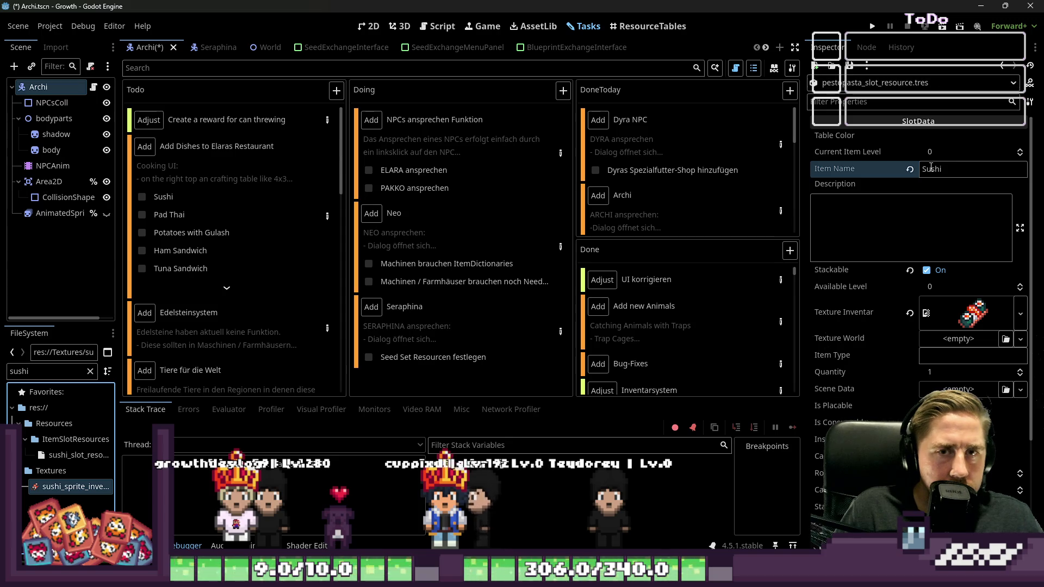
{"action": "left_click", "coordinate": [142, 197]}
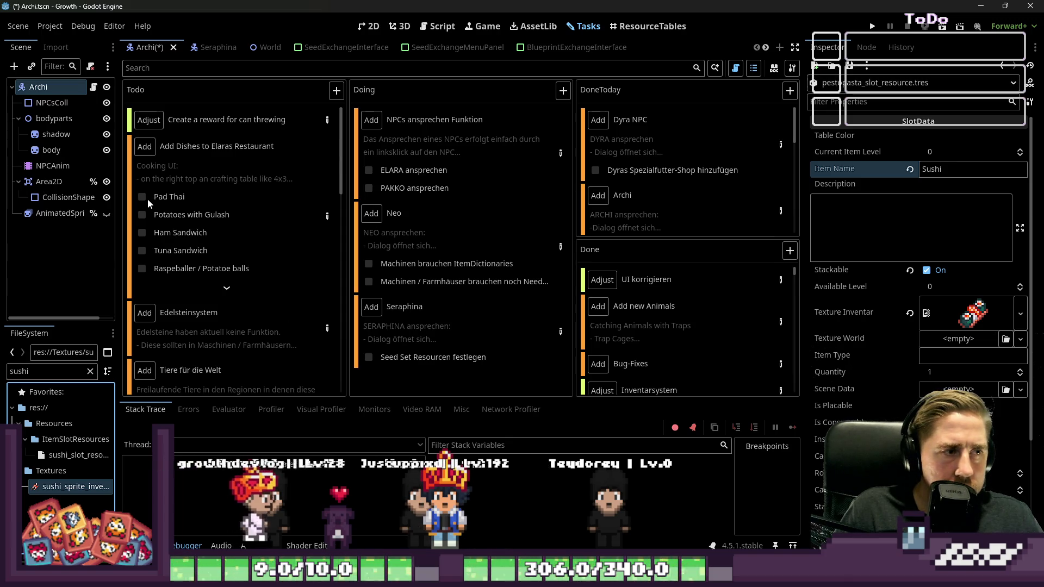
Rename the item to Pad Thai, then switch to the Textures folder in File Explorer.
{"action": "double_click", "coordinate": [963, 171]}
{"action": "type", "text": "Pad Tah"}
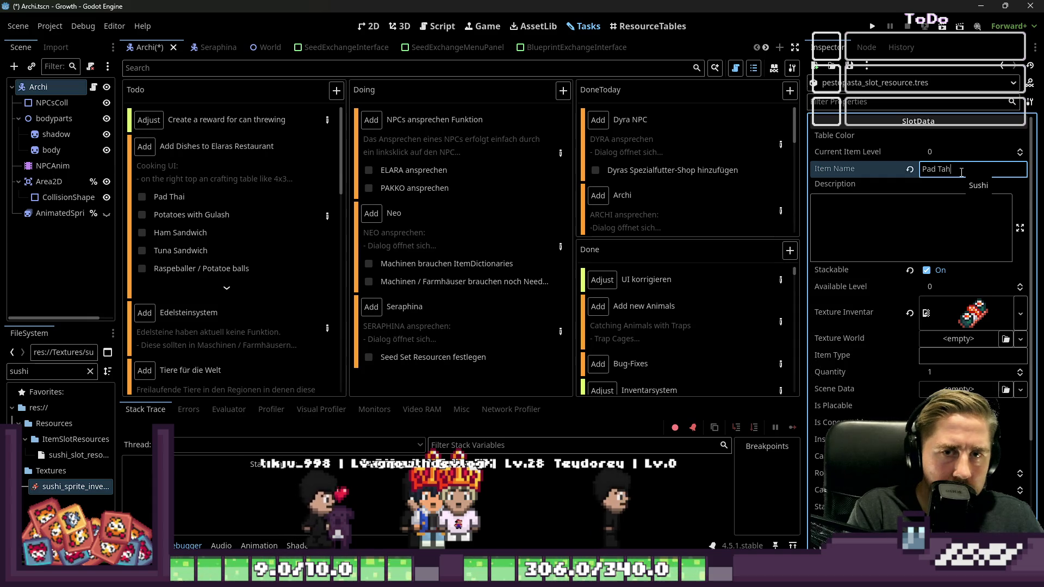
{"action": "key", "text": "BackSpace"}
{"action": "key", "text": "BackSpace"}
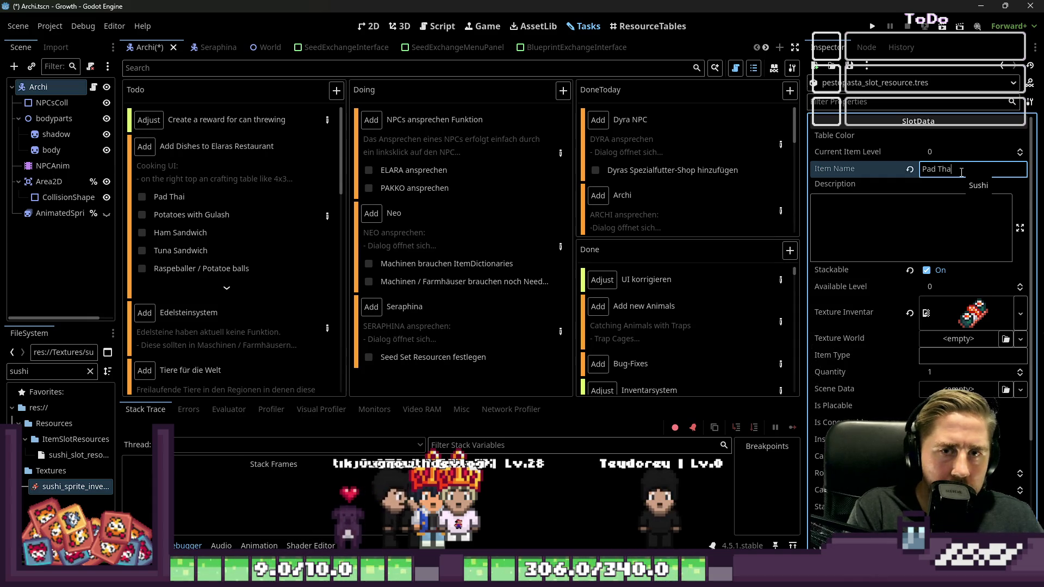
{"action": "left_click", "coordinate": [941, 222]}
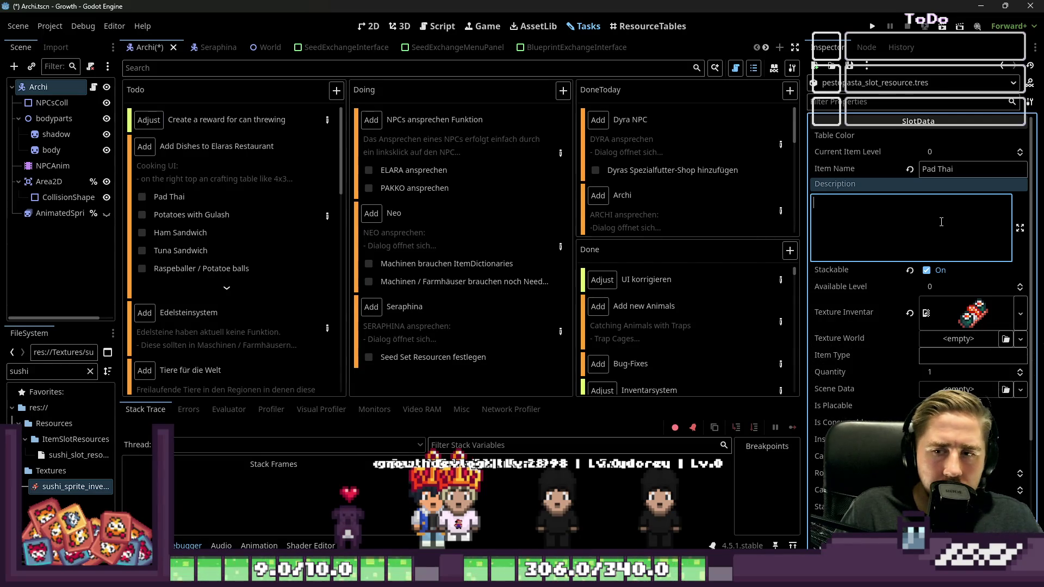
{"action": "key", "text": "alt+Tab"}
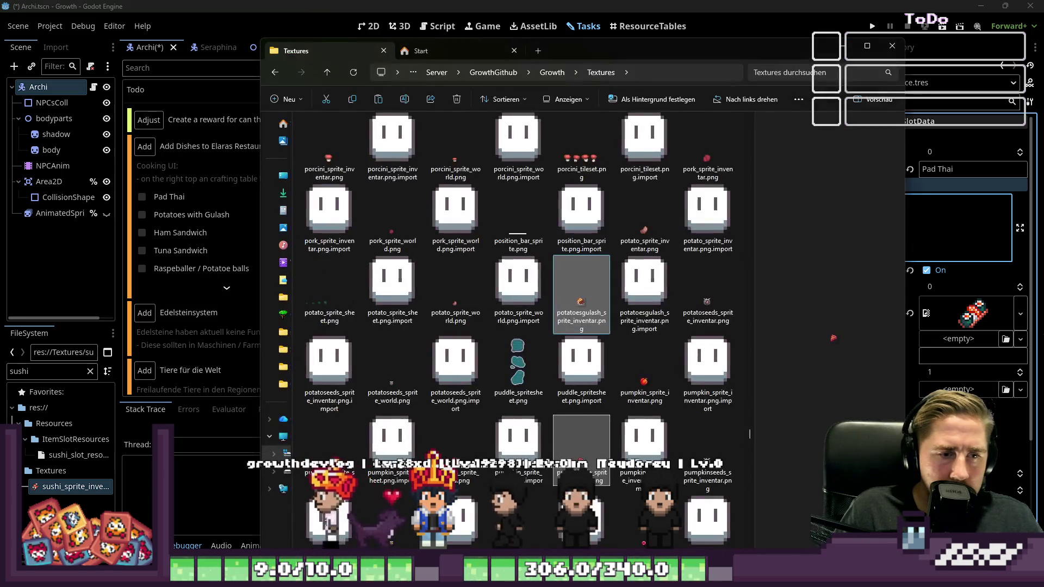
Bring the Textures folder window back up and move it further to the right.
{"action": "key", "text": "alt+Tab"}
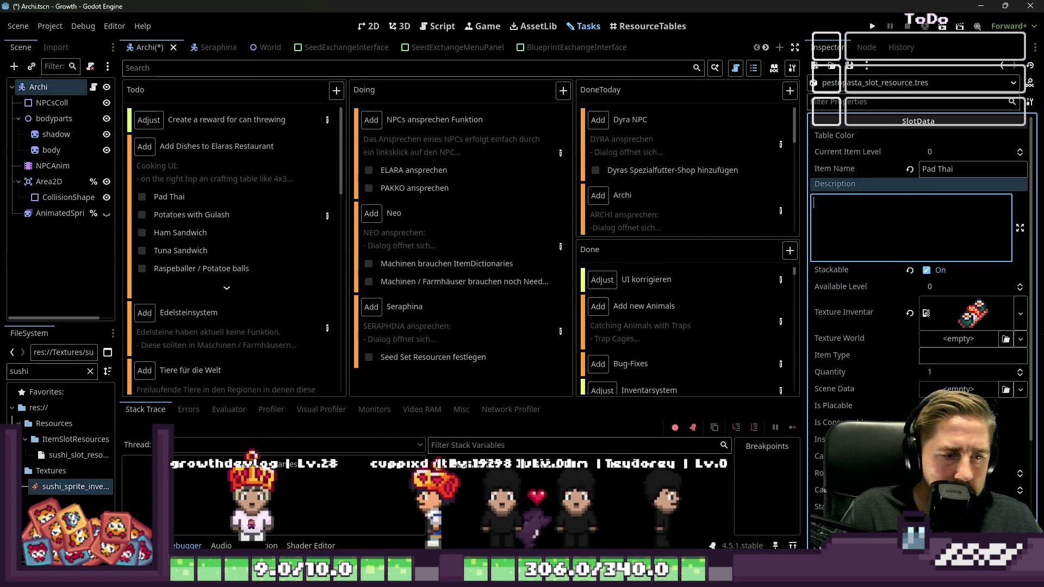
{"action": "mouse_move", "coordinate": [525, 576]}
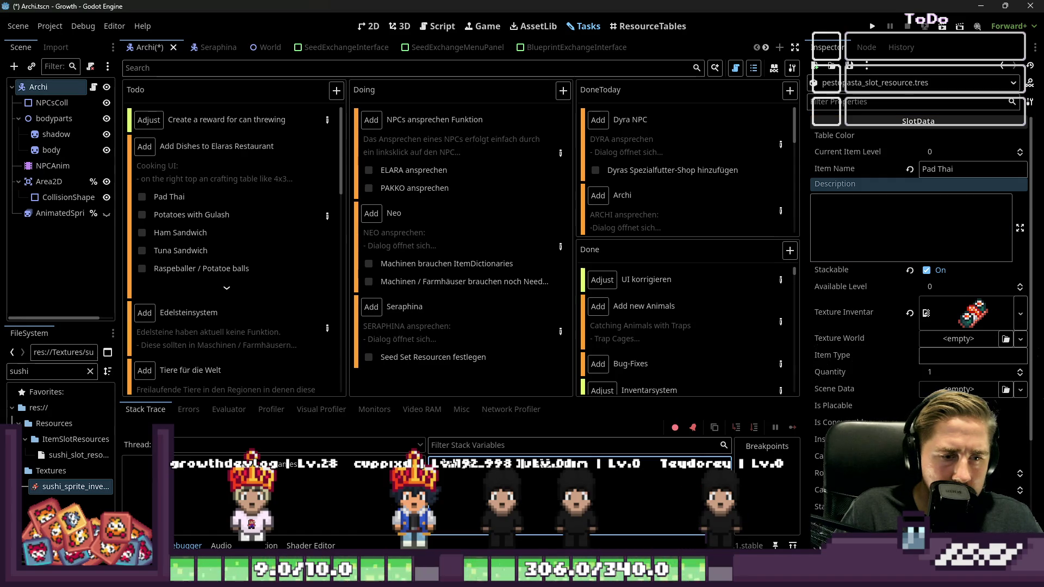
{"action": "mouse_move", "coordinate": [595, 576]}
{"action": "mouse_move", "coordinate": [530, 530]}
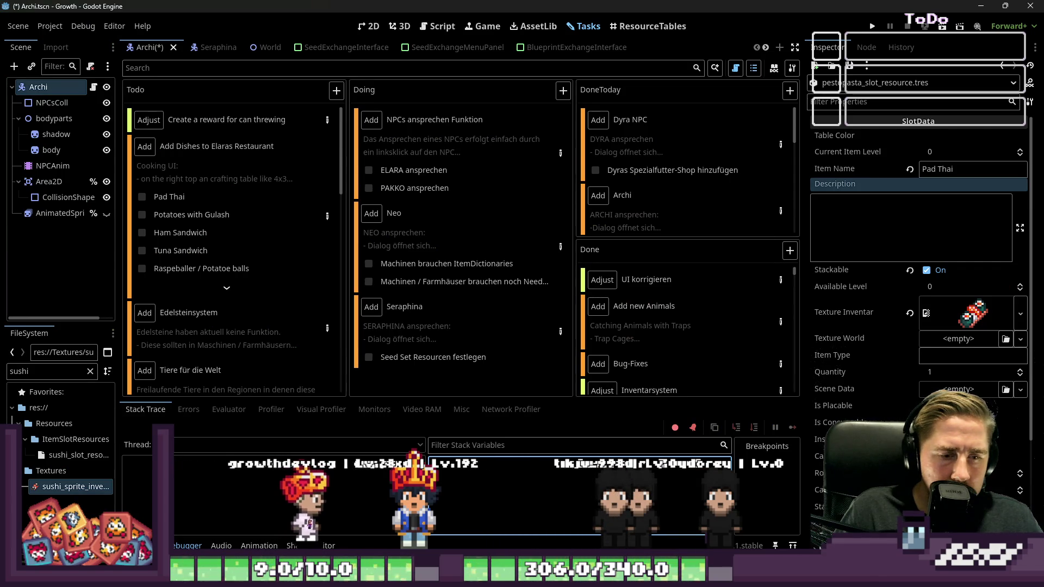
{"action": "mouse_move", "coordinate": [510, 511]}
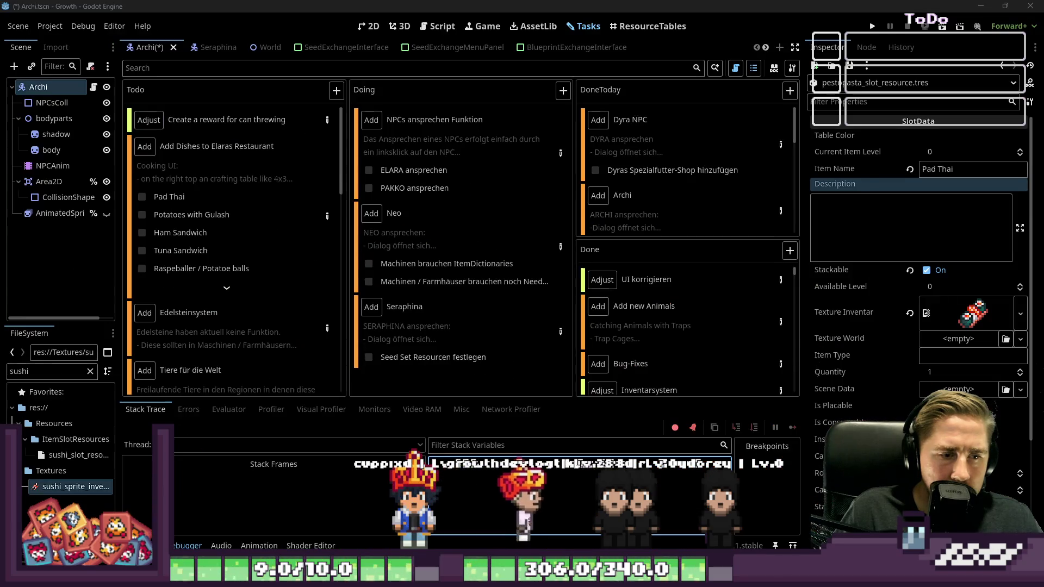
{"action": "left_click", "coordinate": [544, 577]}
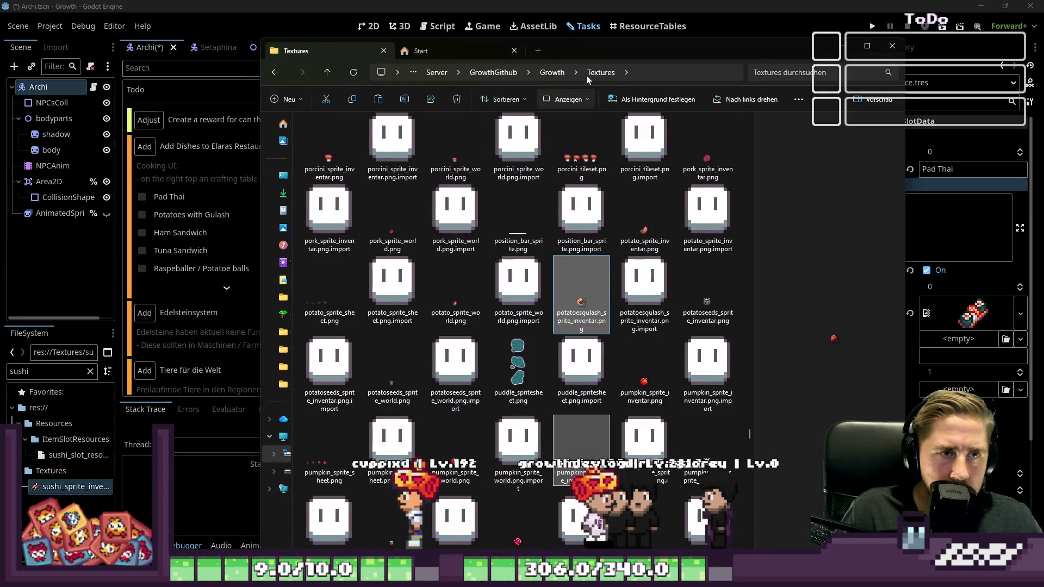
{"action": "left_click", "coordinate": [586, 75]}
{"action": "left_click_drag", "start_coordinate": [638, 57], "coordinate": [1043, 80]}
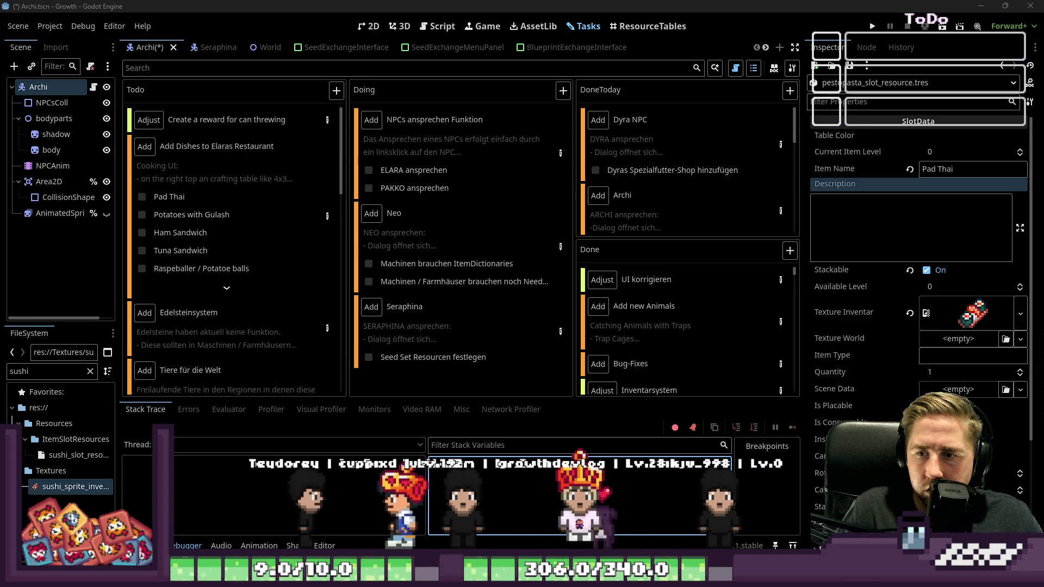
Share pngSplitter.py in the Discord direct message, then return to Godot.
{"action": "key", "text": "alt+Tab"}
{"action": "mouse_move", "coordinate": [71, 486]}
{"action": "left_mouse_down"}
{"action": "mouse_move", "coordinate": [877, 405]}
{"action": "mouse_move", "coordinate": [895, 393]}
{"action": "left_mouse_up"}
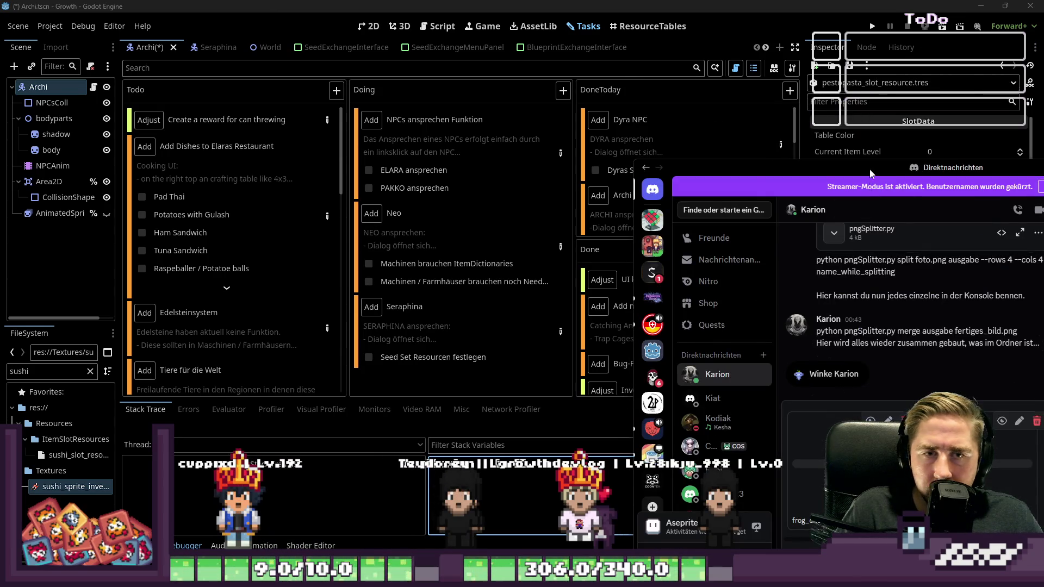
{"action": "key", "text": "alt+Tab"}
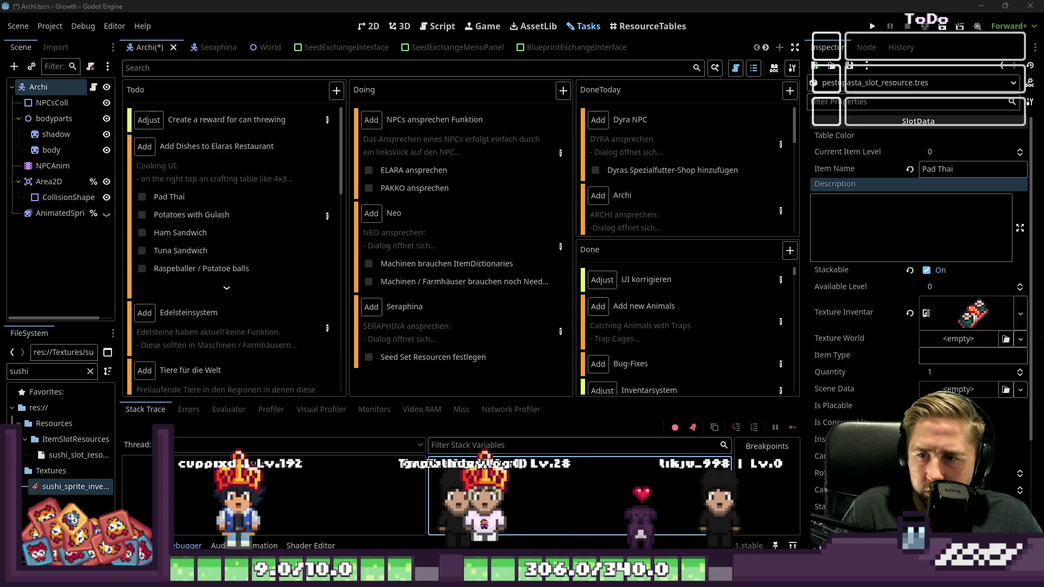
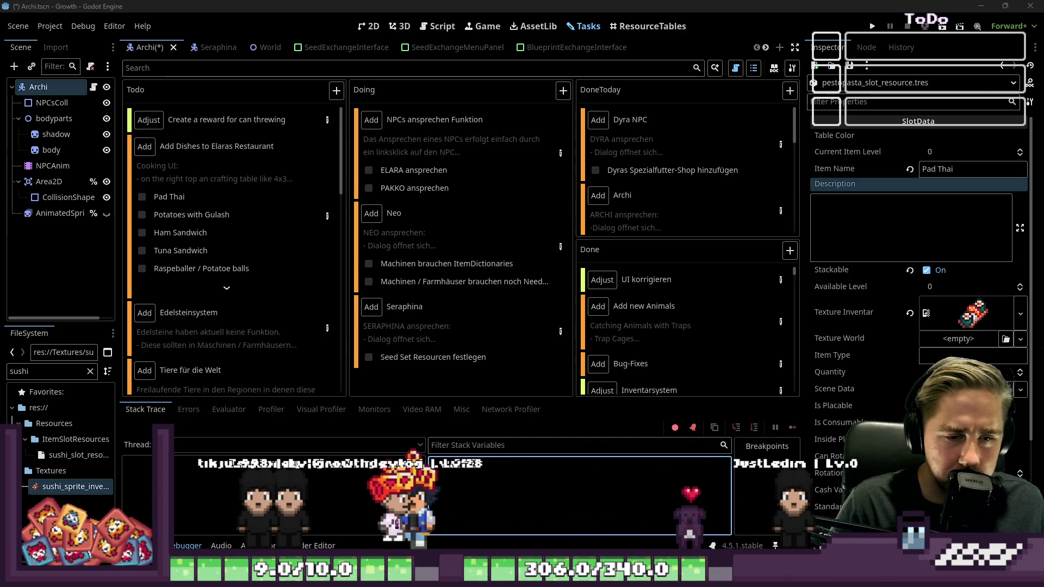
Filter FileSystem for padthai and drop the pad thai sprite onto Texture Inventar.
{"action": "mouse_move", "coordinate": [668, 577]}
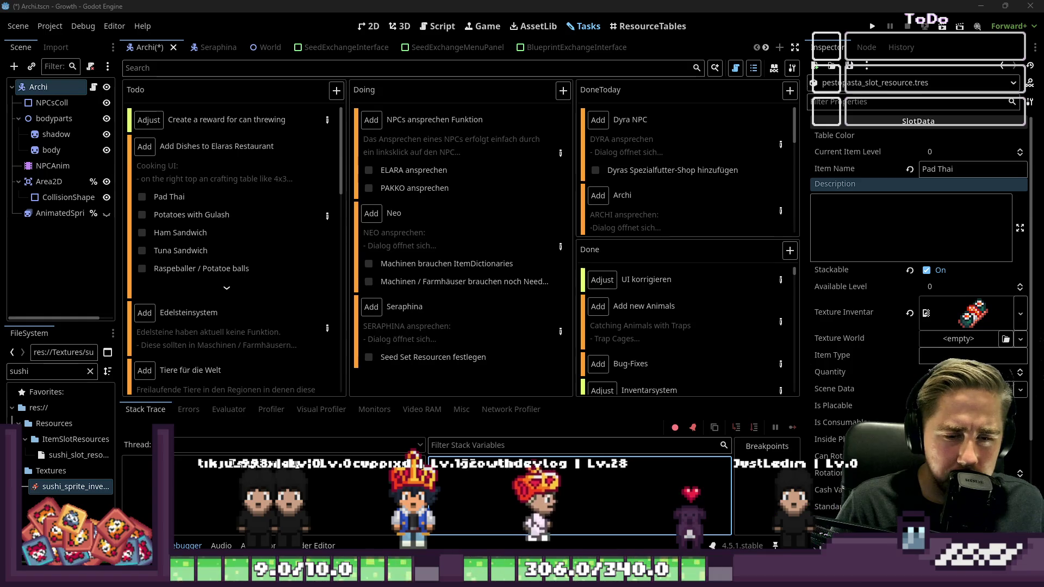
{"action": "mouse_move", "coordinate": [595, 576]}
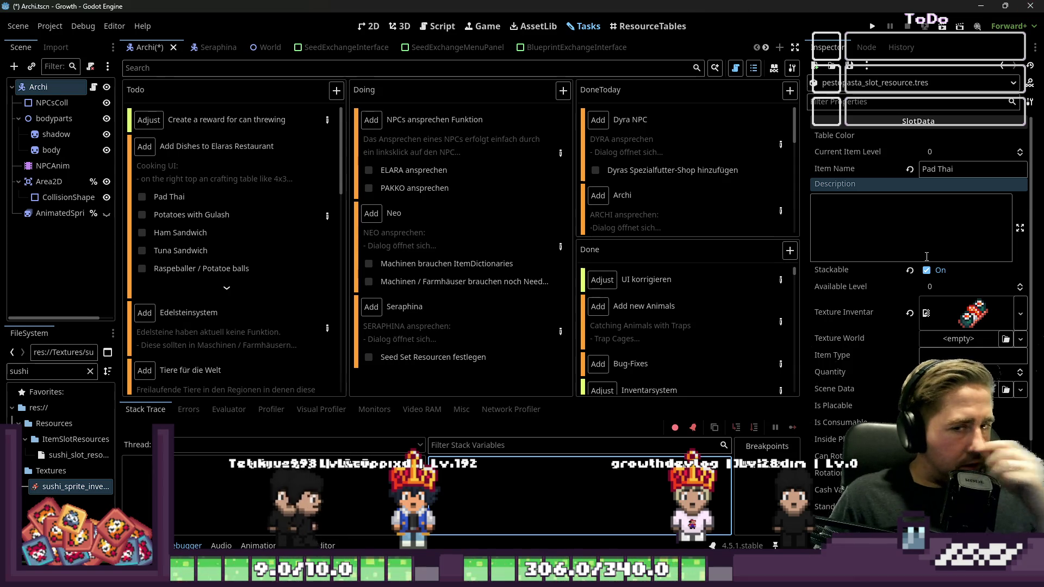
{"action": "double_click", "coordinate": [953, 172]}
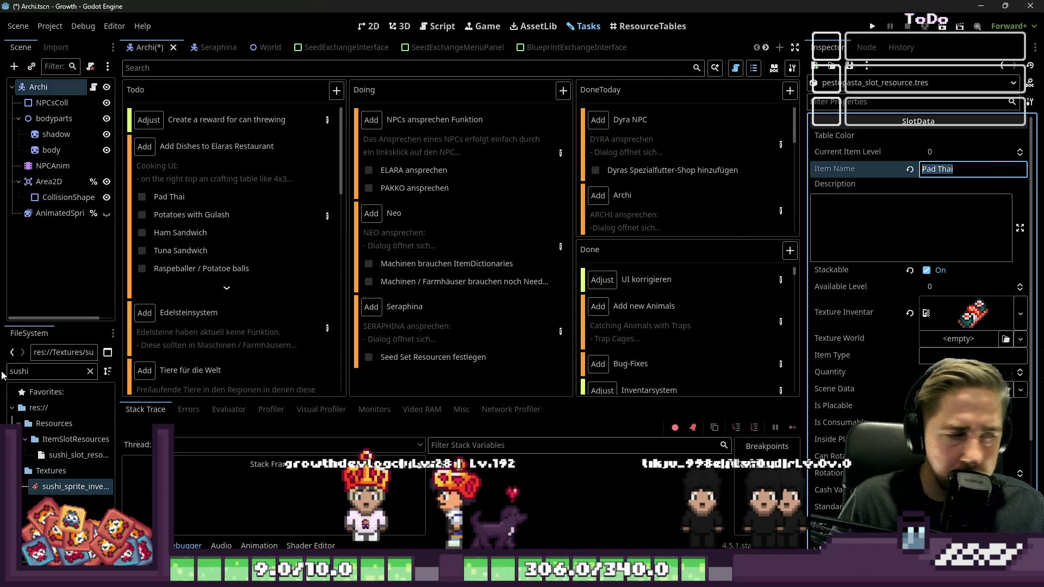
{"action": "double_click", "coordinate": [20, 370]}
{"action": "type", "text": "pa"}
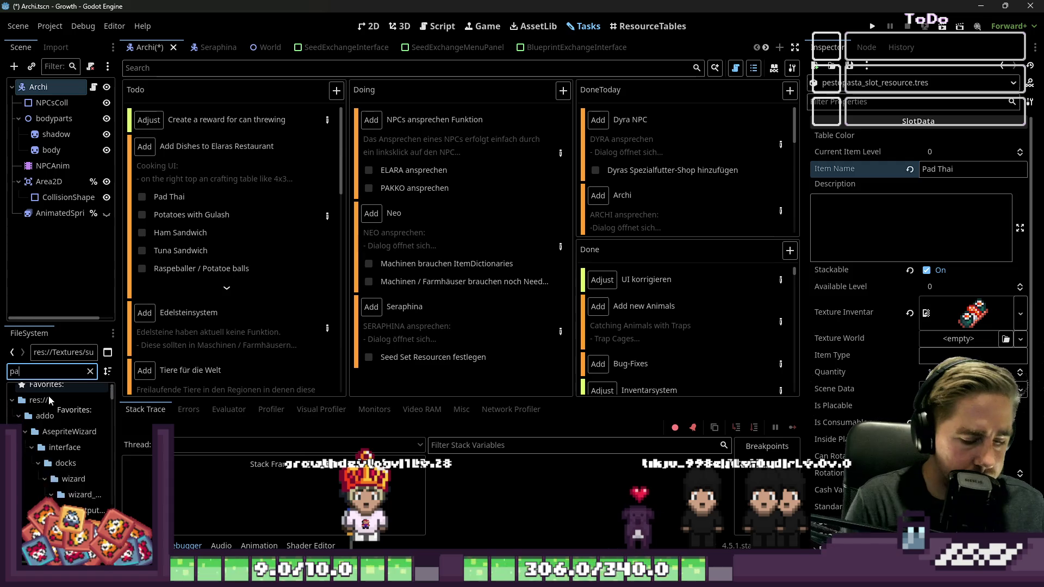
{"action": "type", "text": "dthai"}
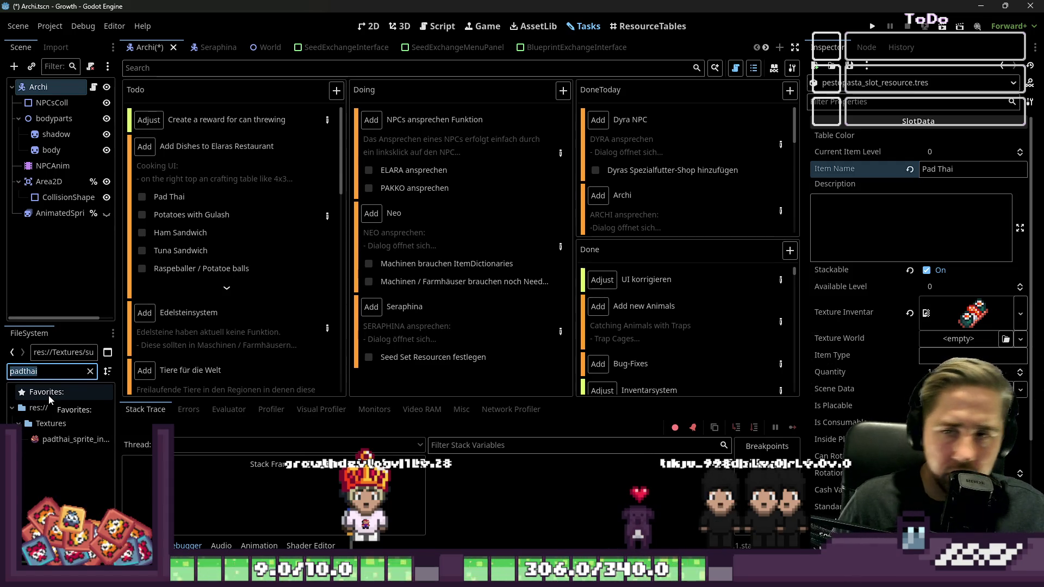
{"action": "key", "text": "ctrl+a"}
{"action": "left_click_drag", "start_coordinate": [70, 439], "coordinate": [973, 313]}
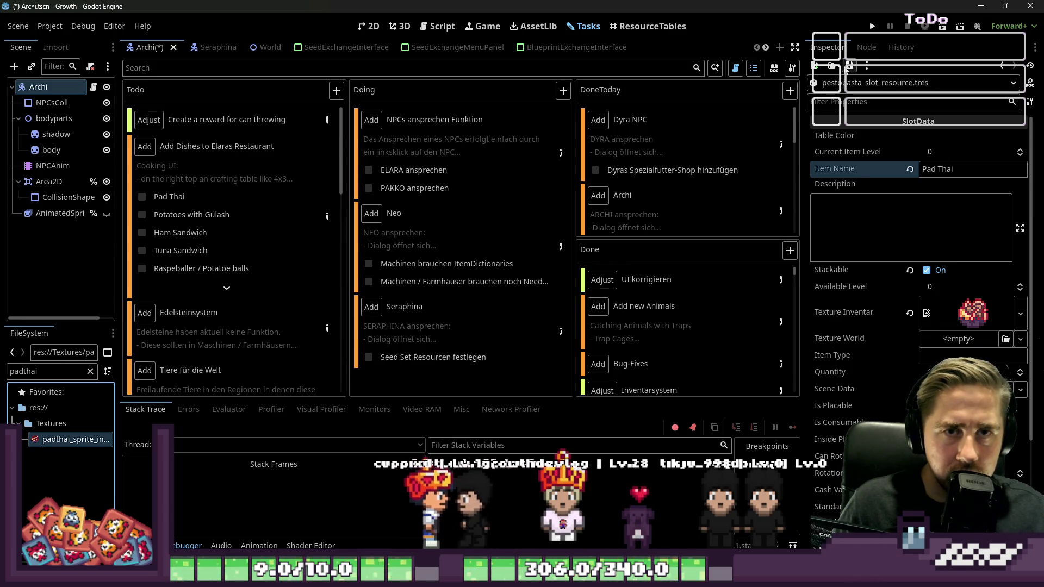
Save the slot as padthai_slot_resource.tres in ItemSlotResources.
{"action": "left_click", "coordinate": [849, 65]}
{"action": "left_click", "coordinate": [857, 99]}
{"action": "type", "text": "padthai"}
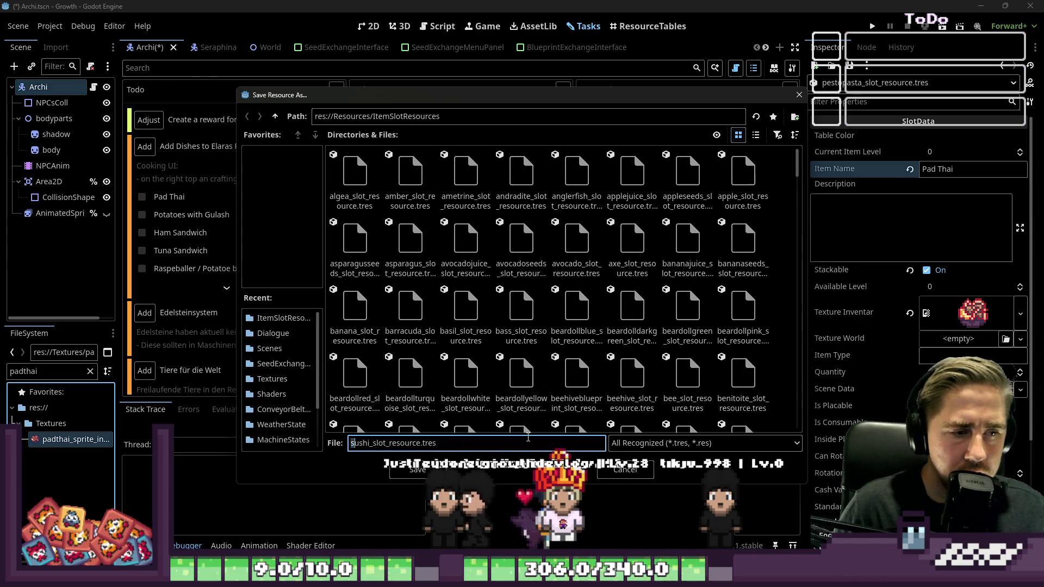
{"action": "key", "text": "Delete"}
{"action": "key", "text": "Delete"}
{"action": "key", "text": "Delete"}
{"action": "type", "text": "padthai"}
{"action": "key", "text": "Return"}
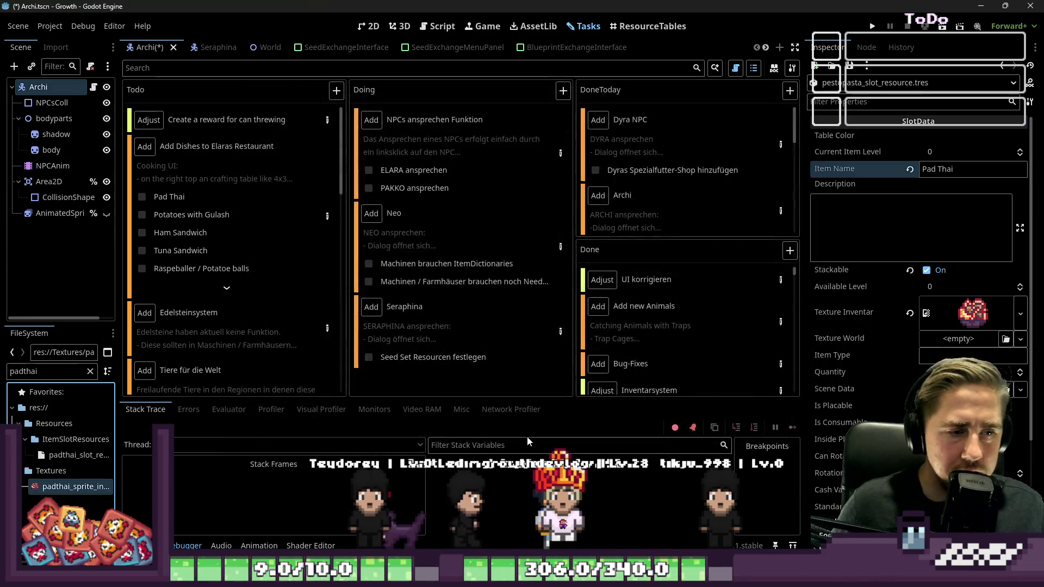
{"action": "mouse_move", "coordinate": [494, 348]}
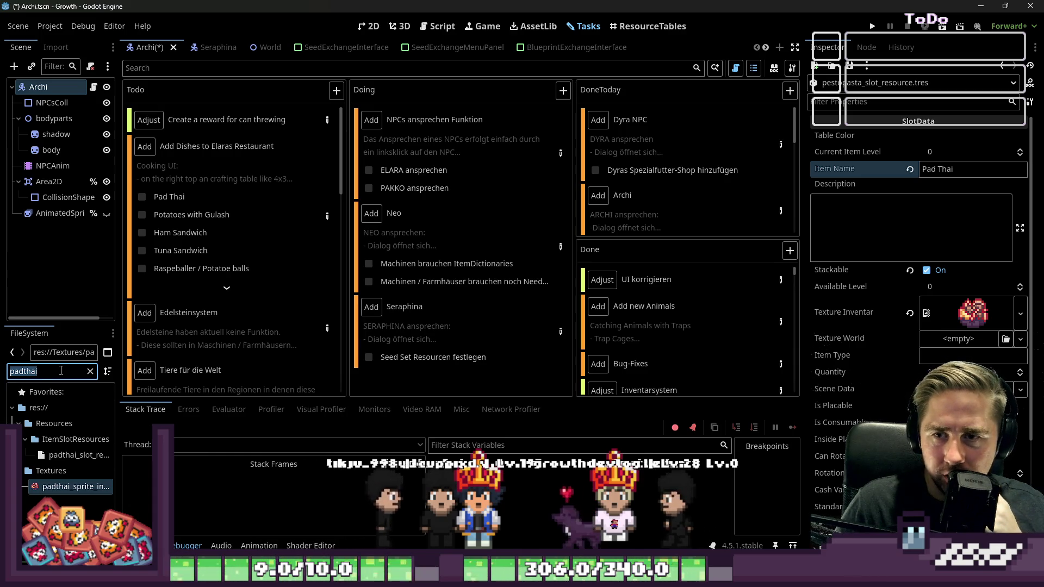
{"action": "left_click", "coordinate": [61, 371]}
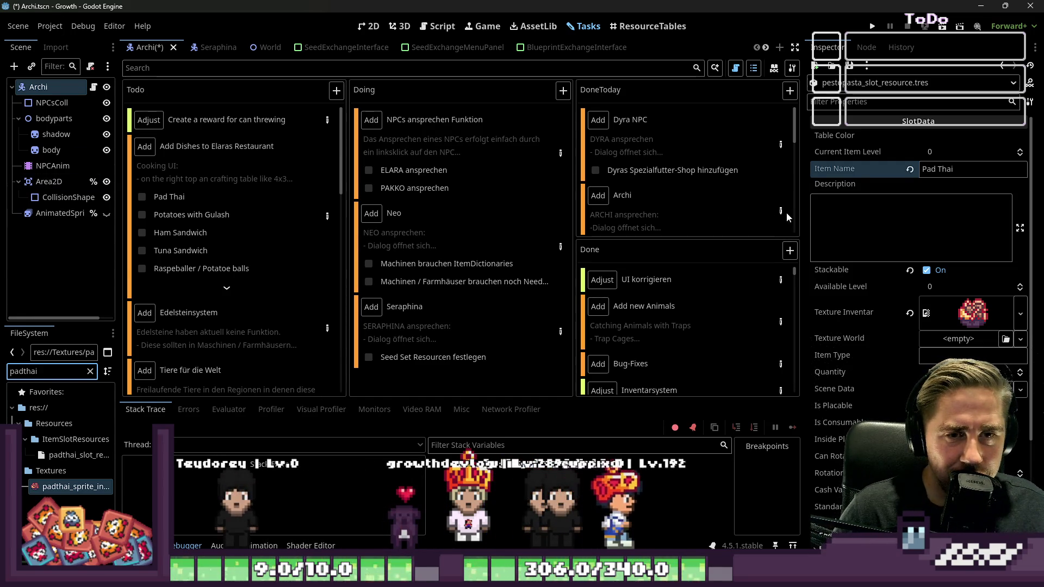
Widen the Tasks board against the Inspector, then start editing the item's description and name.
{"action": "left_click_drag", "start_coordinate": [808, 207], "coordinate": [836, 209]}
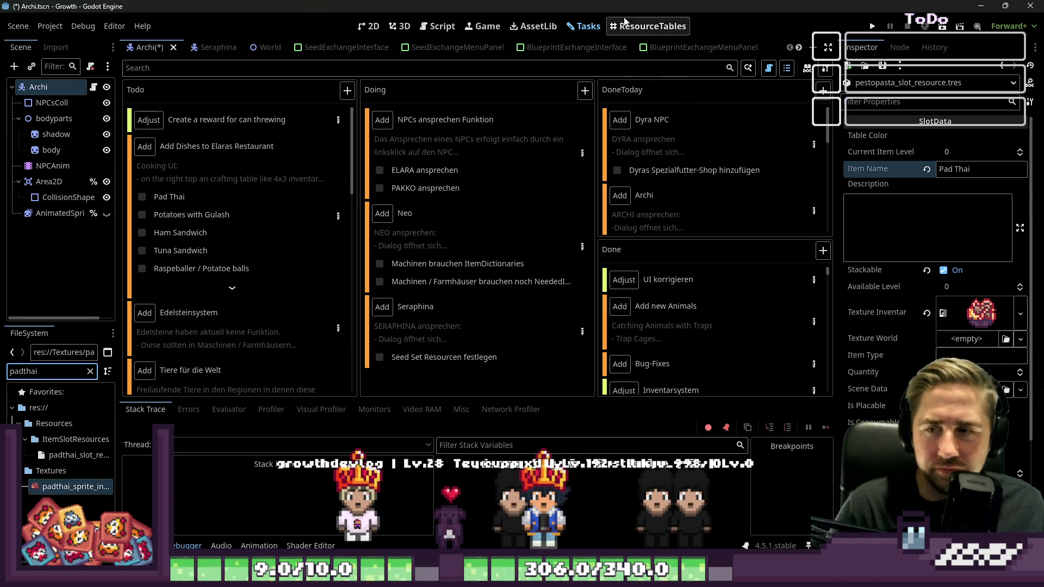
{"action": "left_click", "coordinate": [895, 210]}
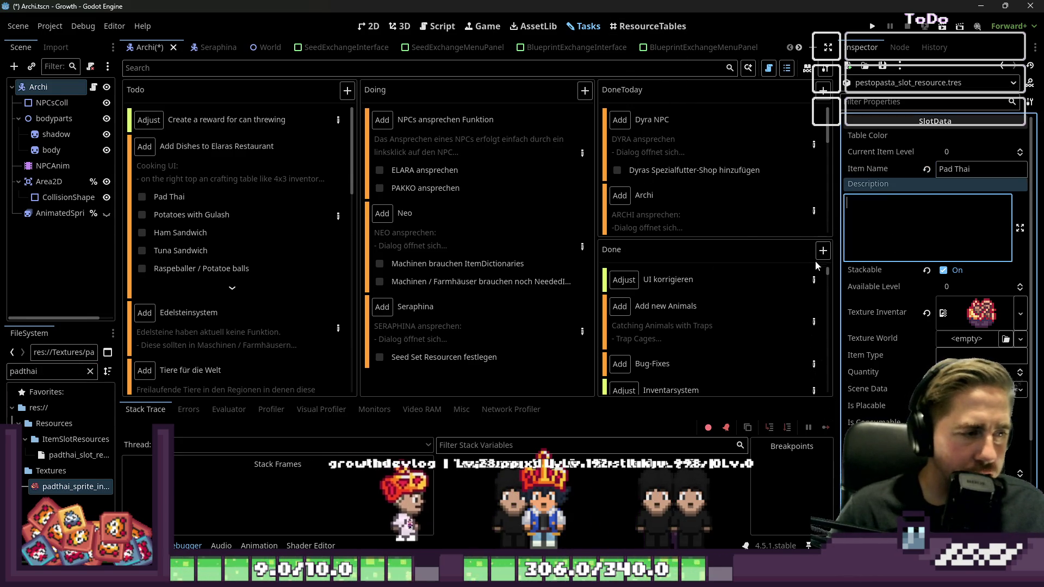
{"action": "left_click", "coordinate": [960, 165]}
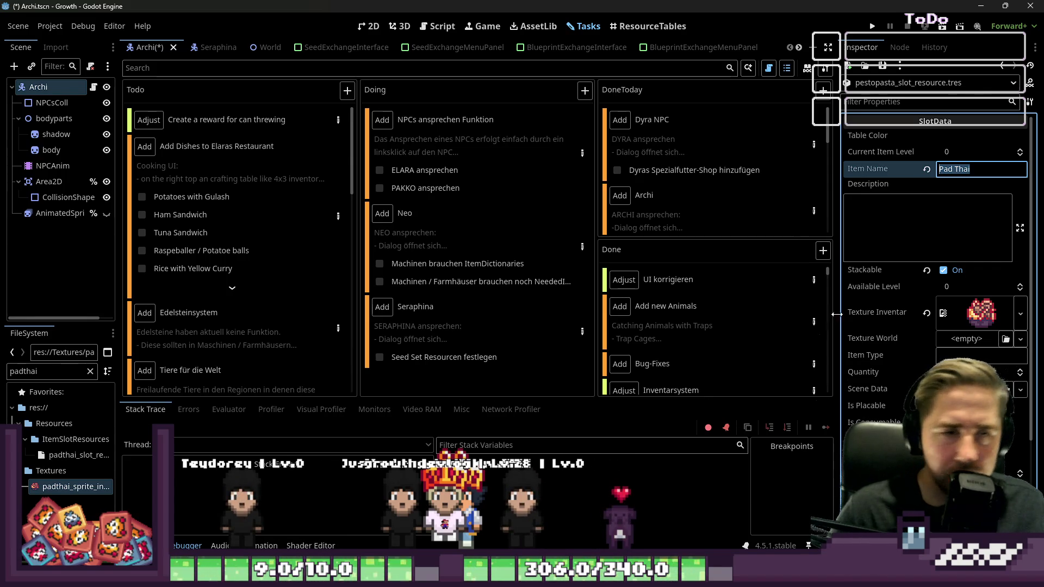
Rename the item to Potatoes with Gulash and assign the potatoesgul sprite to Texture Inventar.
{"action": "key", "text": "ctrl+a"}
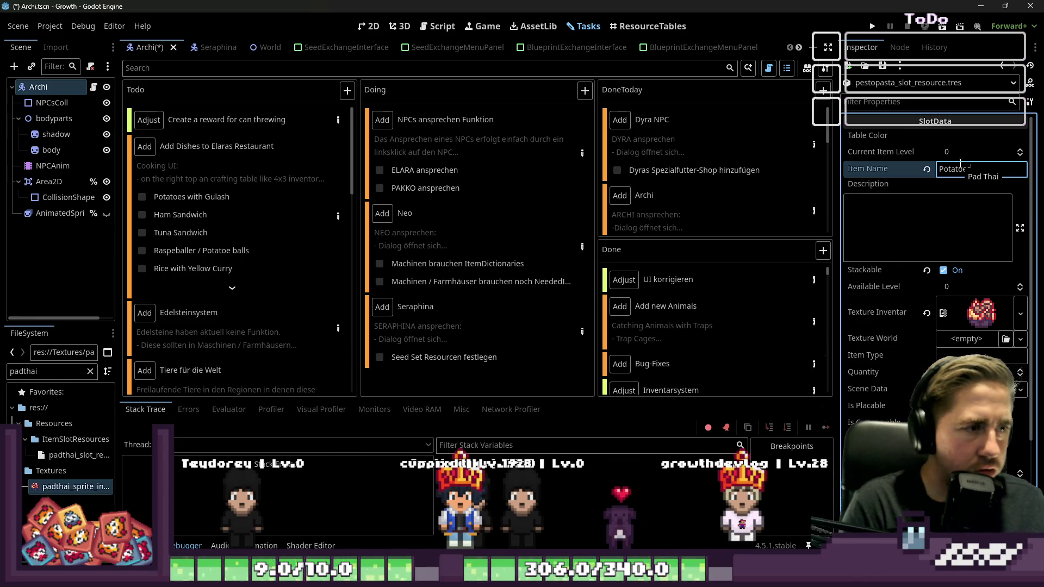
{"action": "type", "text": " with C"}
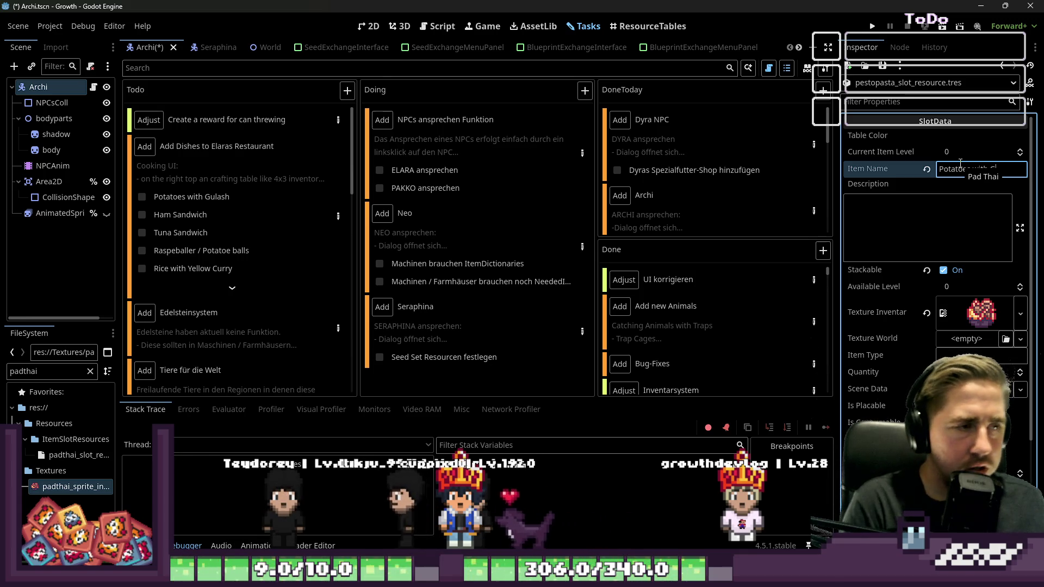
{"action": "type", "text": "u"}
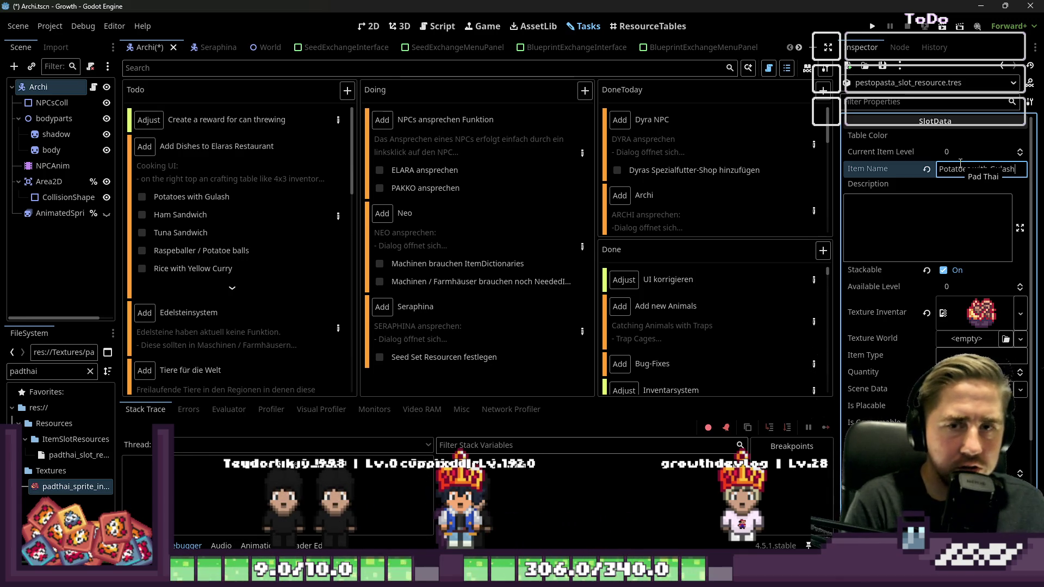
{"action": "double_click", "coordinate": [47, 372]}
{"action": "type", "text": "pot"}
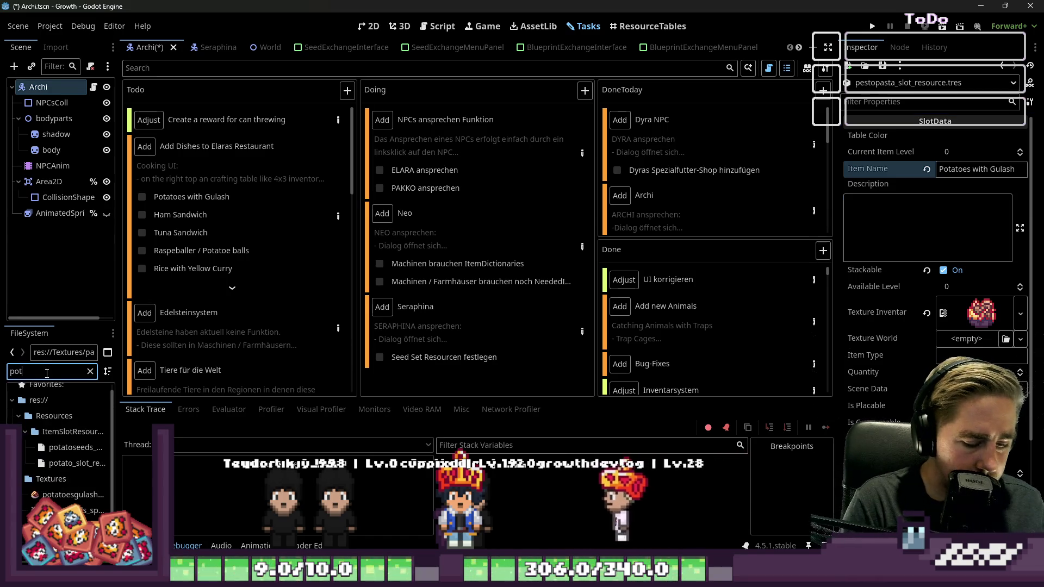
{"action": "type", "text": "atoesgulash"}
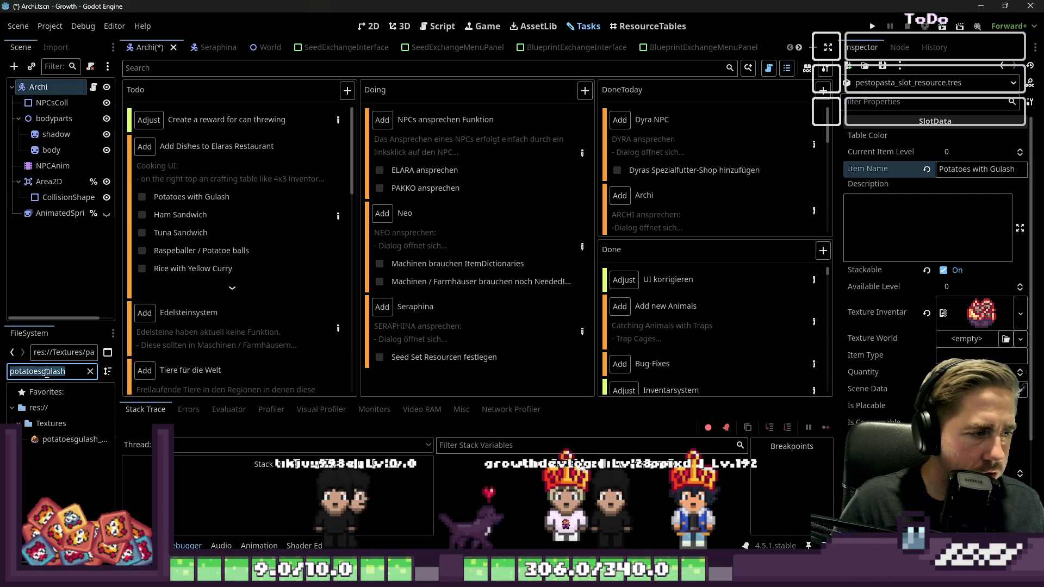
{"action": "left_click_drag", "start_coordinate": [71, 439], "coordinate": [979, 312]}
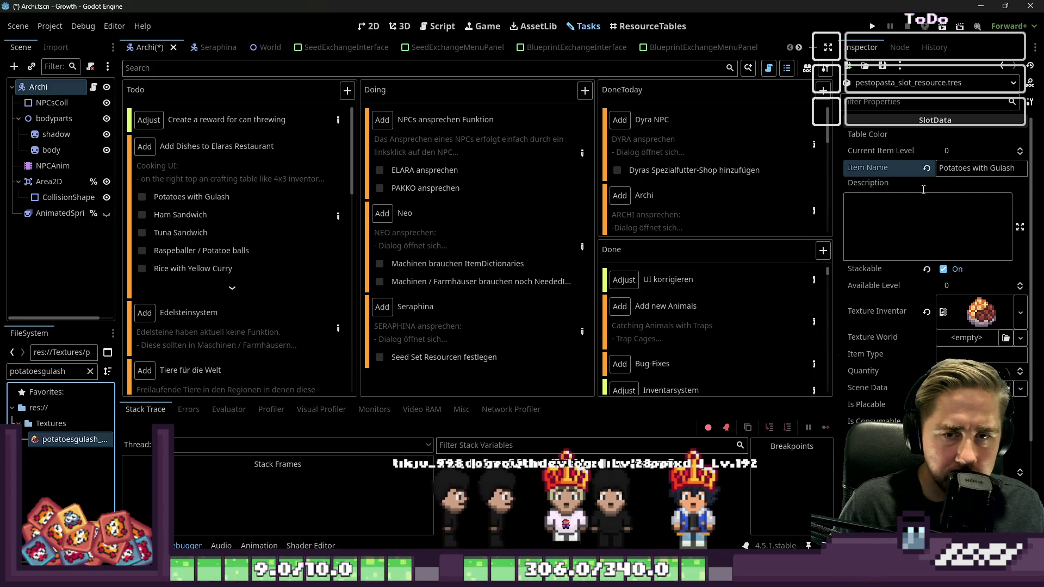
Save it as potatoesgulash_slot_resource.tres and tick Potatoes with Gulash off the checklist.
{"action": "left_click", "coordinate": [882, 65]}
{"action": "left_click", "coordinate": [897, 92]}
{"action": "key", "text": "Left"}
{"action": "type", "text": "potatoesgulash"}
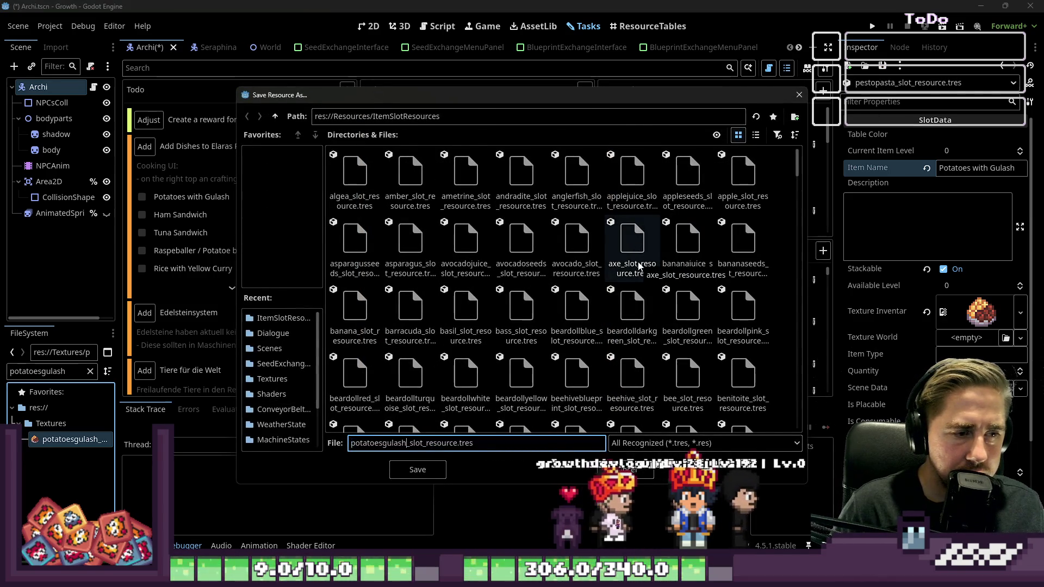
{"action": "key", "text": "Return"}
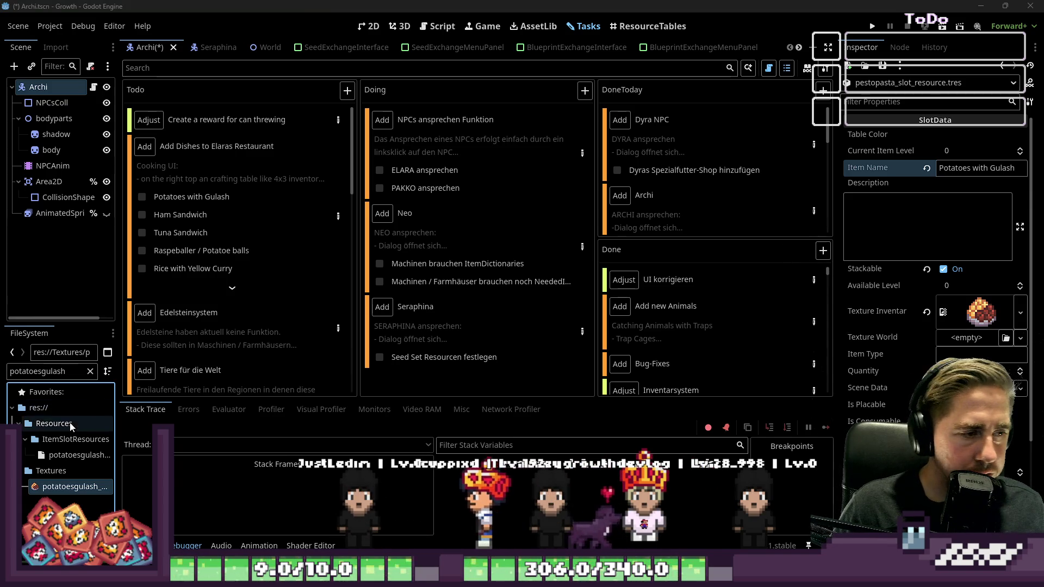
{"action": "left_click", "coordinate": [142, 197]}
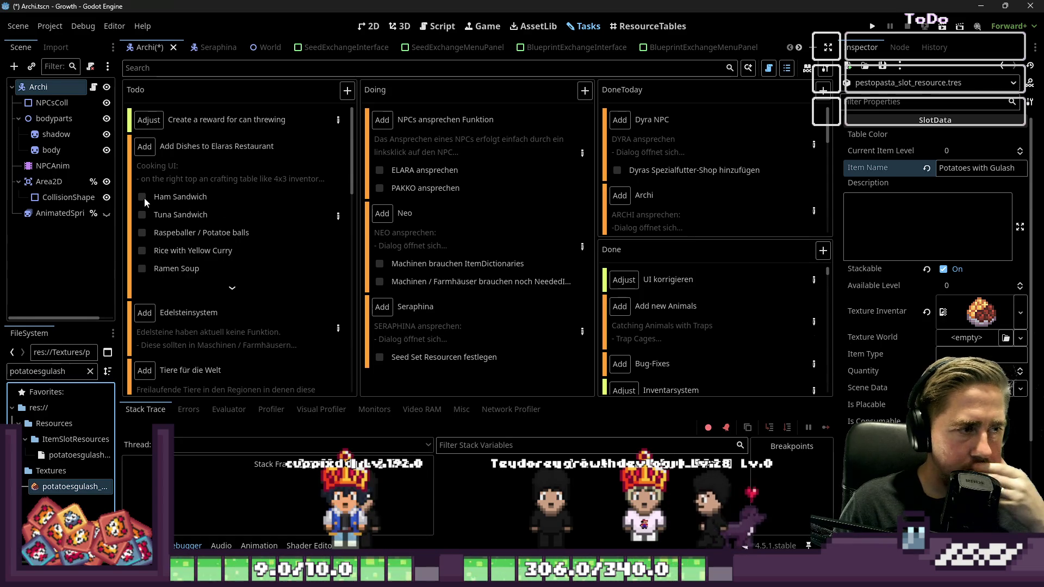
Rename the slot's Item Name to Ham Sandwich.
{"action": "left_click", "coordinate": [961, 167]}
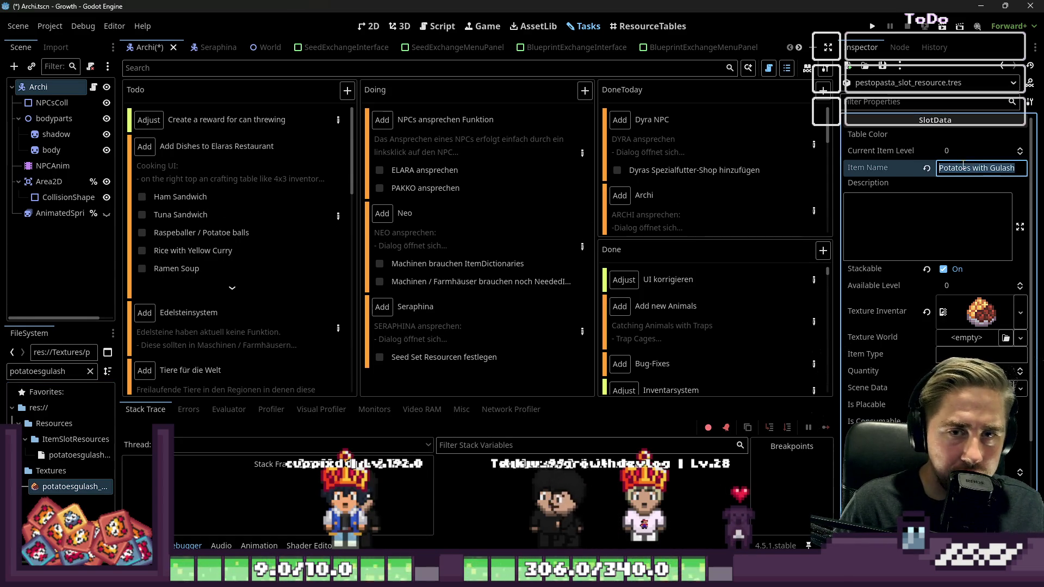
{"action": "type", "text": "Ham Sandwich"}
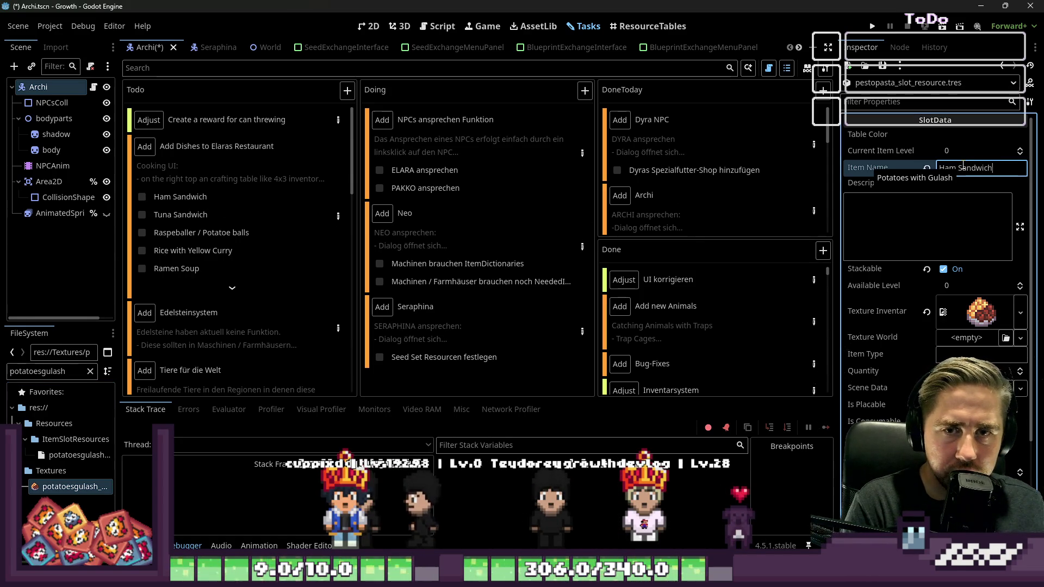
{"action": "key", "text": "Return"}
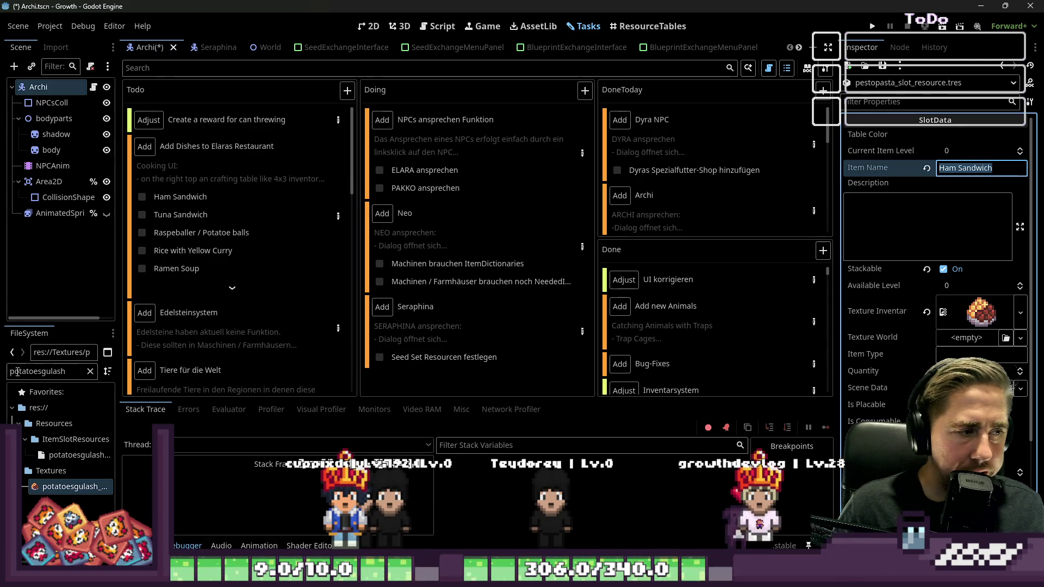
Filter FileSystem for hamsandwich and set its sprite as Texture Inventar.
{"action": "scroll", "coordinate": [1022, 382], "scroll_direction": "down", "scroll_amount": 3}
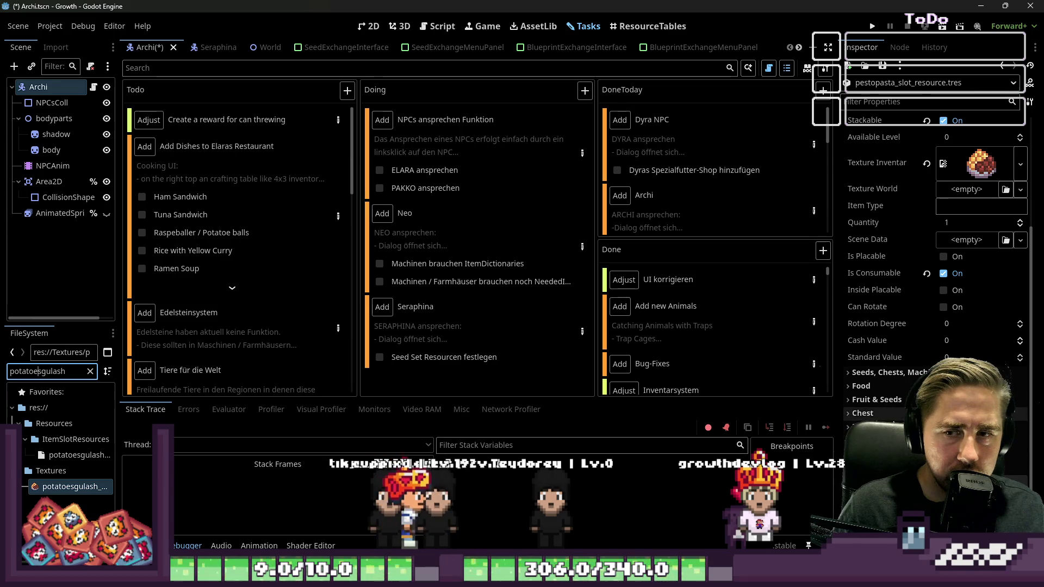
{"action": "key", "text": "ctrl+a"}
{"action": "type", "text": "Ham Sandwich"}
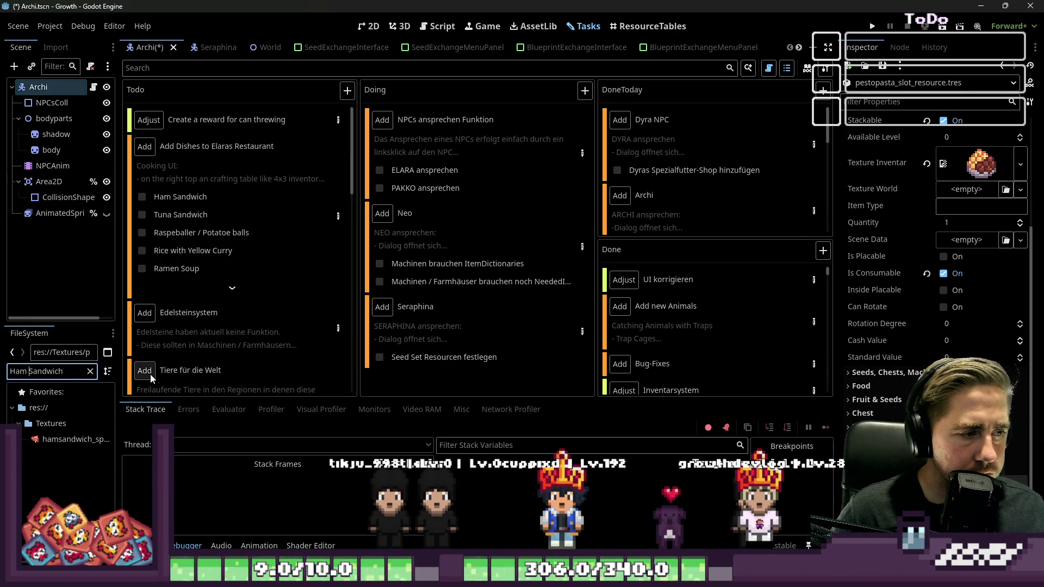
{"action": "key", "text": "ctrl+Left"}
{"action": "key", "text": "BackSpace"}
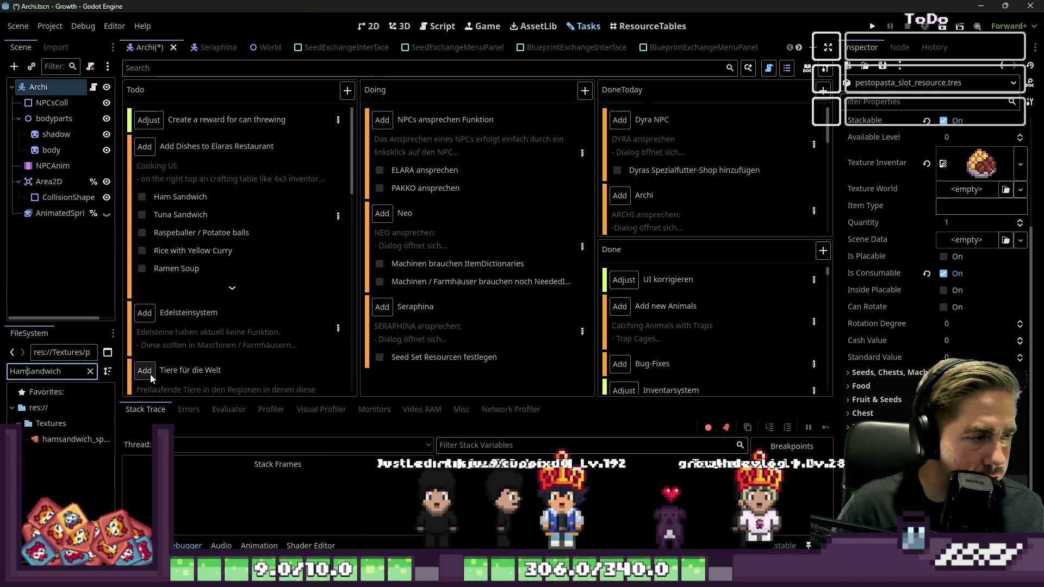
{"action": "key", "text": "Delete"}
{"action": "type", "text": "hams"}
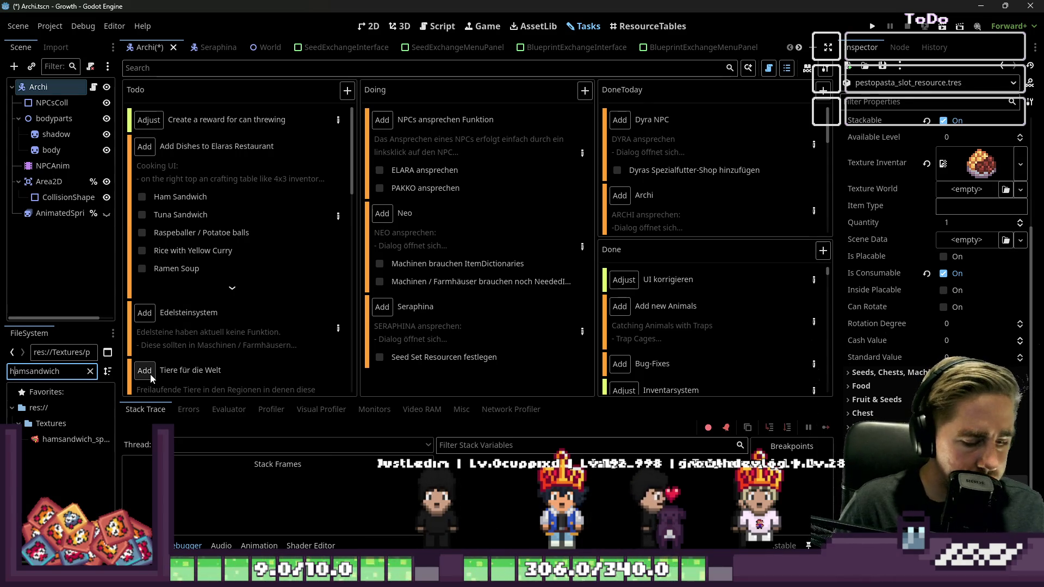
{"action": "key", "text": "ctrl+a"}
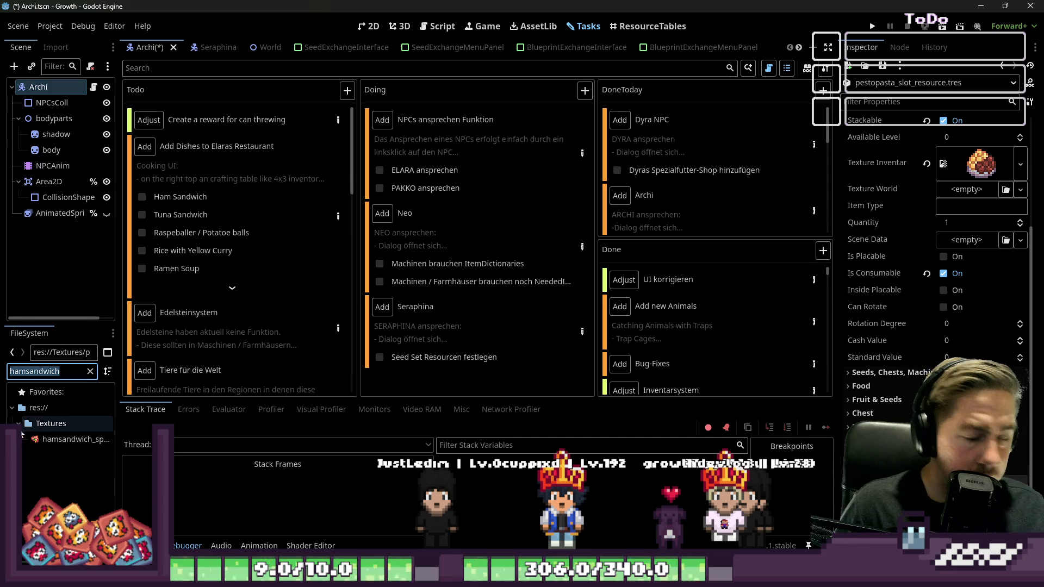
{"action": "mouse_move", "coordinate": [55, 442]}
{"action": "left_mouse_down"}
{"action": "mouse_move", "coordinate": [838, 266]}
{"action": "mouse_move", "coordinate": [978, 163]}
{"action": "left_mouse_up"}
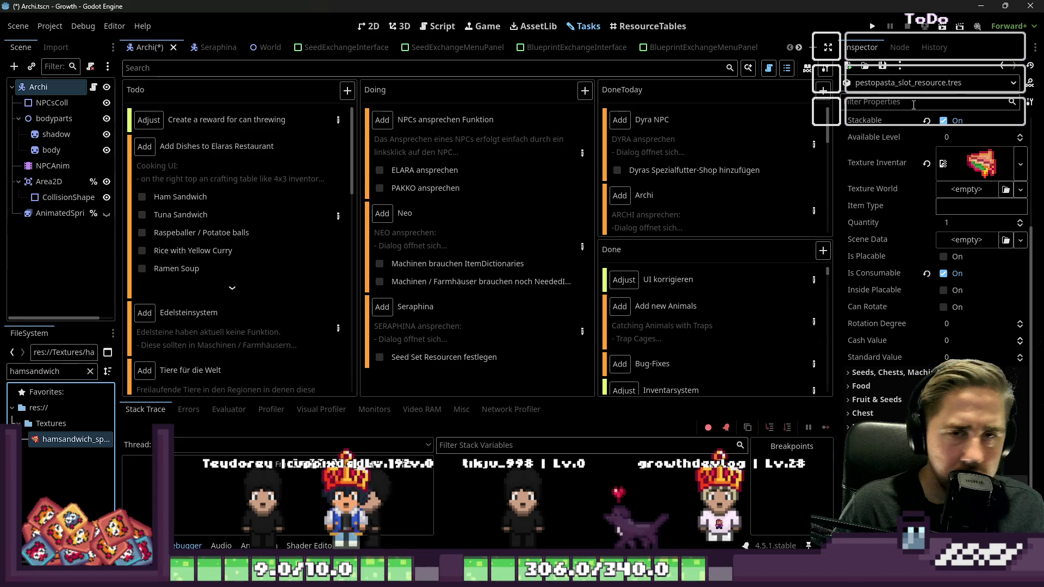
Save as hamsandwich_slot_resource.tres and tick Ham Sandwich off the to-do list.
{"action": "scroll", "coordinate": [957, 131], "scroll_direction": "up", "scroll_amount": 3}
{"action": "left_click", "coordinate": [883, 66]}
{"action": "left_click", "coordinate": [886, 96]}
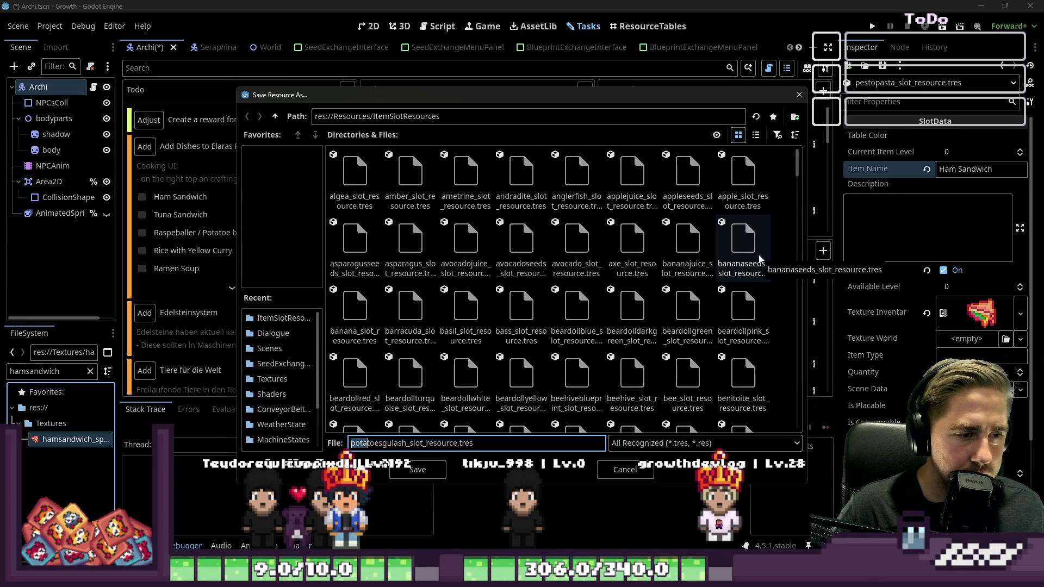
{"action": "type", "text": "hamsandwich"}
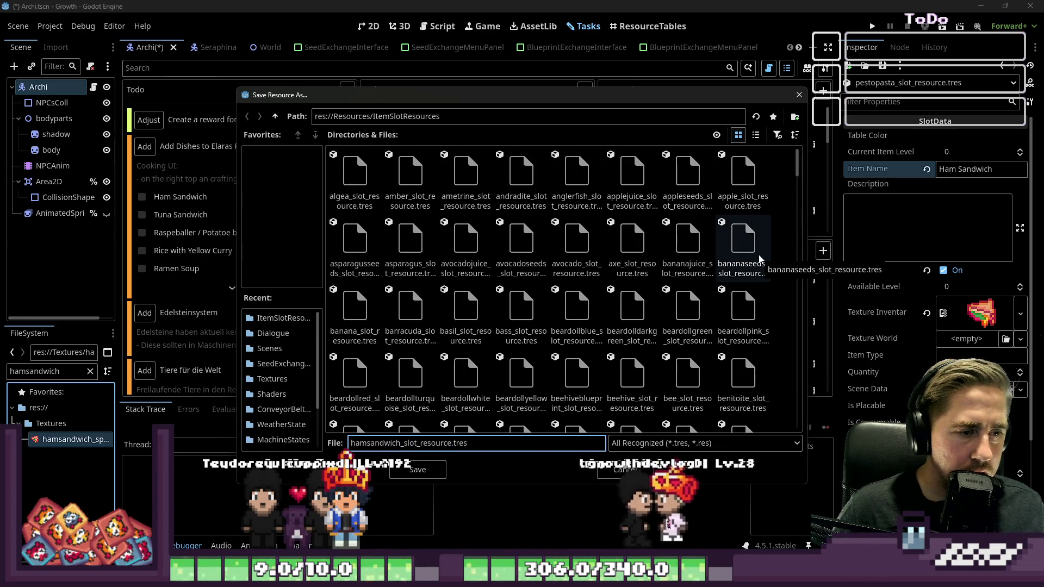
{"action": "key", "text": "Return"}
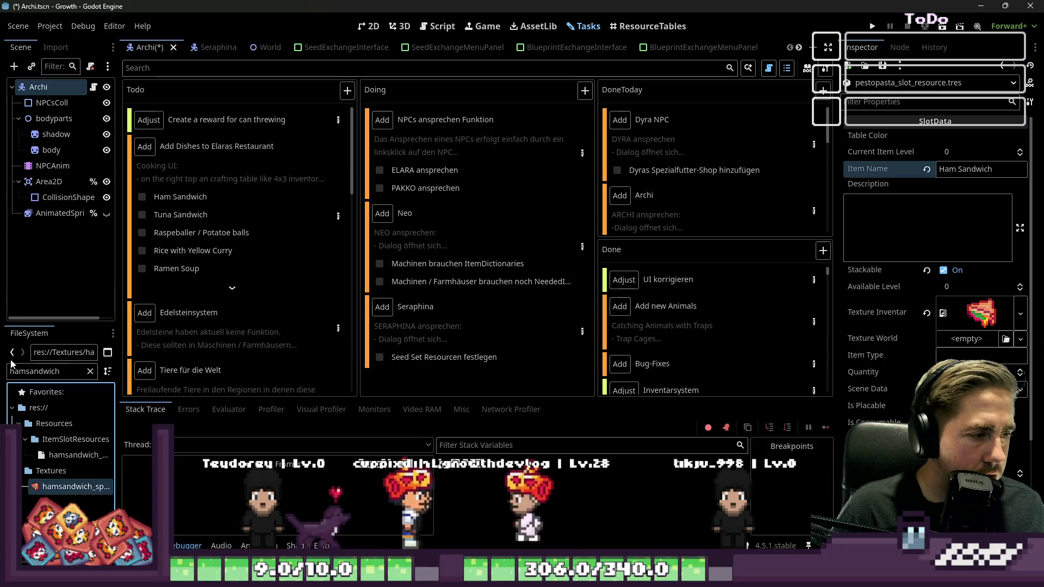
{"action": "double_click", "coordinate": [35, 371]}
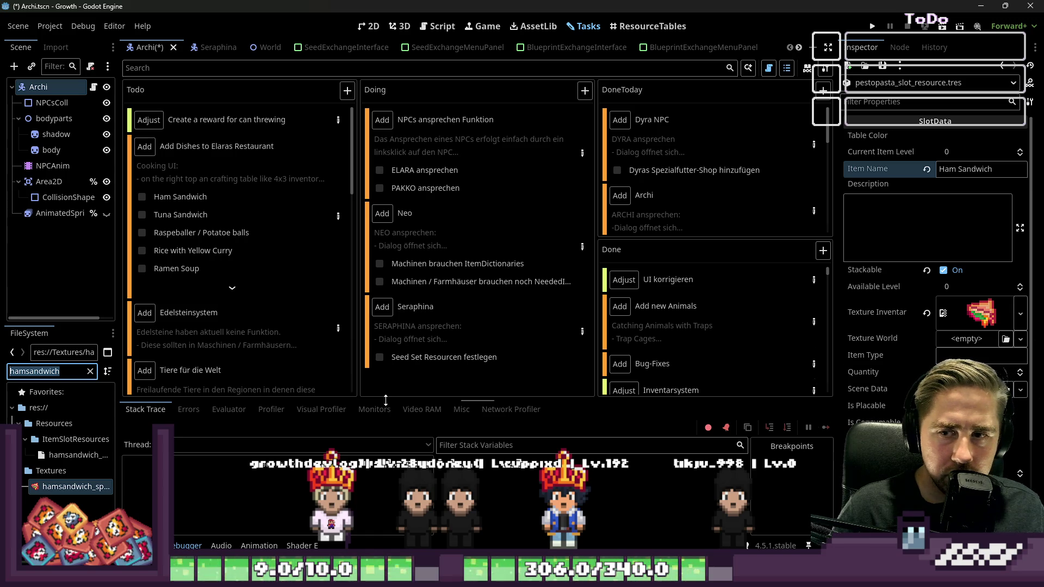
{"action": "left_click", "coordinate": [142, 197]}
Filter FileSystem for tunasandwich and set the tuna sandwich sprite as Texture Inventar.
{"action": "left_click", "coordinate": [20, 371]}
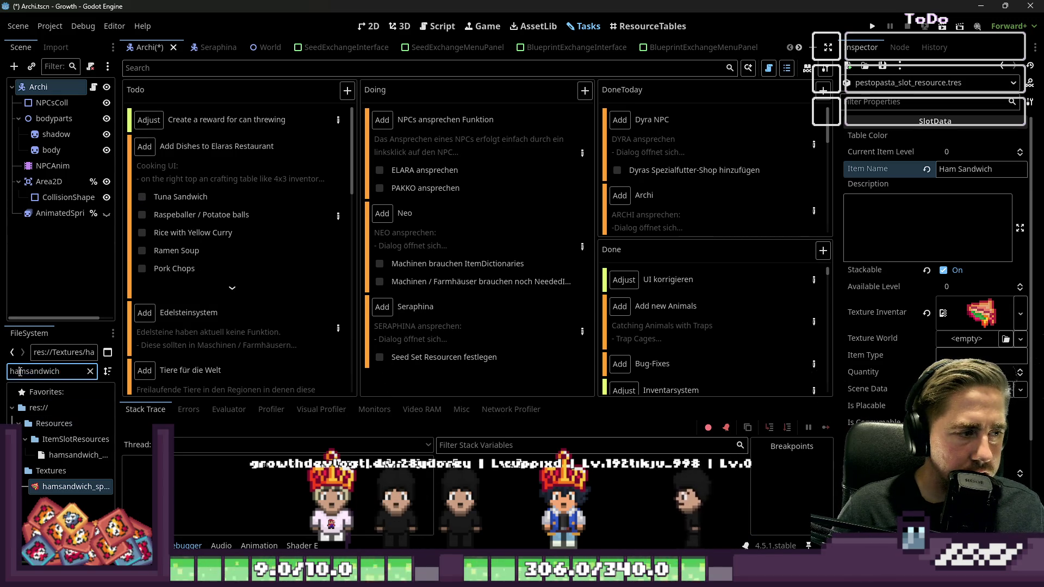
{"action": "double_click", "coordinate": [19, 372]}
{"action": "type", "text": "tunasa"}
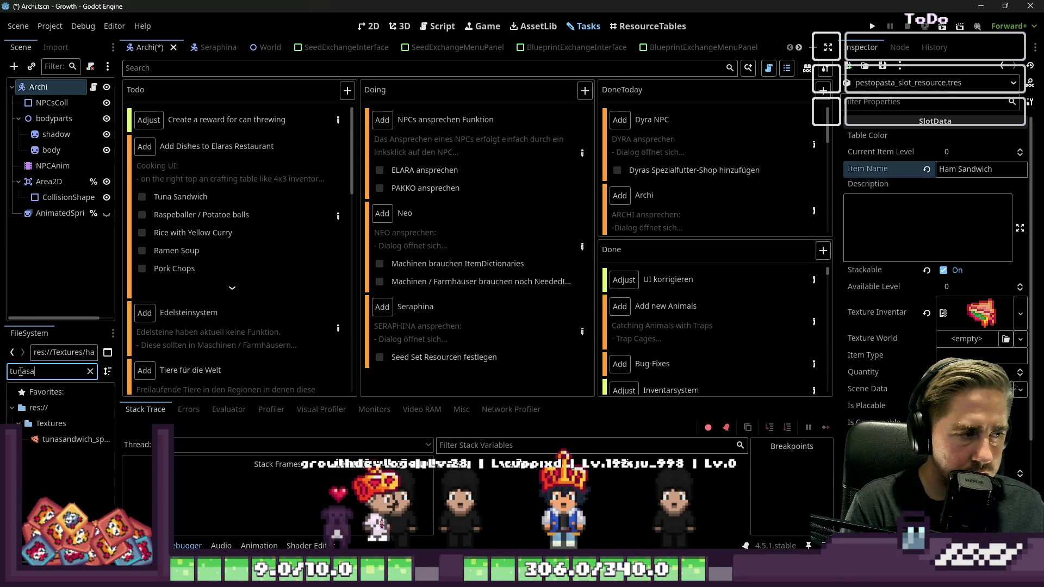
{"action": "type", "text": "ndwich"}
{"action": "key", "text": "ctrl+a"}
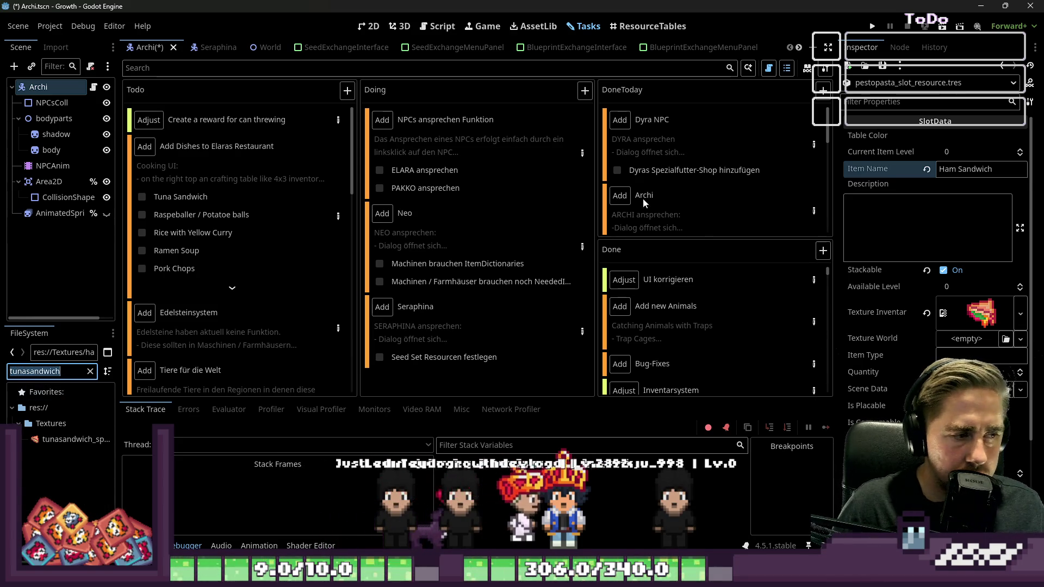
{"action": "mouse_move", "coordinate": [71, 439]}
{"action": "left_mouse_down"}
{"action": "mouse_move", "coordinate": [859, 398]}
{"action": "mouse_move", "coordinate": [965, 318]}
{"action": "left_mouse_up"}
Rename the item to Tuna Sandwich and save it as tunasandwich_slot_resource.tres.
{"action": "double_click", "coordinate": [947, 169]}
{"action": "type", "text": "t"}
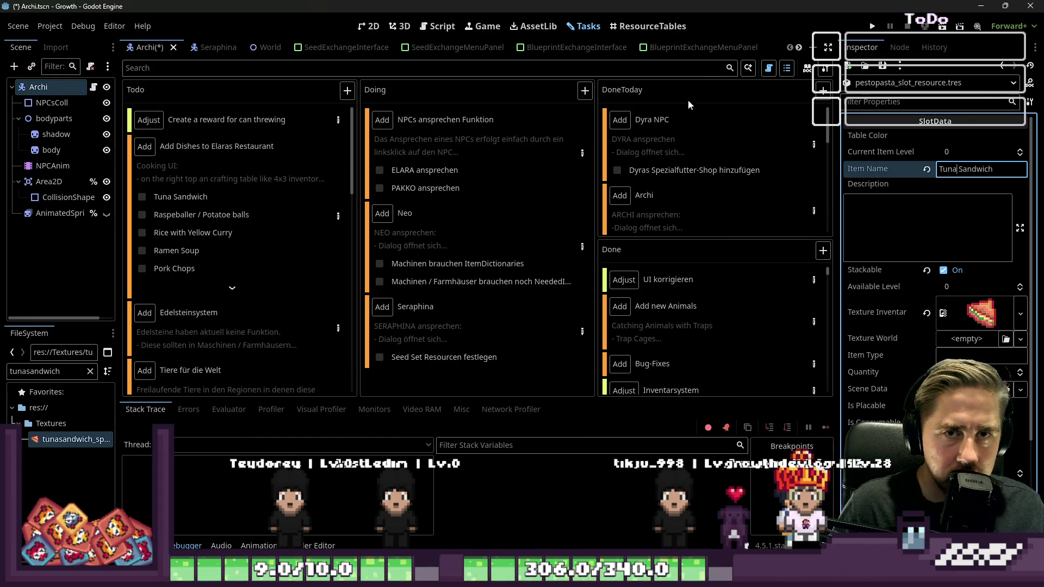
{"action": "left_click", "coordinate": [883, 66]}
{"action": "left_click", "coordinate": [897, 101]}
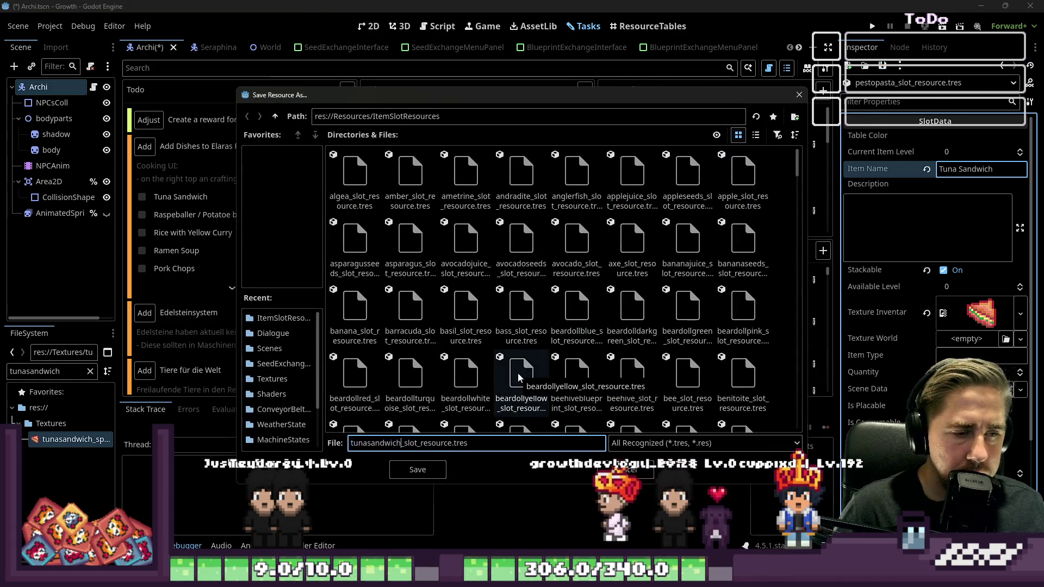
{"action": "key", "text": "Escape"}
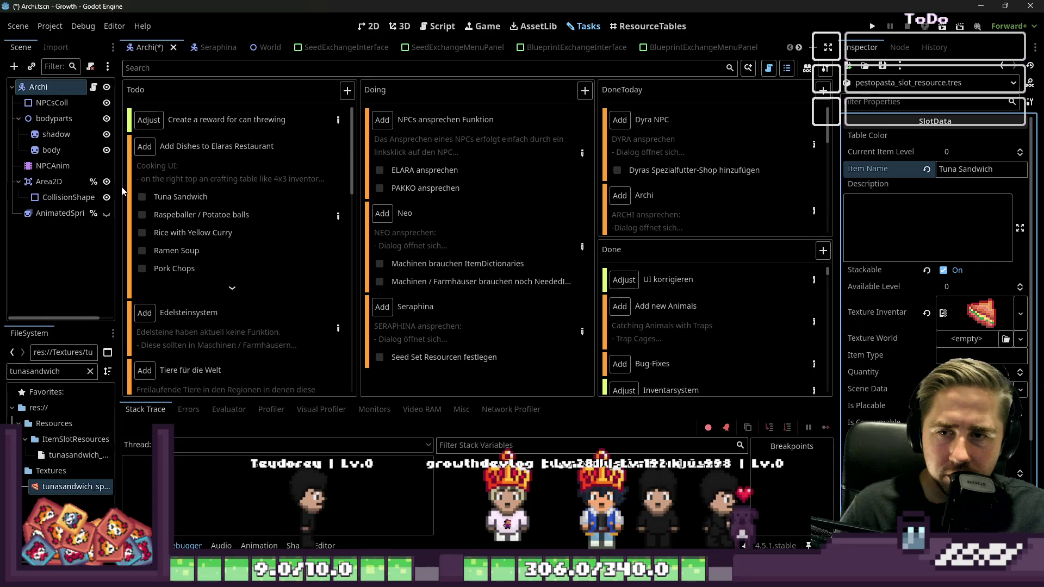
Select the raspeballer text in the FileSystem filter field.
{"action": "mouse_move", "coordinate": [191, 152]}
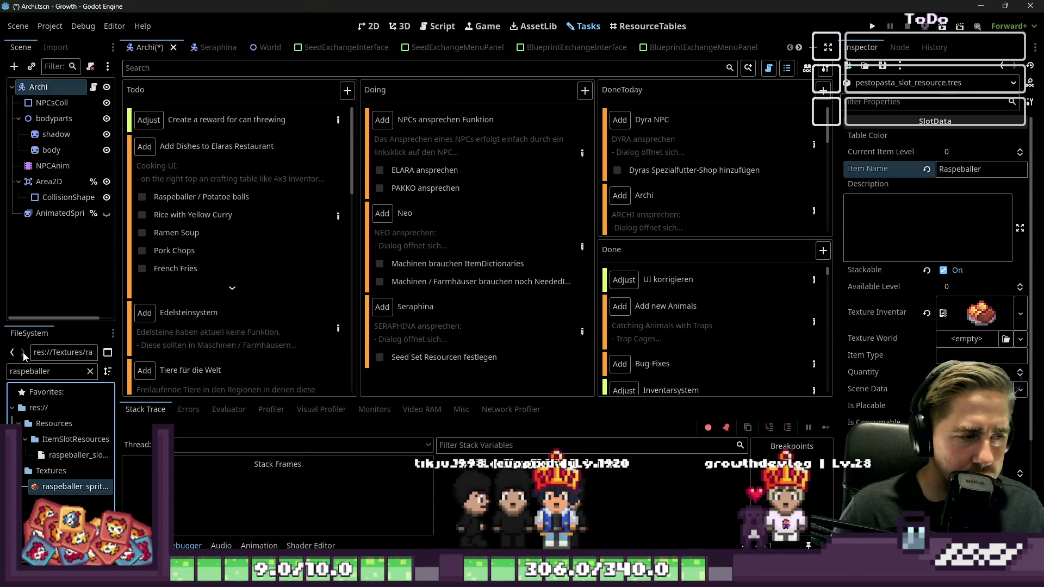
{"action": "double_click", "coordinate": [40, 371]}
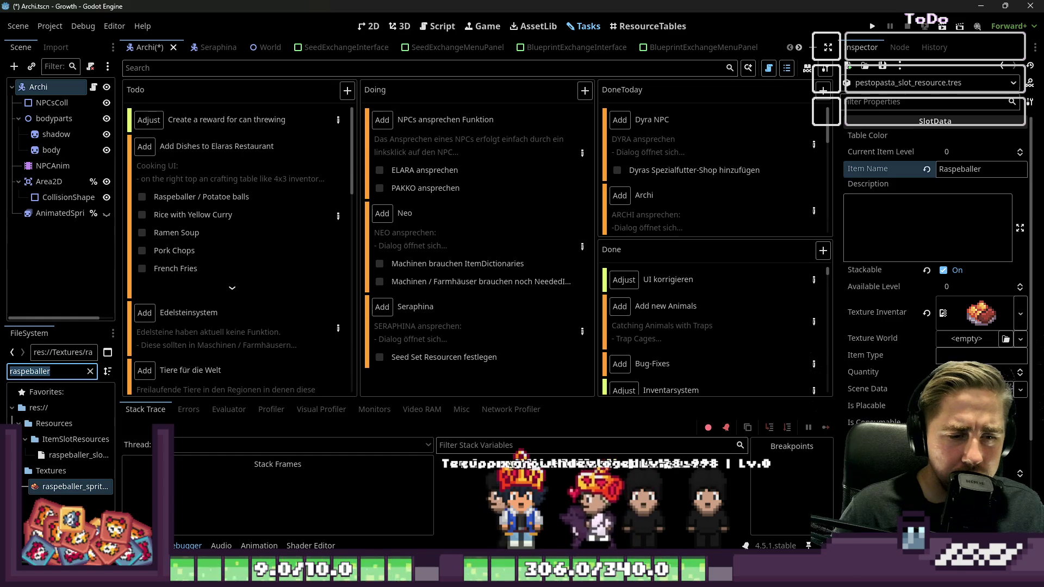
{"action": "mouse_move", "coordinate": [593, 576]}
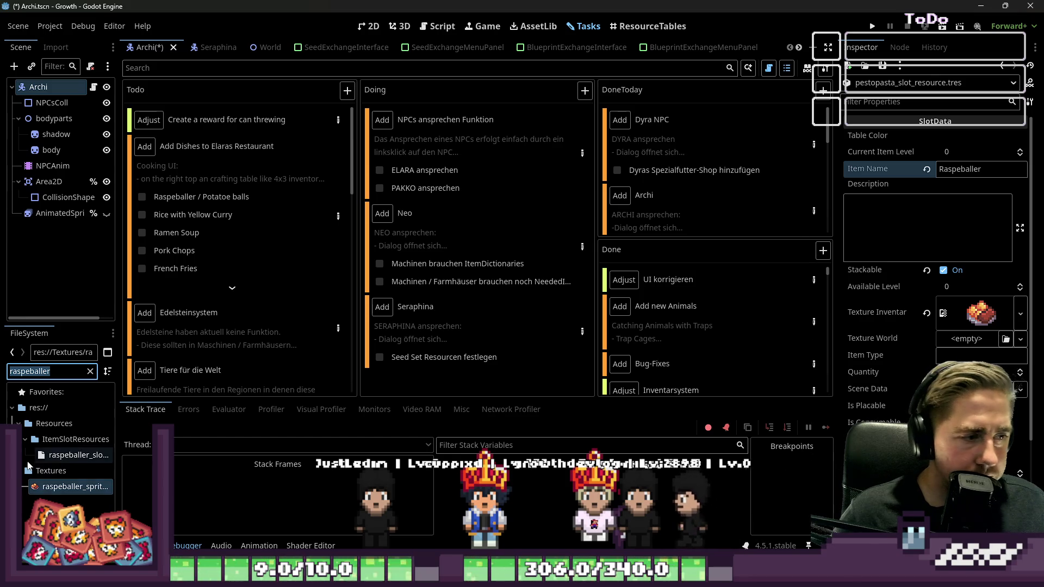
Check the Raspeballer / Potatoe balls box in the Tasks board's Todo column.
{"action": "left_click", "coordinate": [144, 196]}
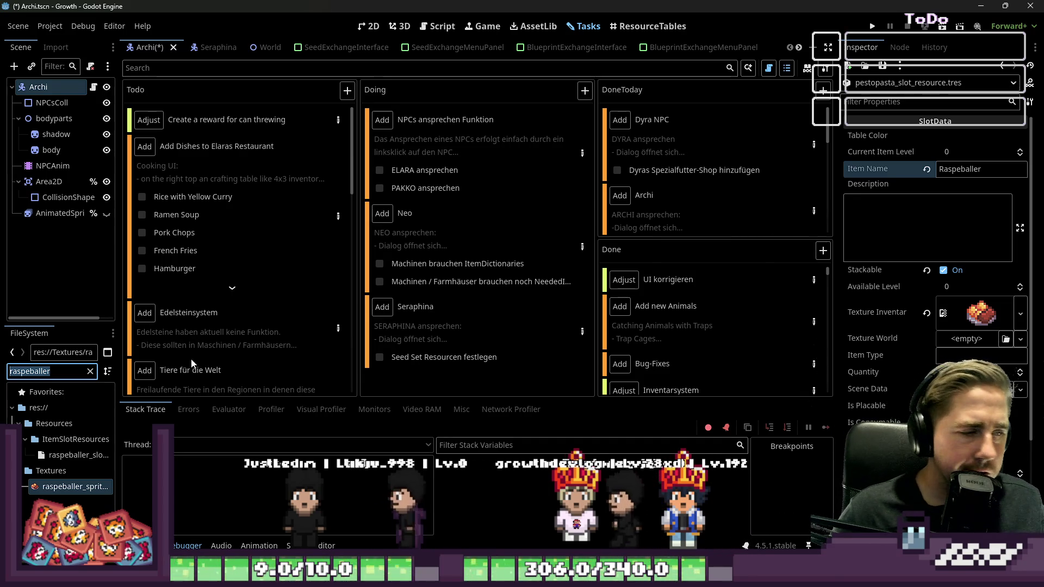
Rename the item to Rice with Yellow Curry and assign the curry sprite as inventory texture.
{"action": "double_click", "coordinate": [976, 171]}
{"action": "type", "text": "Ri"}
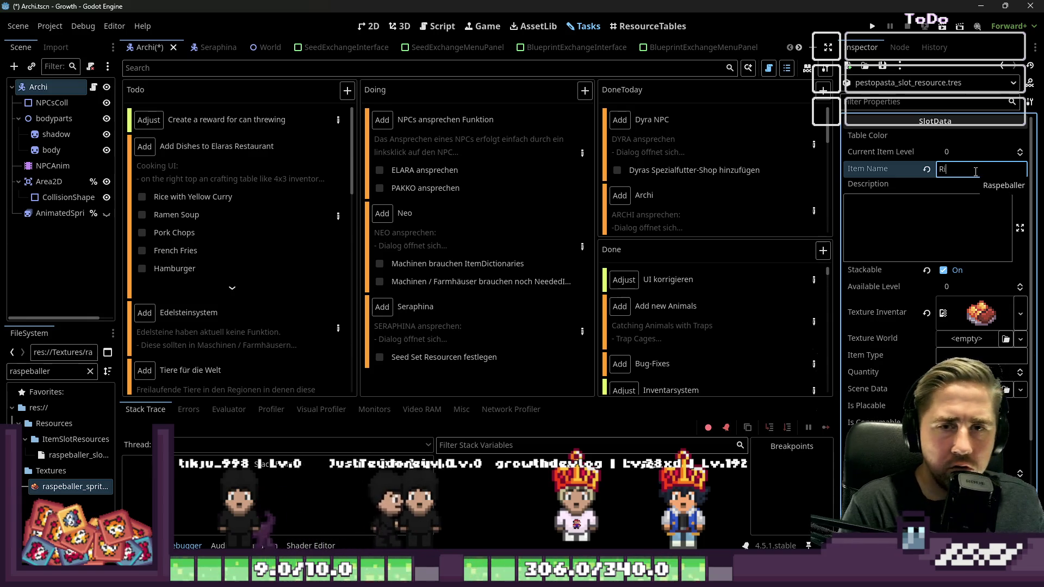
{"action": "type", "text": "ce with "}
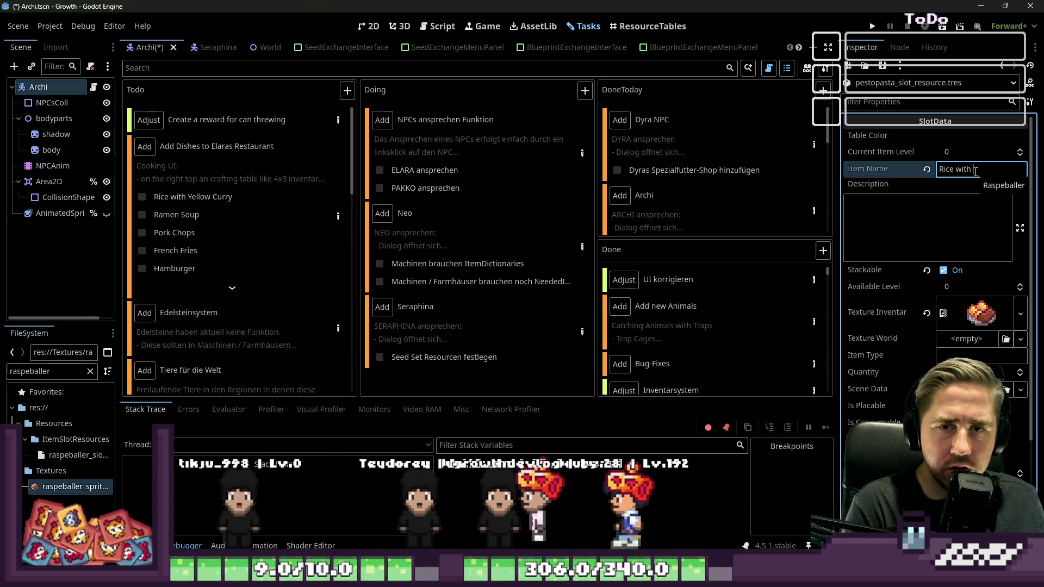
{"action": "type", "text": "Yellow Curry"}
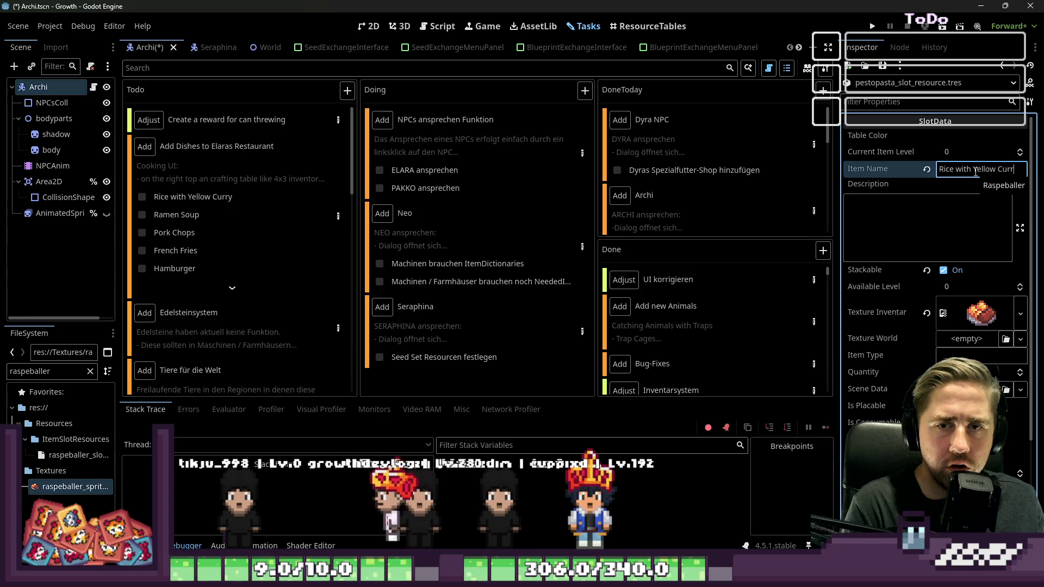
{"action": "key", "text": "Return"}
{"action": "key", "text": "ctrl+c"}
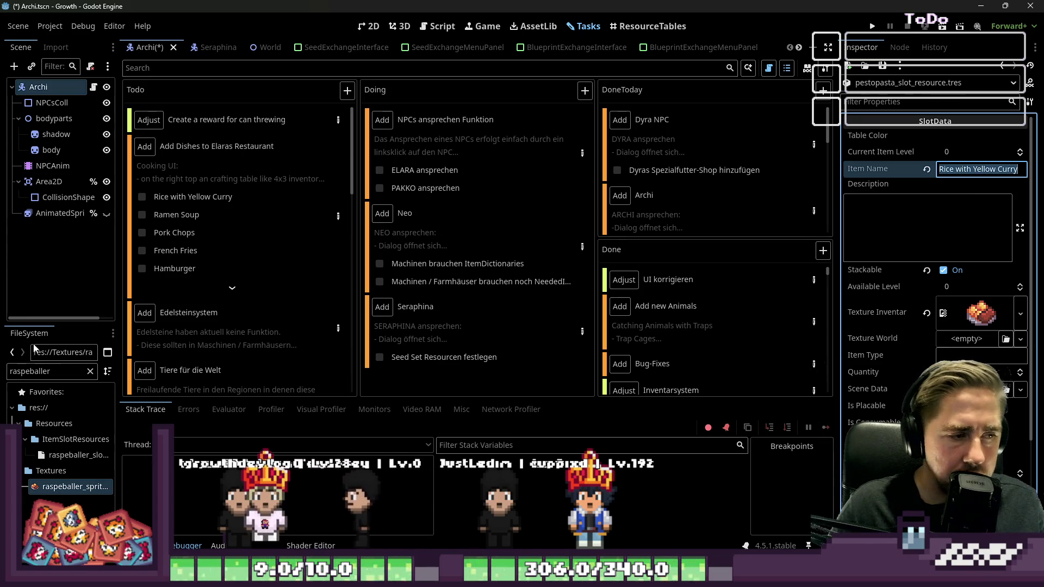
{"action": "double_click", "coordinate": [30, 371]}
{"action": "key", "text": "ctrl+v"}
{"action": "key", "text": "ctrl+Left"}
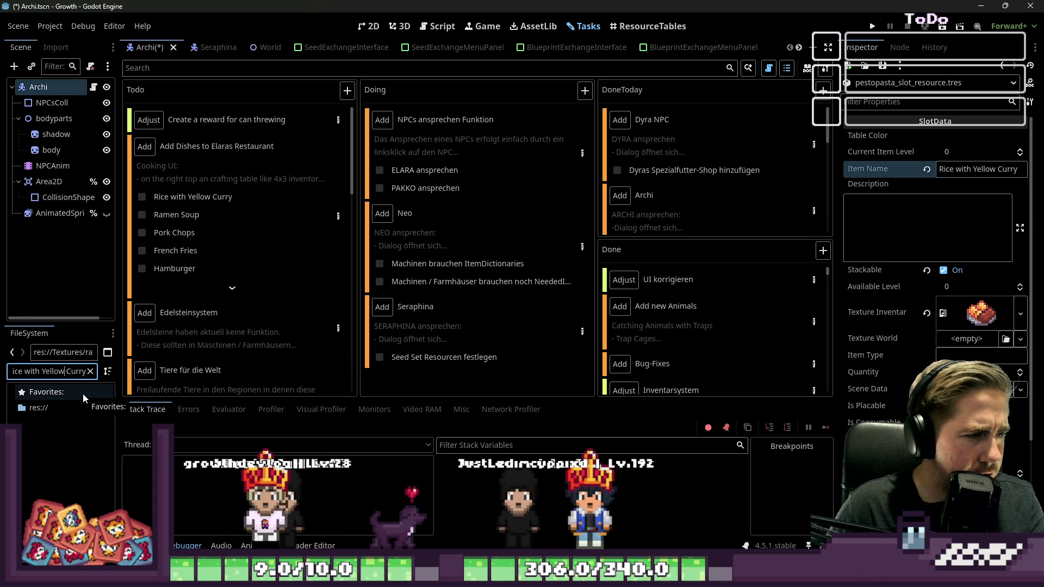
{"action": "key", "text": "ctrl+Left"}
{"action": "key", "text": "BackSpace"}
{"action": "key", "text": "BackSpace"}
{"action": "key", "text": "BackSpace"}
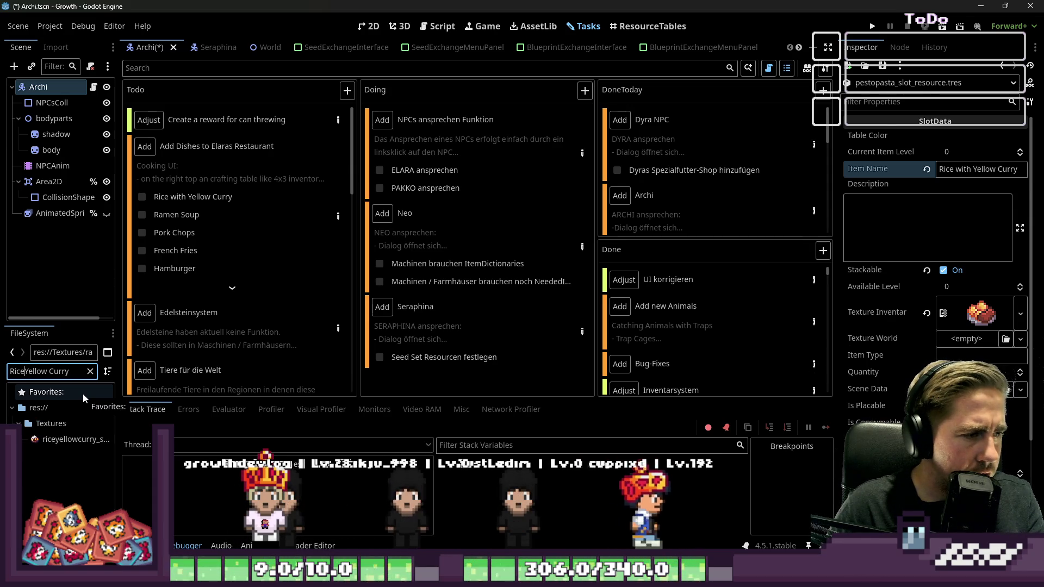
{"action": "left_click", "coordinate": [86, 442]}
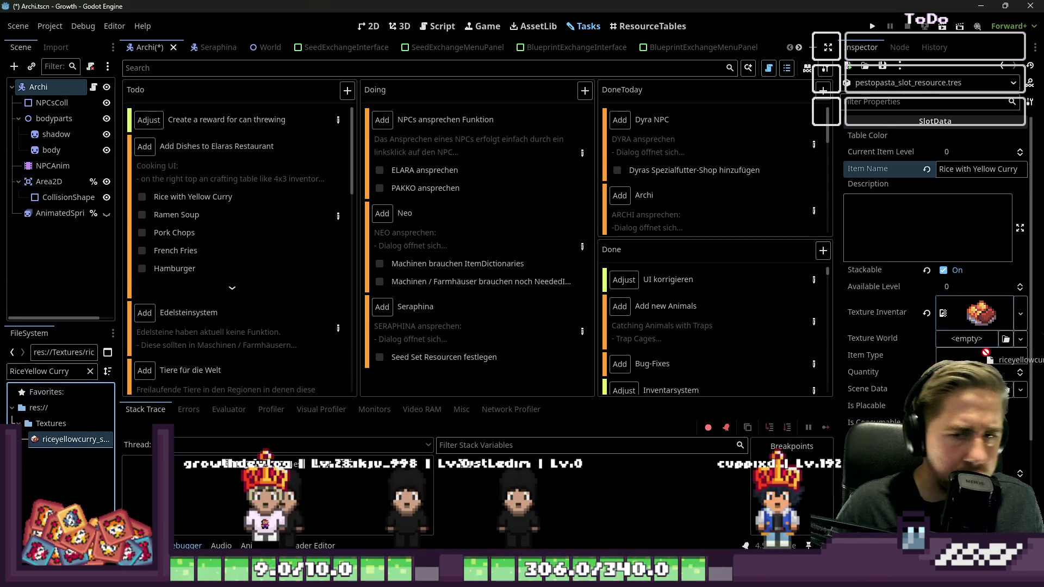
{"action": "left_click", "coordinate": [42, 372]}
Save it as riceyellowcurry_slot_resource.tres in ItemSlotResources.
{"action": "left_click", "coordinate": [882, 65]}
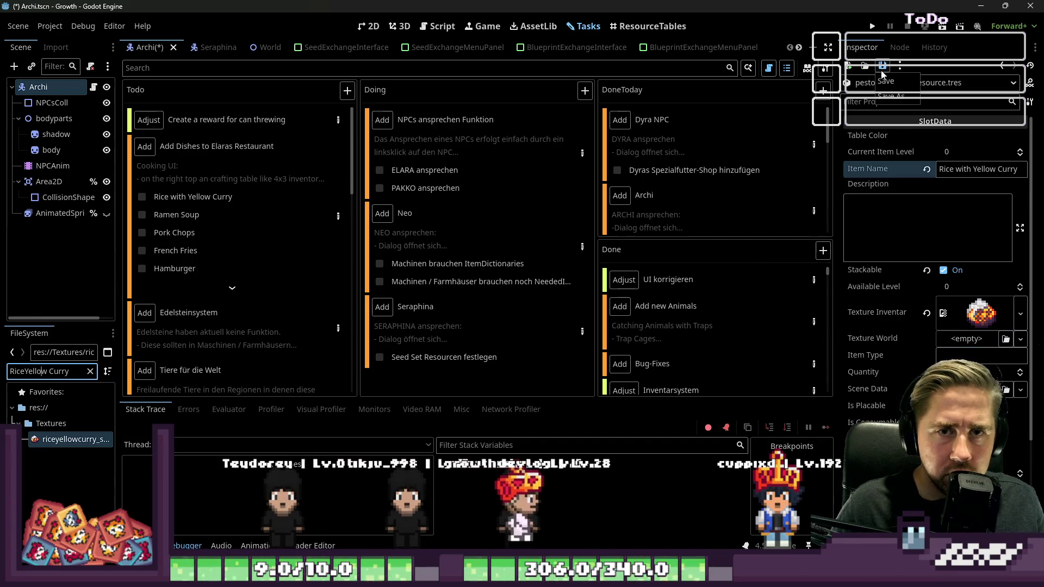
{"action": "left_click", "coordinate": [896, 97]}
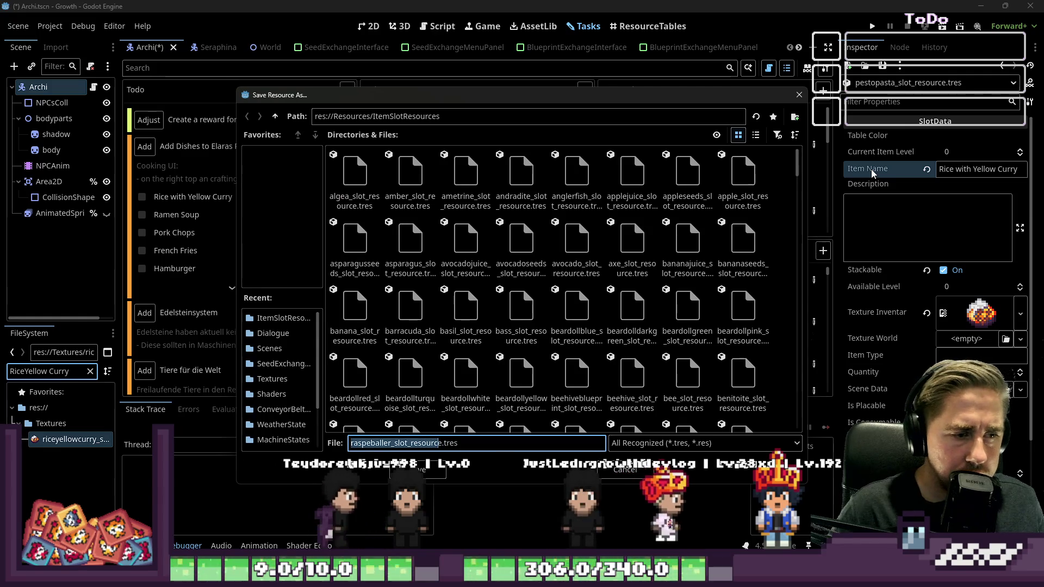
{"action": "key", "text": "shift+Left"}
{"action": "key", "text": "shift+Left"}
{"action": "key", "text": "shift+Left"}
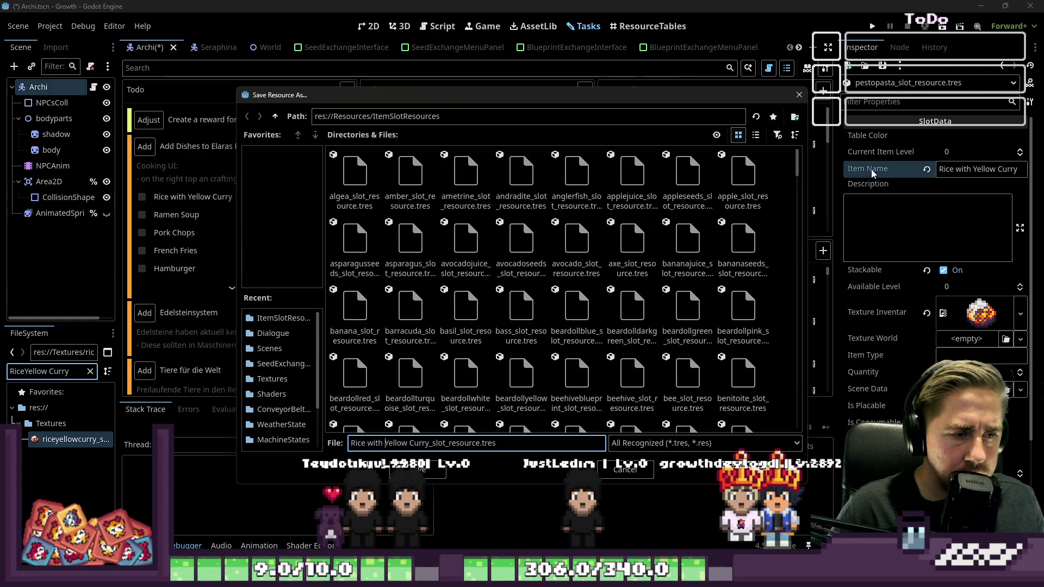
{"action": "key", "text": "Delete"}
{"action": "type", "text": "c"}
{"action": "key", "text": "Left"}
{"action": "key", "text": "Left"}
{"action": "key", "text": "Left"}
{"action": "key", "text": "BackSpace"}
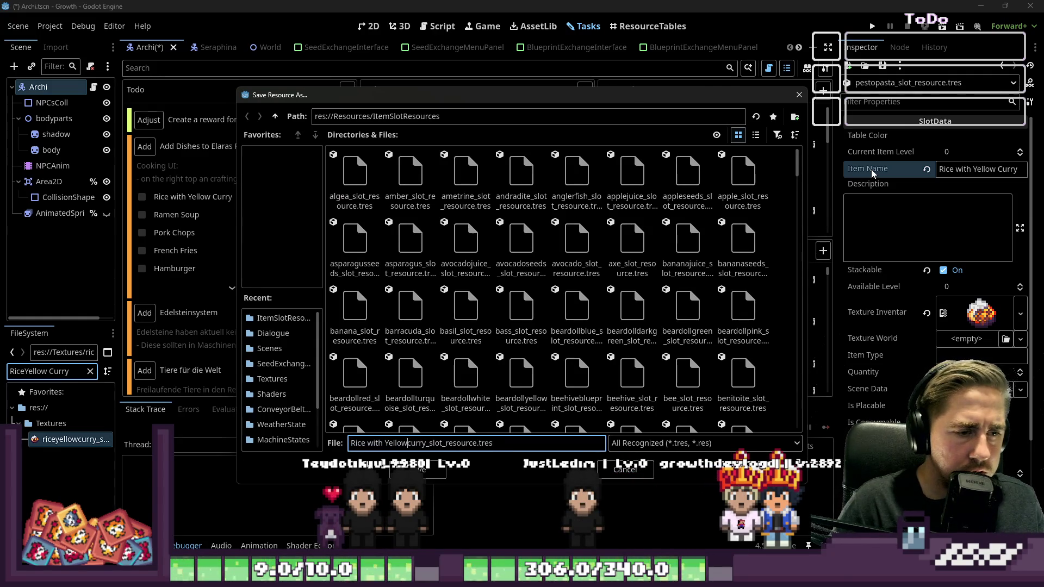
{"action": "key", "text": "Left"}
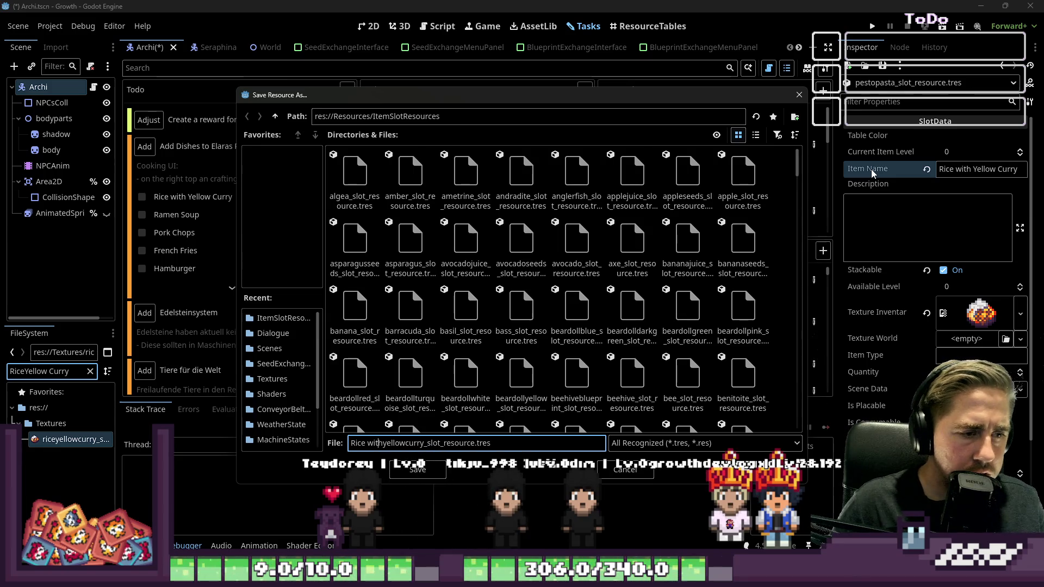
{"action": "key", "text": "BackSpace"}
{"action": "key", "text": "BackSpace"}
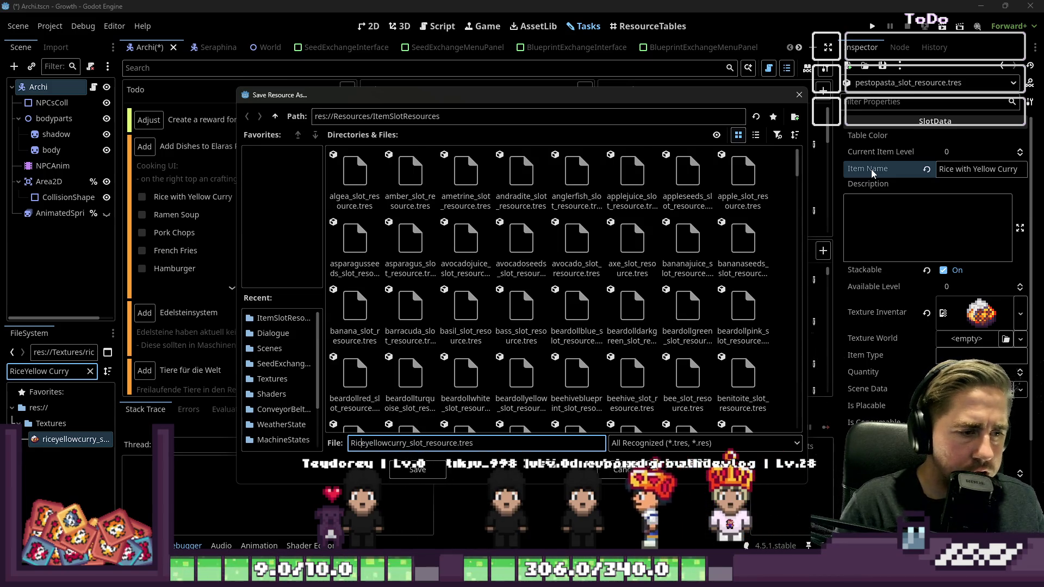
{"action": "type", "text": "r"}
{"action": "key", "text": "Return"}
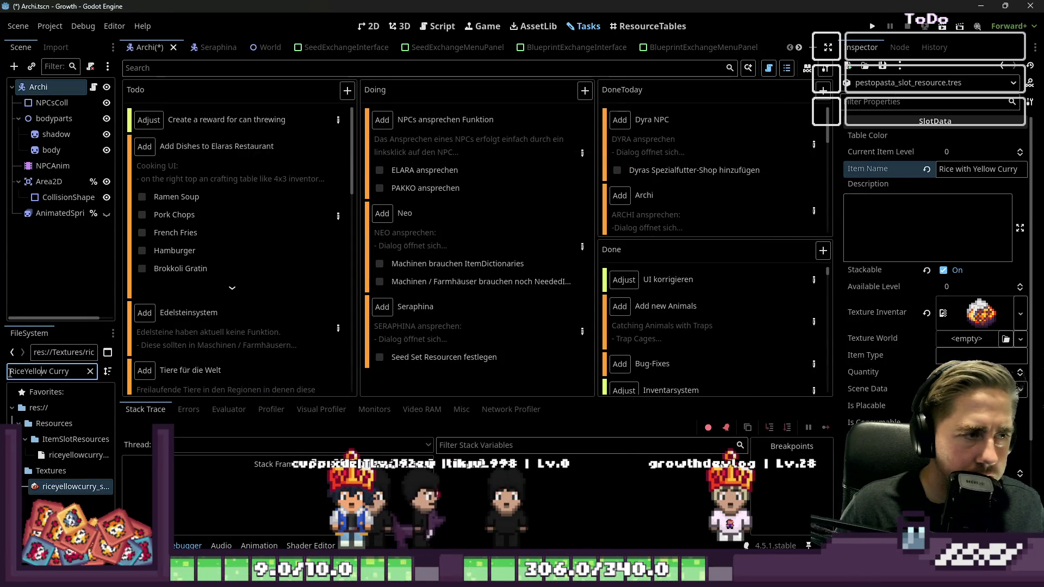
Filter FileSystem for ramen and drop ramen_sprite_inventar onto Texture Inventar.
{"action": "key", "text": "ctrl+a"}
{"action": "type", "text": "Rame"}
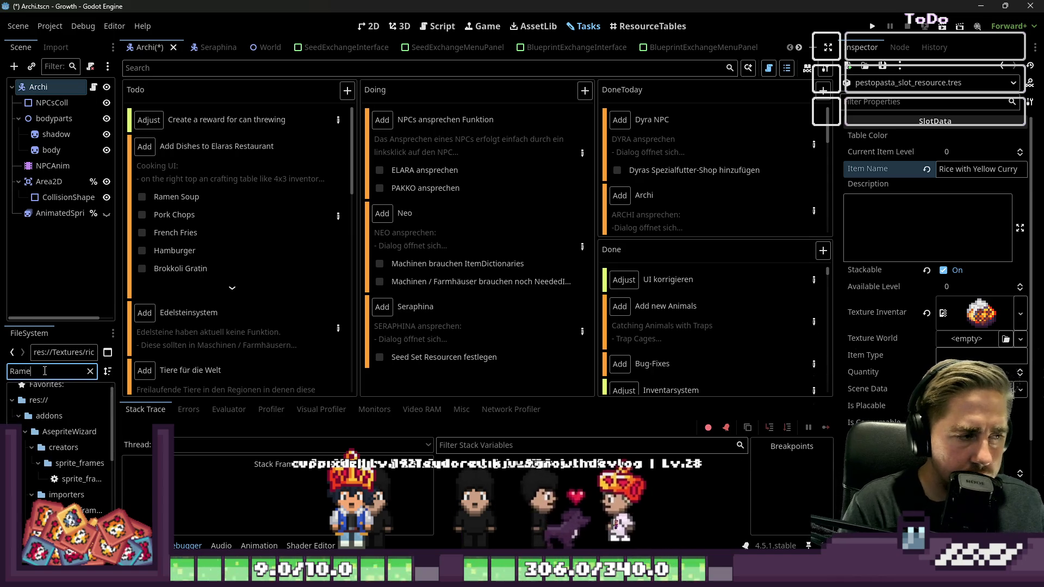
{"action": "type", "text": "n"}
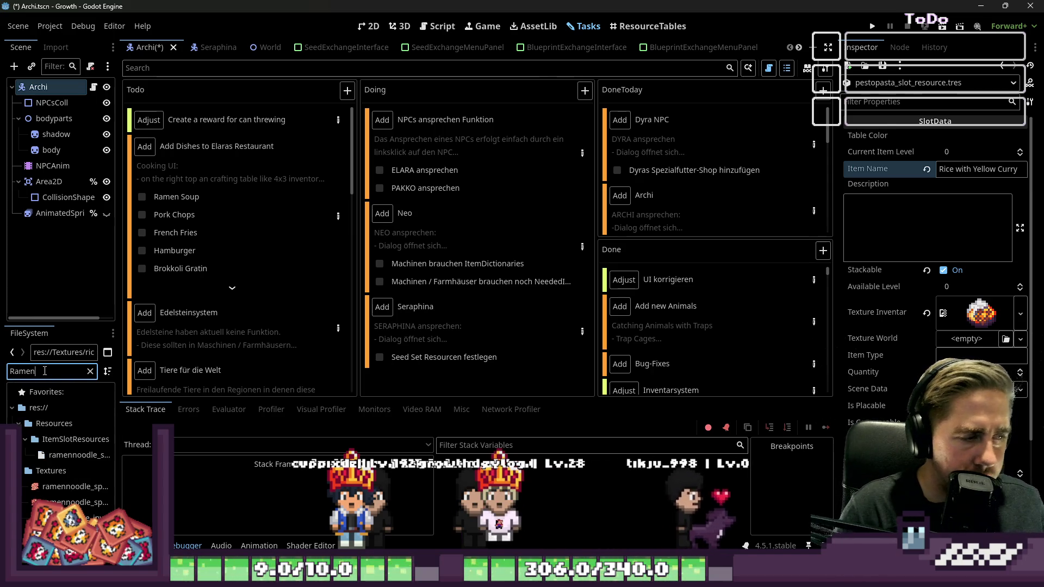
{"action": "key", "text": "ctrl+a"}
{"action": "type", "text": "ran"}
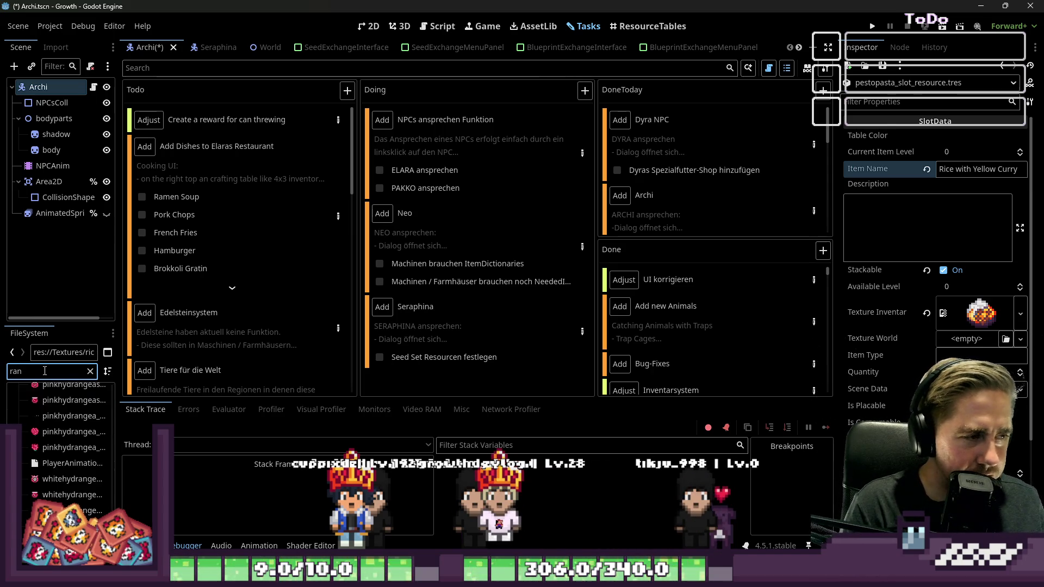
{"action": "type", "text": "dmen"}
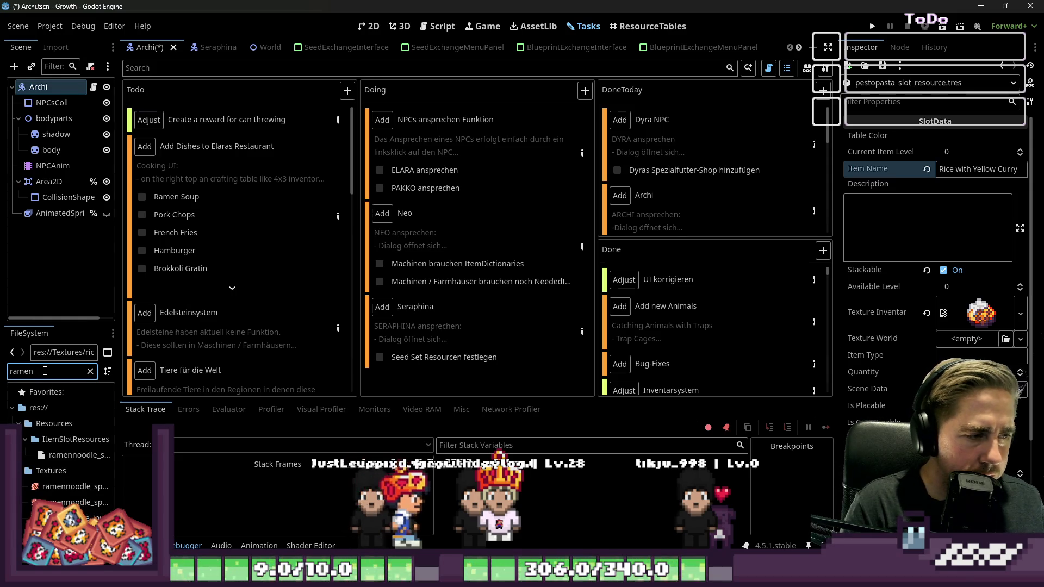
{"action": "key", "text": "ctrl+a"}
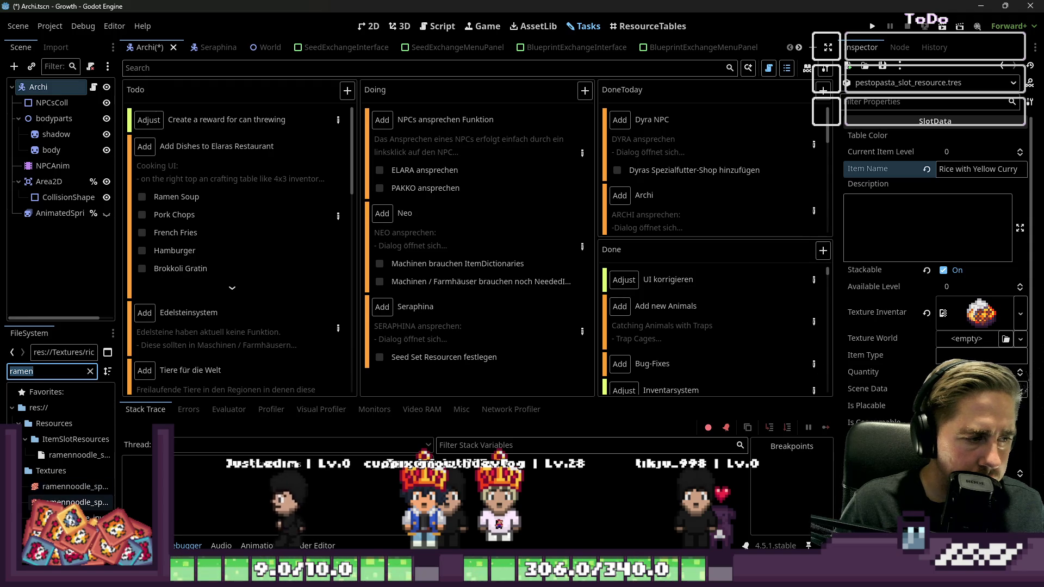
{"action": "left_click_drag", "start_coordinate": [71, 487], "coordinate": [979, 313]}
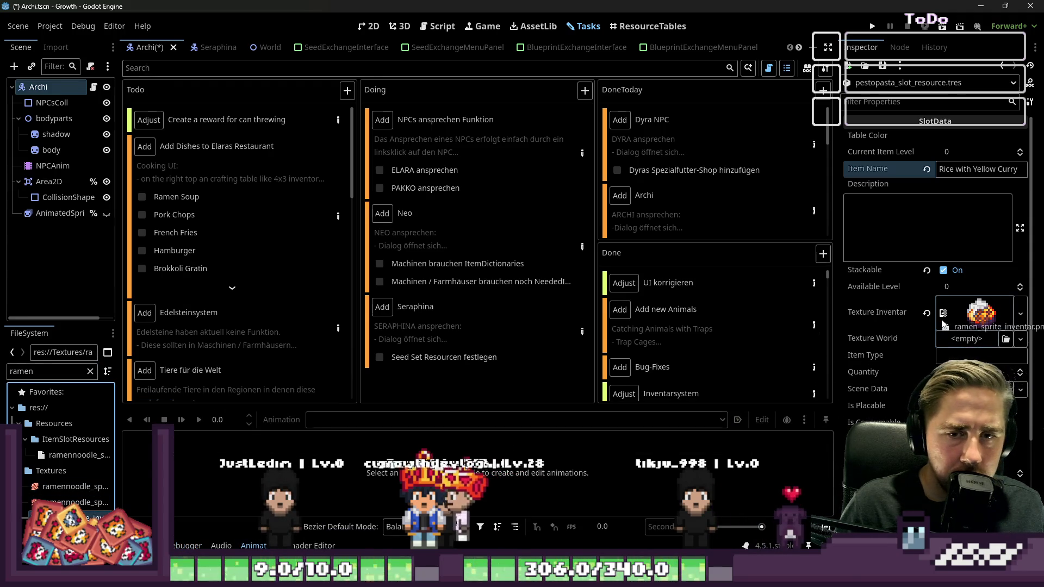
Rename the item to Ramen and save it as ramen_slot_resource.tres.
{"action": "left_click", "coordinate": [956, 152]}
{"action": "left_click", "coordinate": [956, 169]}
{"action": "key", "text": "ctrl+a"}
{"action": "type", "text": "Ra"}
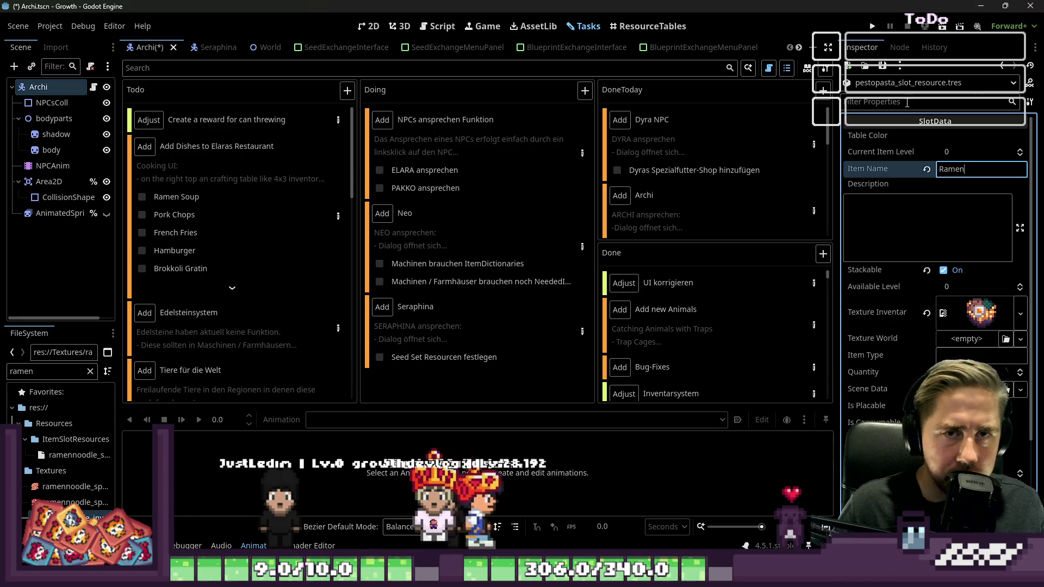
{"action": "left_click", "coordinate": [881, 66]}
{"action": "left_click", "coordinate": [892, 97]}
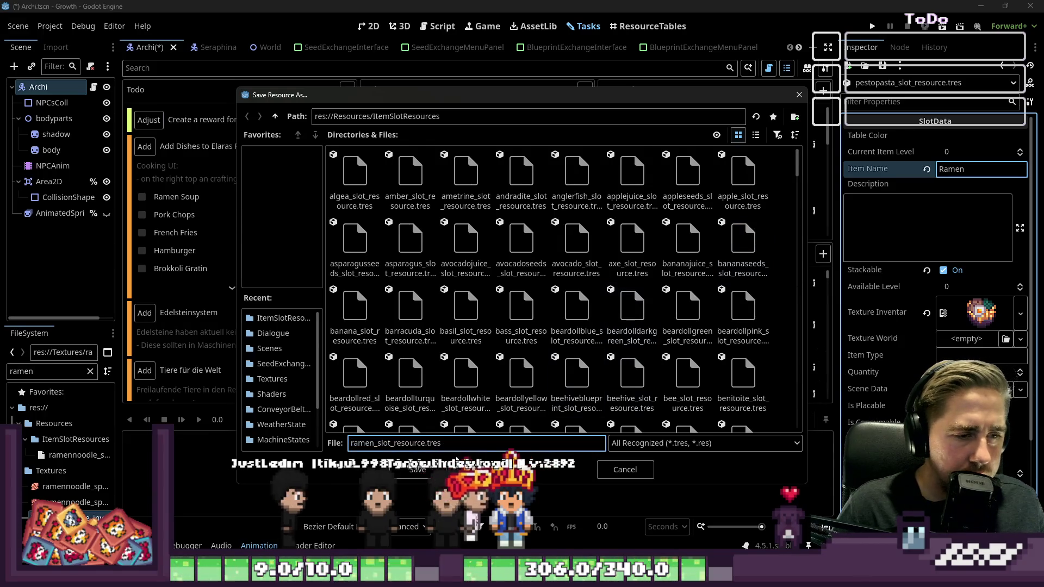
{"action": "key", "text": "Return"}
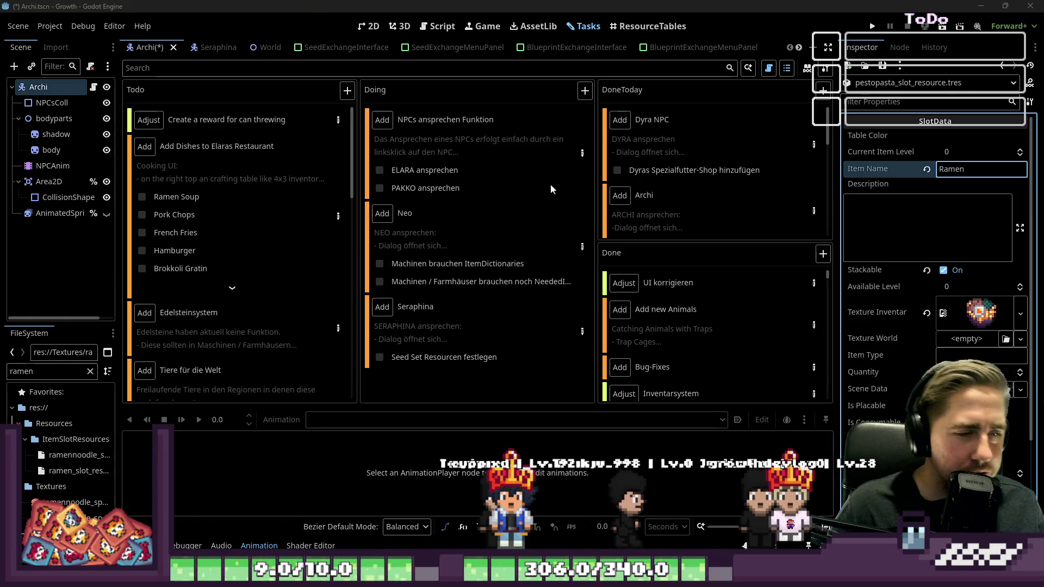
Widen the left dock, check off Ramen Soup, and select the file filter text.
{"action": "left_click_drag", "start_coordinate": [119, 432], "coordinate": [189, 434]}
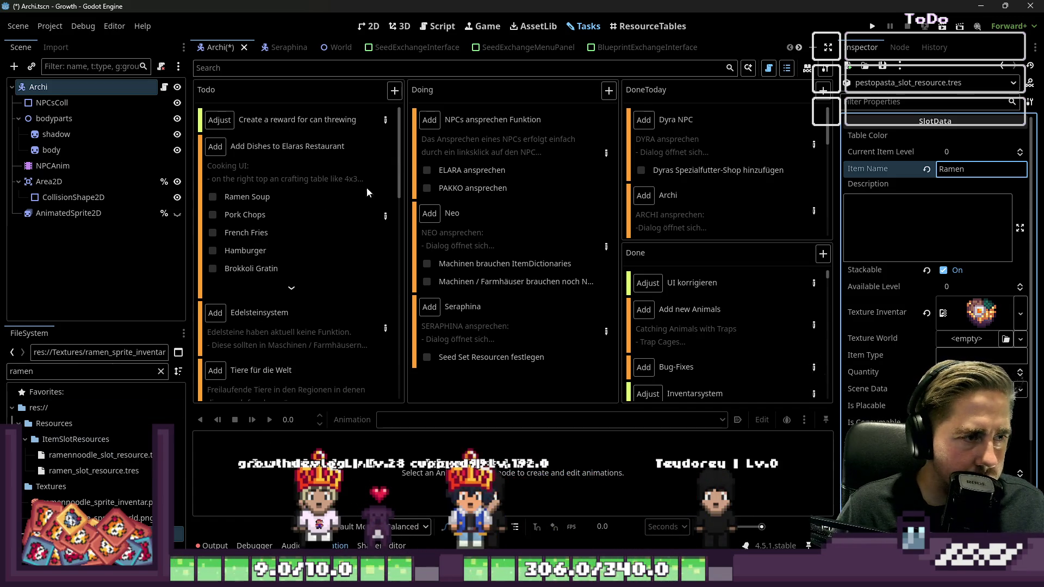
{"action": "left_click", "coordinate": [213, 197]}
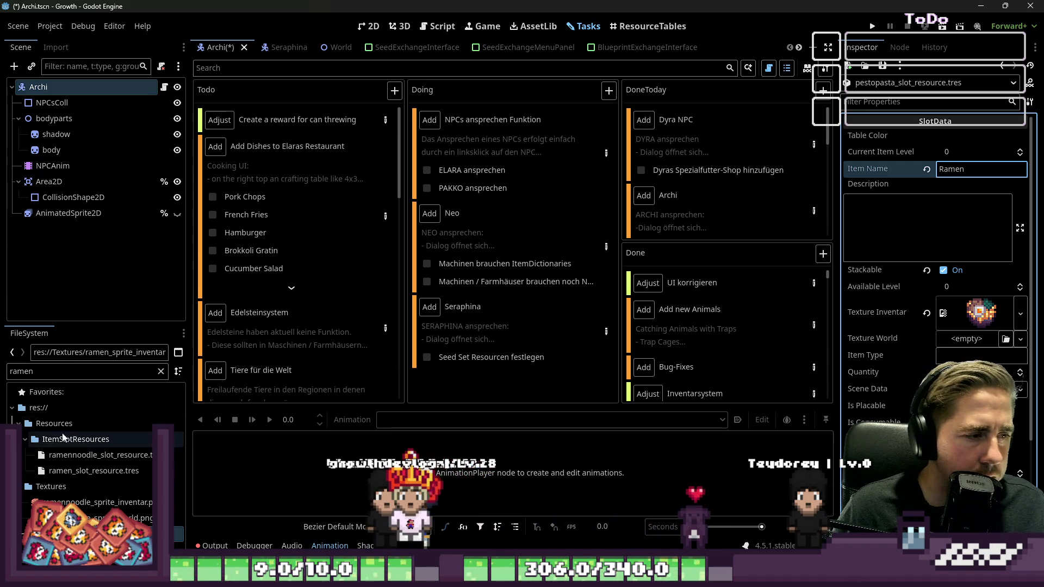
{"action": "double_click", "coordinate": [61, 371]}
Filter project files to 'pork' after trying 'steak' and 'grilled', then open the pork sprite's actions menu.
{"action": "type", "text": "pork"}
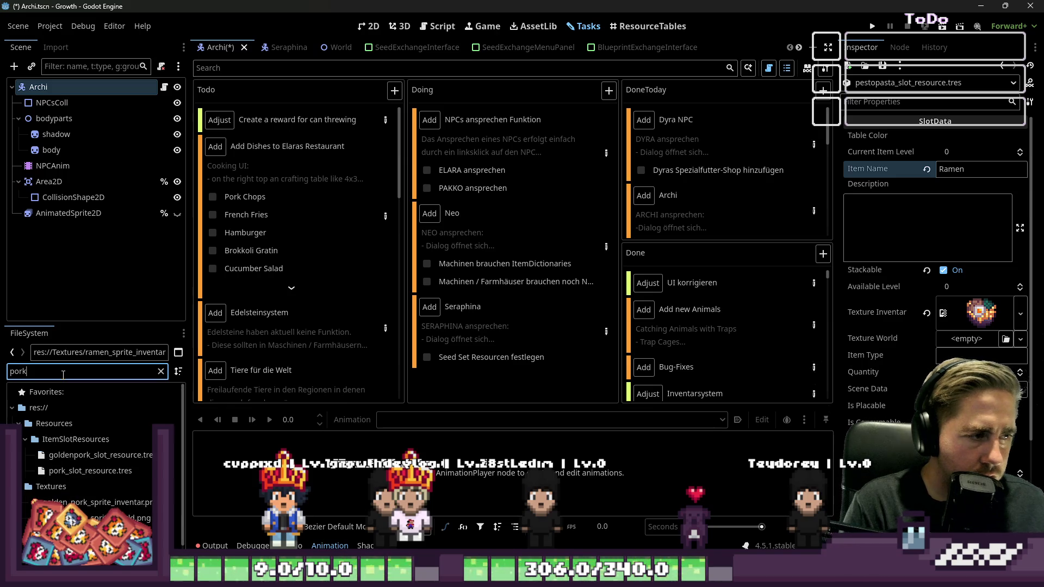
{"action": "key", "text": "BackSpace"}
{"action": "key", "text": "BackSpace"}
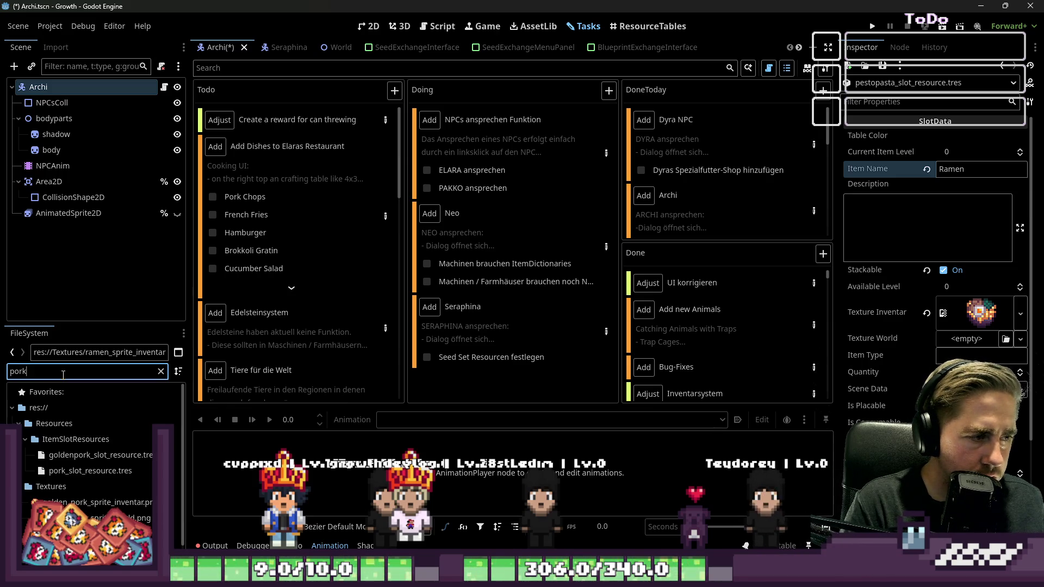
{"action": "scroll", "coordinate": [81, 435], "scroll_direction": "down", "scroll_amount": 1}
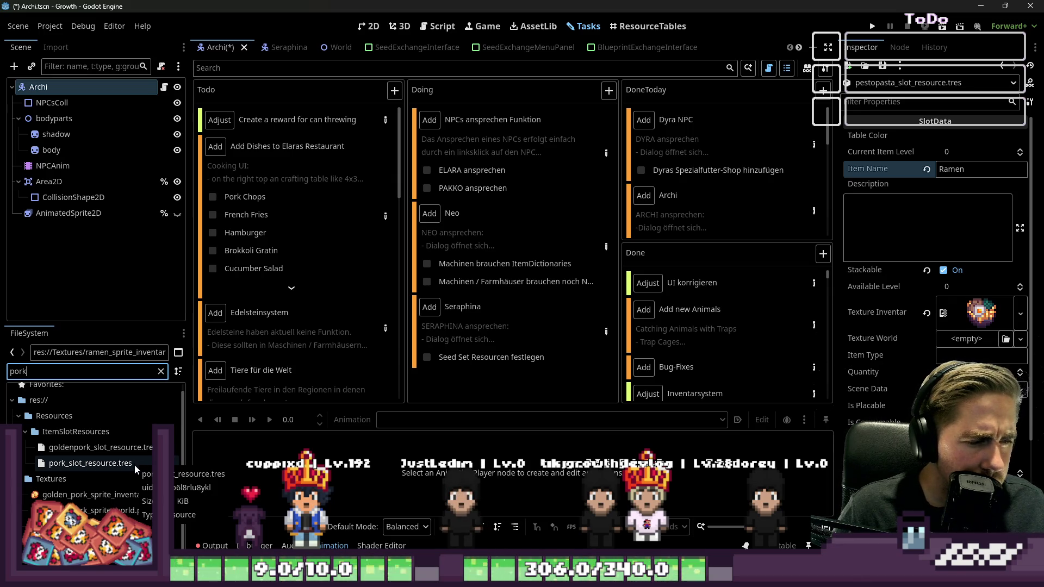
{"action": "key", "text": "BackSpace"}
{"action": "key", "text": "BackSpace"}
{"action": "key", "text": "BackSpace"}
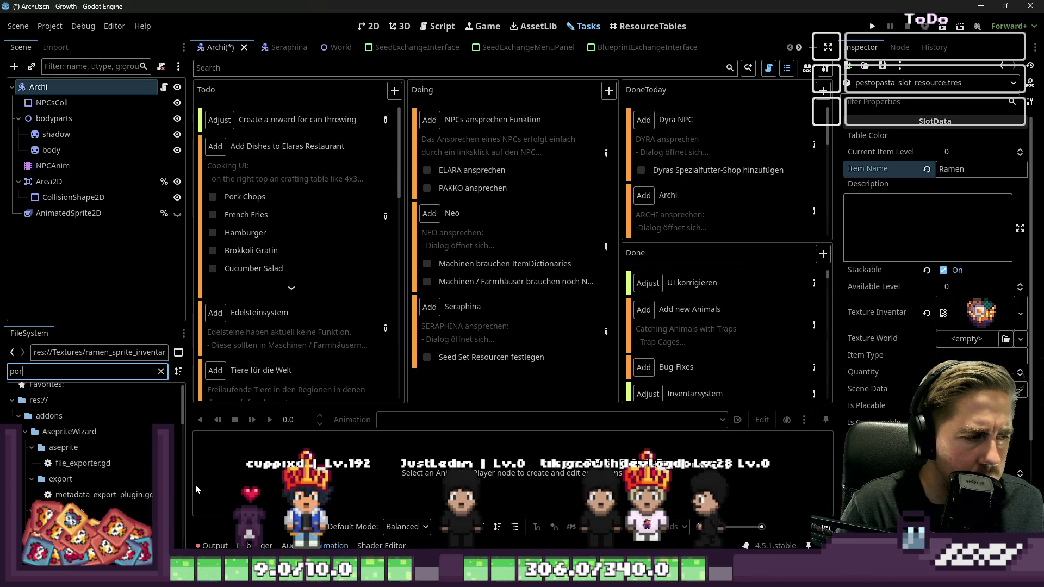
{"action": "type", "text": "steak"}
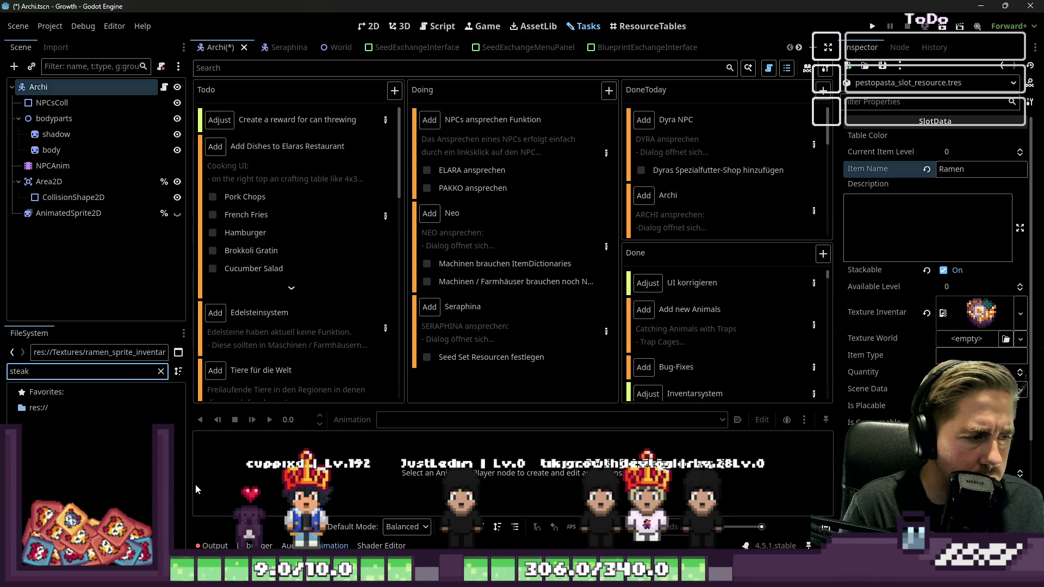
{"action": "key", "text": "BackSpace"}
{"action": "key", "text": "BackSpace"}
{"action": "key", "text": "BackSpace"}
{"action": "type", "text": "pork"}
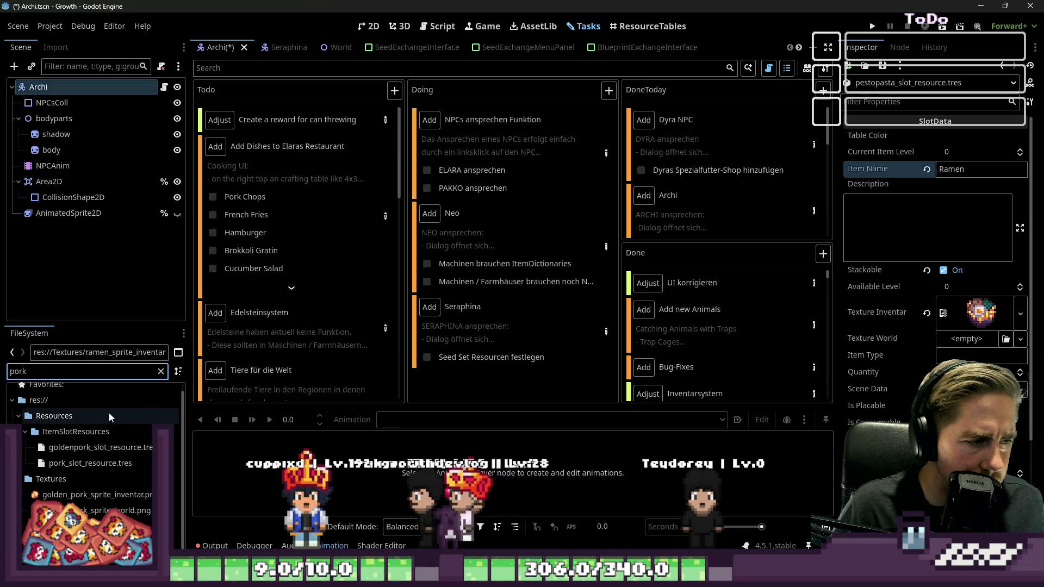
{"action": "key", "text": "BackSpace"}
{"action": "key", "text": "BackSpace"}
{"action": "key", "text": "BackSpace"}
{"action": "type", "text": "grilled"}
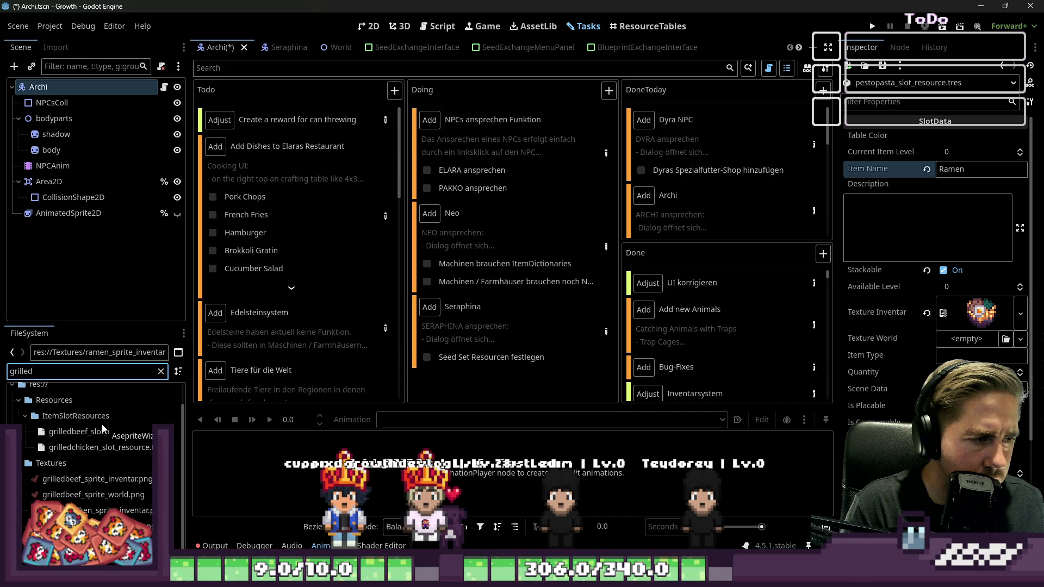
{"action": "key", "text": "BackSpace"}
{"action": "key", "text": "BackSpace"}
{"action": "key", "text": "BackSpace"}
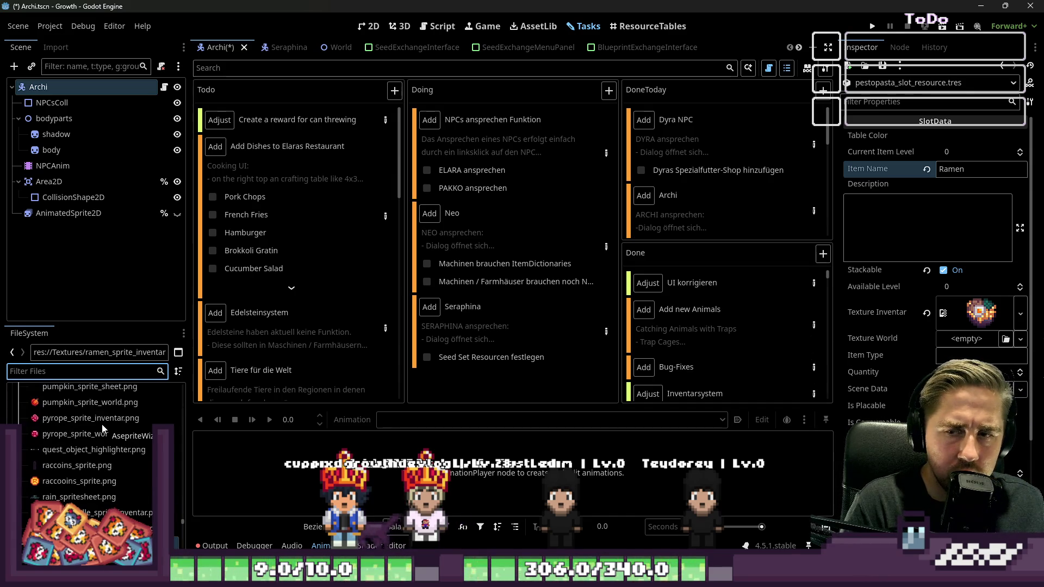
{"action": "type", "text": "pork"}
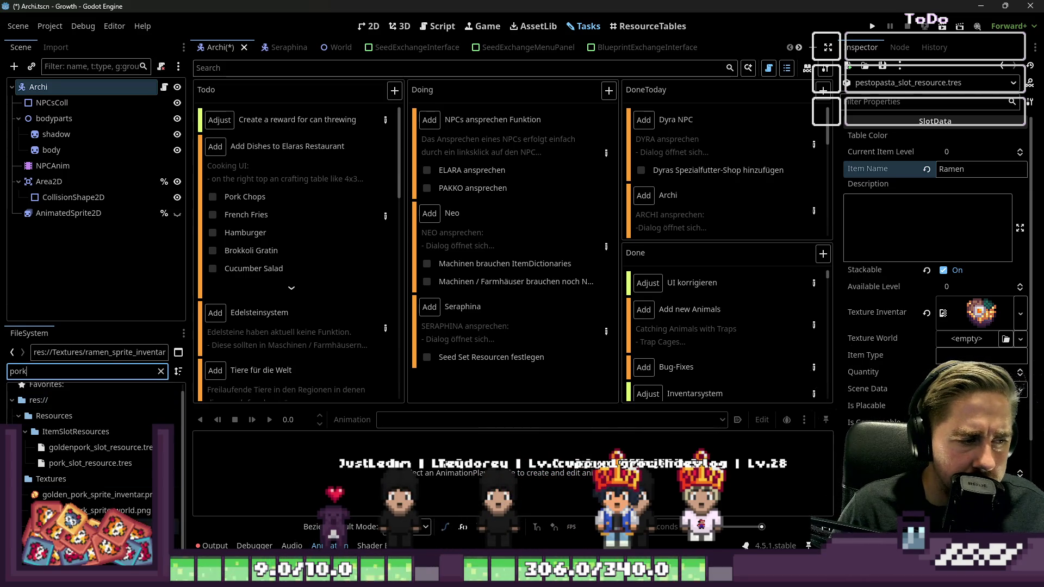
{"action": "right_click", "coordinate": [82, 462]}
Open the pork sprite in Aseprite and paste it into a new 16x16 sprite.
{"action": "left_click", "coordinate": [206, 537]}
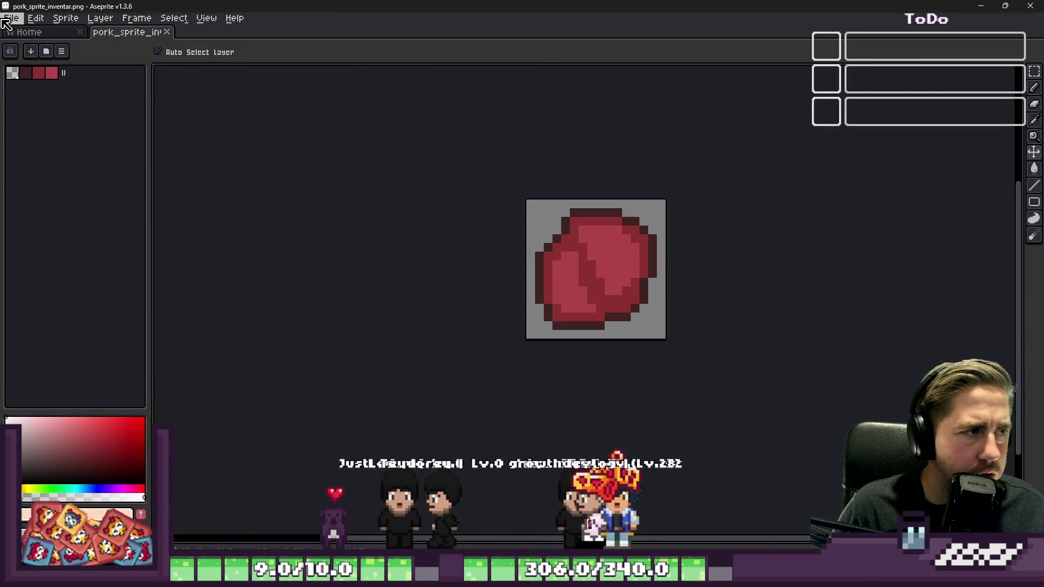
{"action": "left_click", "coordinate": [11, 18]}
{"action": "left_click", "coordinate": [22, 30]}
{"action": "key", "text": "Return"}
{"action": "key", "text": "ctrl+v"}
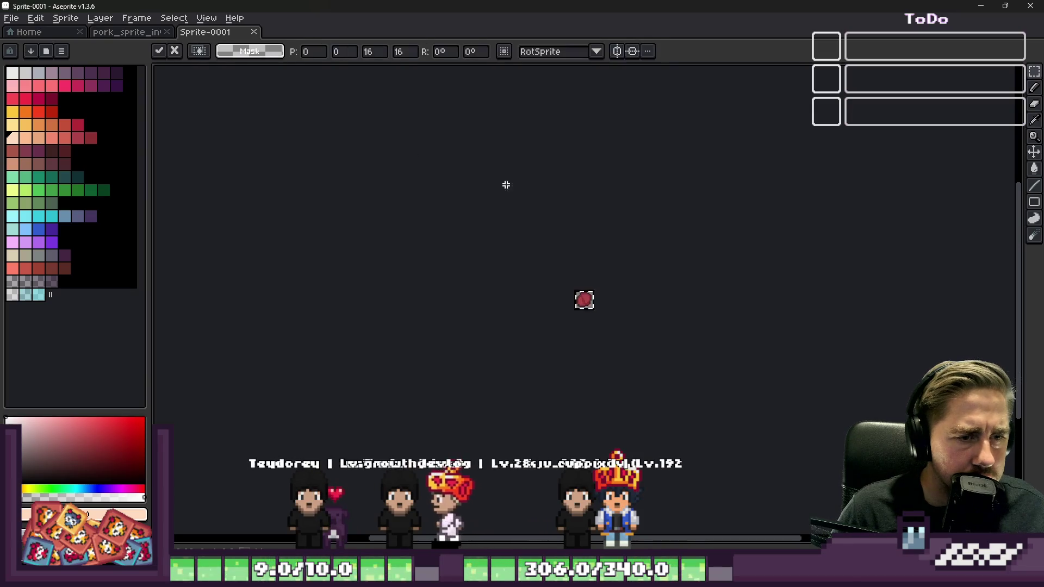
{"action": "scroll", "coordinate": [498, 288], "scroll_direction": "up", "scroll_amount": 6}
{"action": "scroll", "coordinate": [497, 288], "scroll_direction": "up", "scroll_amount": 2}
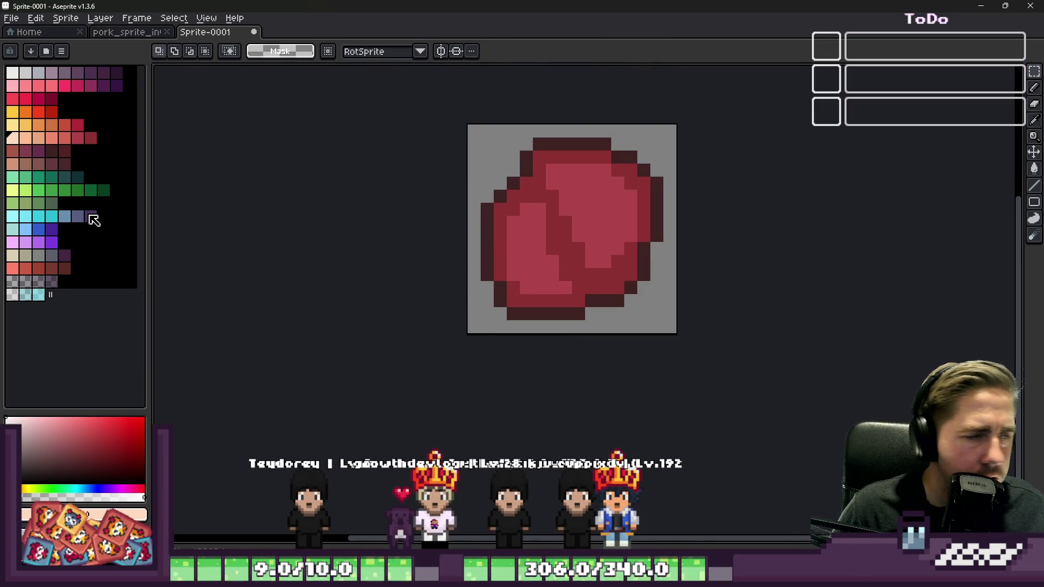
Fill the sprite's mid-red ring with dark brown and its pink highlights with red.
{"action": "left_click", "coordinate": [63, 267]}
{"action": "key", "text": "w"}
{"action": "scroll", "coordinate": [524, 194], "scroll_direction": "up", "scroll_amount": 3}
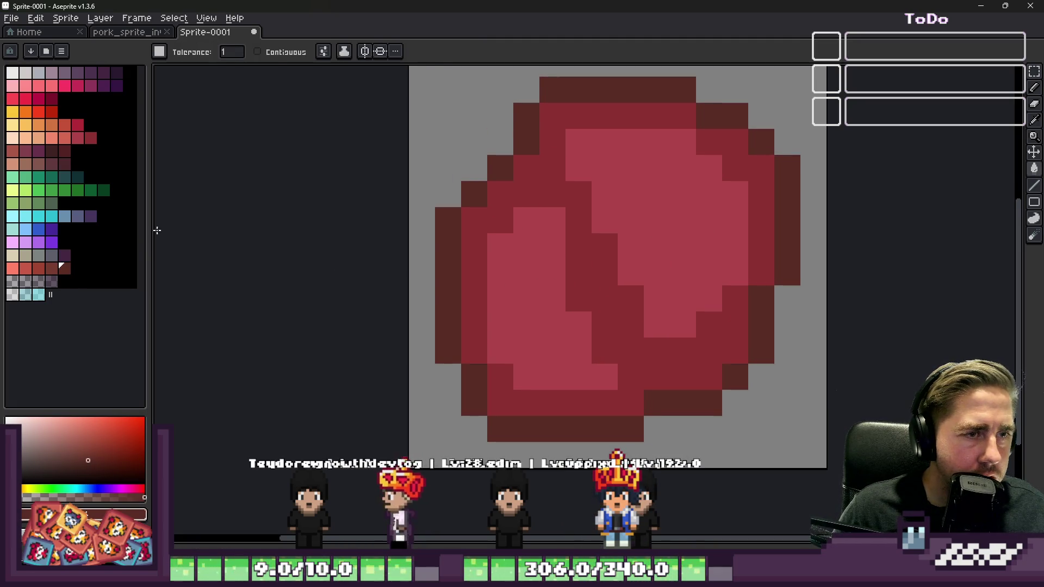
{"action": "left_click", "coordinate": [52, 268]}
{"action": "left_click", "coordinate": [560, 308]}
{"action": "left_click", "coordinate": [562, 265]}
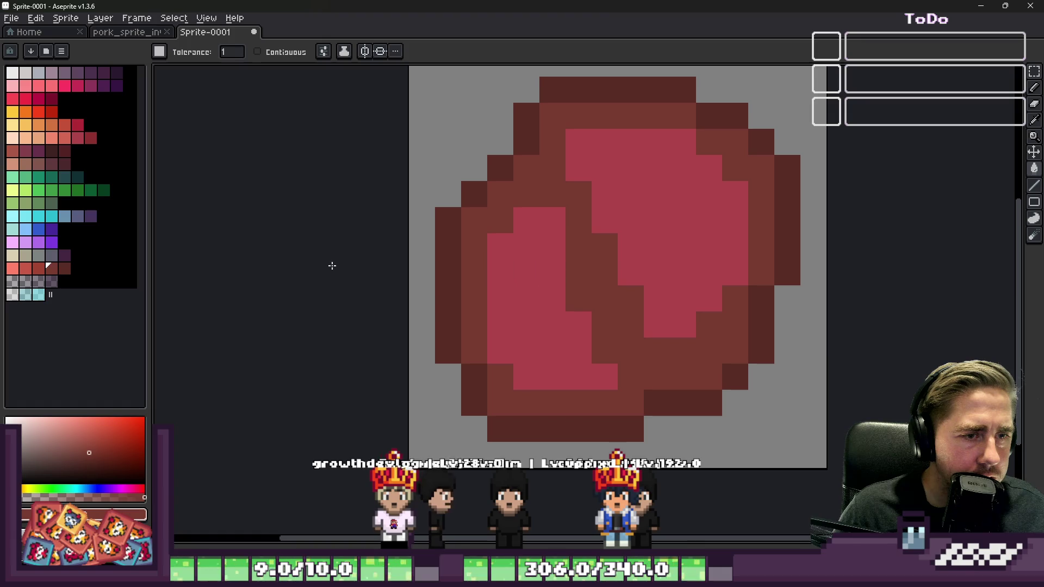
{"action": "left_click", "coordinate": [23, 271]}
{"action": "left_click", "coordinate": [540, 303]}
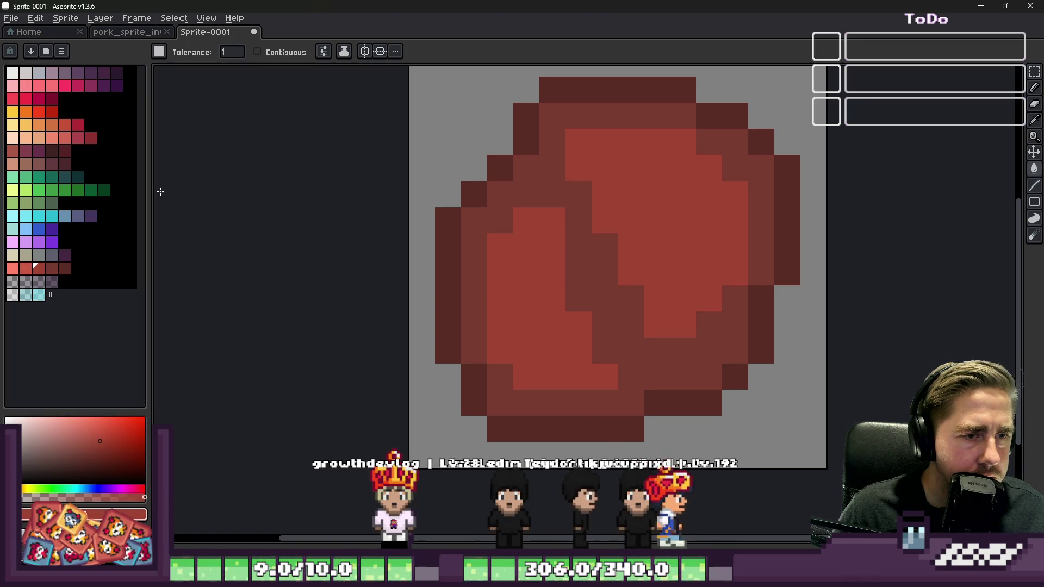
{"action": "left_click", "coordinate": [51, 270]}
Pencil a few dark red-brown pixels onto the meat, undoing the last ones.
{"action": "key", "text": "b"}
{"action": "left_click", "coordinate": [606, 161]}
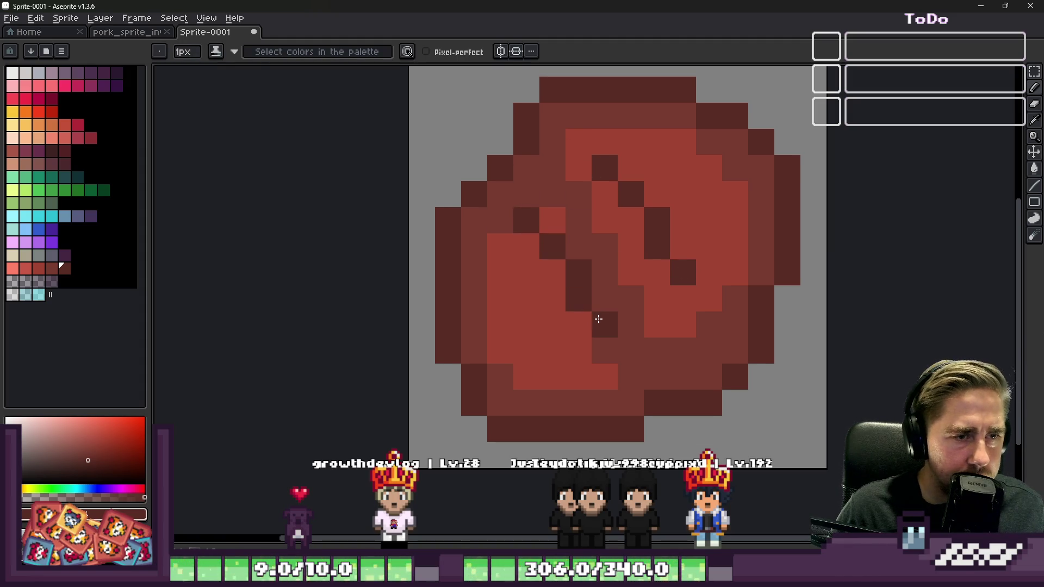
{"action": "scroll", "coordinate": [649, 365], "scroll_direction": "down", "scroll_amount": 4}
{"action": "scroll", "coordinate": [626, 284], "scroll_direction": "up", "scroll_amount": 3}
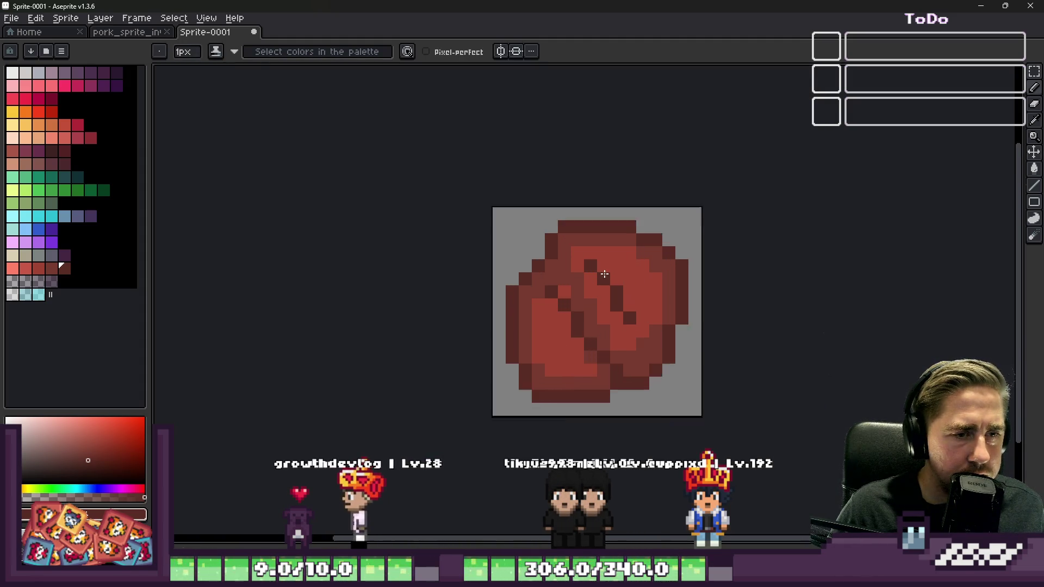
{"action": "scroll", "coordinate": [557, 311], "scroll_direction": "down", "scroll_amount": 5}
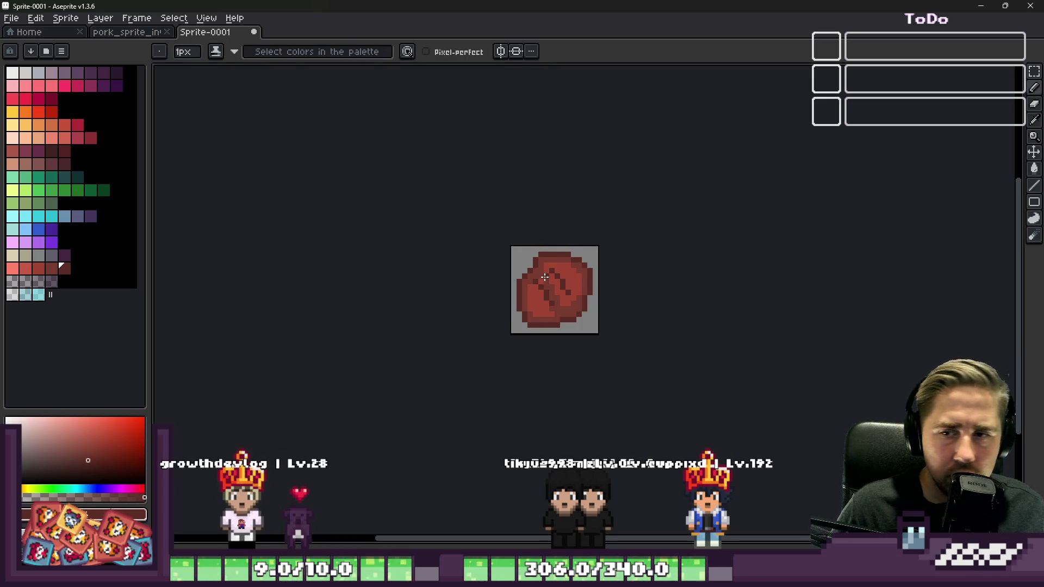
{"action": "scroll", "coordinate": [544, 278], "scroll_direction": "up", "scroll_amount": 4}
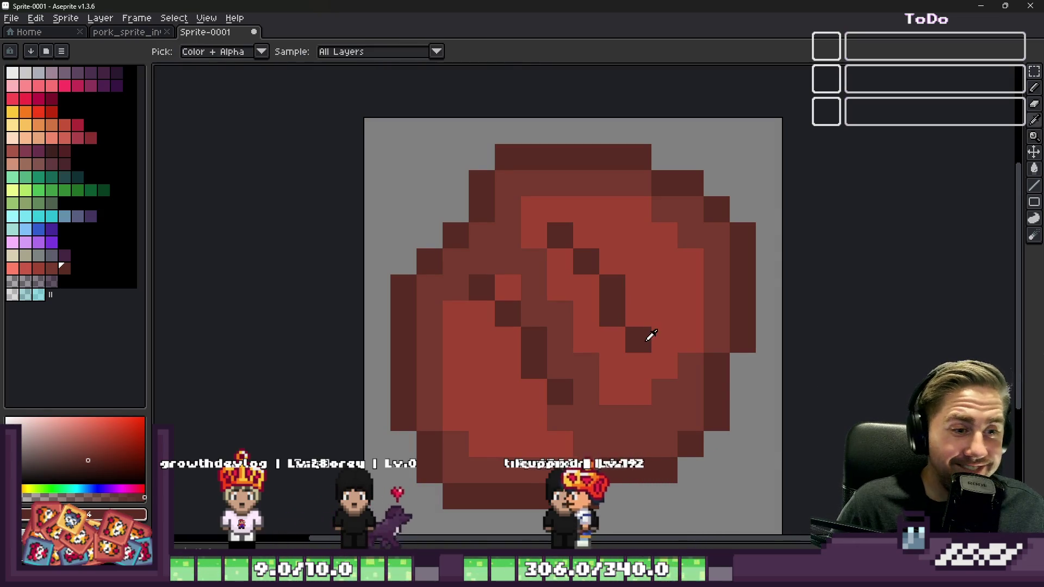
{"action": "left_click", "coordinate": [637, 261]}
{"action": "scroll", "coordinate": [636, 258], "scroll_direction": "down", "scroll_amount": 2}
{"action": "scroll", "coordinate": [635, 251], "scroll_direction": "up", "scroll_amount": 2}
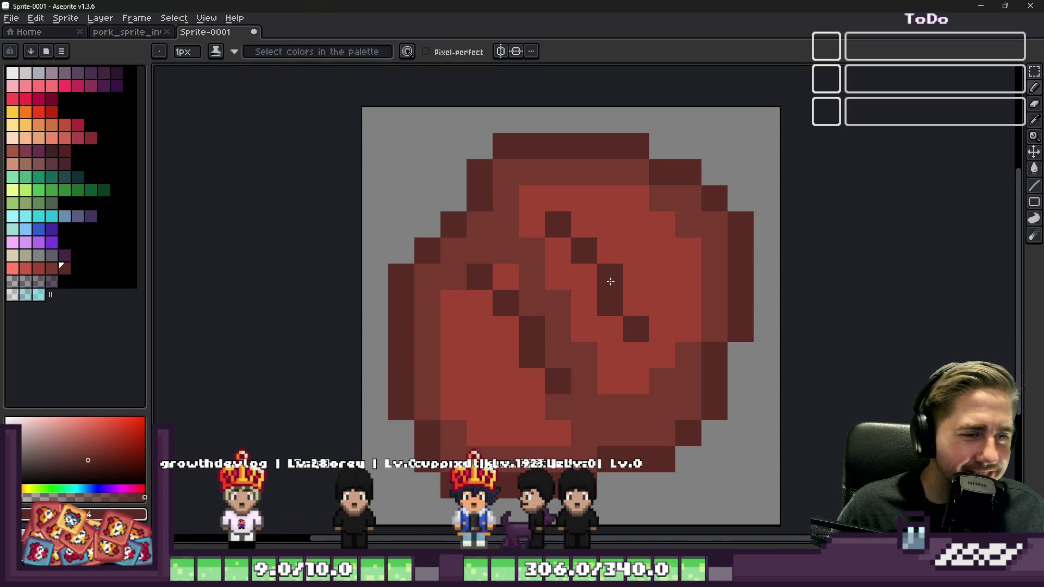
{"action": "key", "text": "m"}
{"action": "key", "text": "ctrl+z"}
{"action": "key", "text": "ctrl+z"}
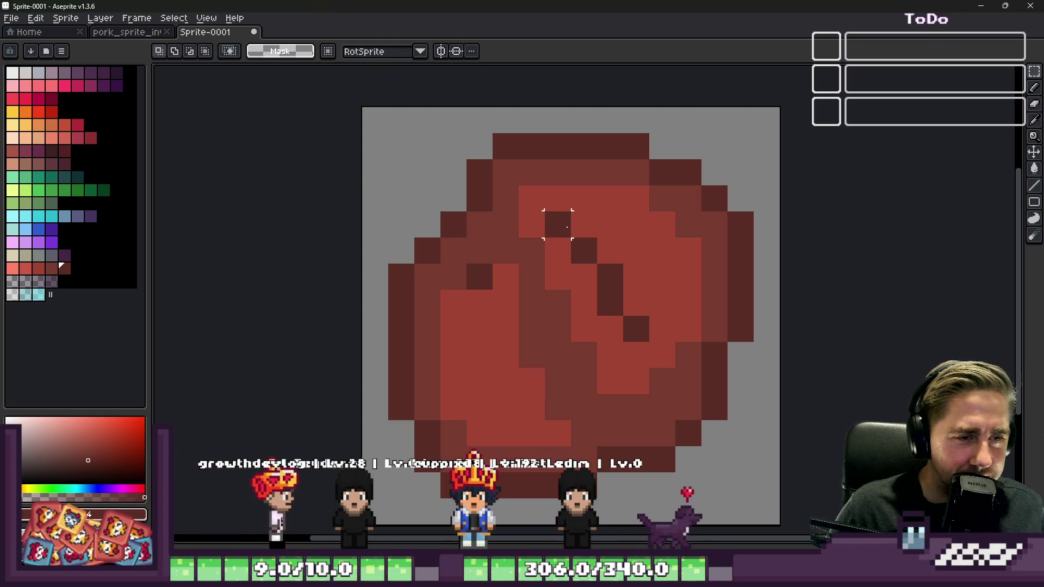
{"action": "key", "text": "b"}
Draw a dark diagonal line of pixels across the sprite, then undo it.
{"action": "left_click", "coordinate": [505, 269]}
{"action": "left_click", "coordinate": [531, 300]}
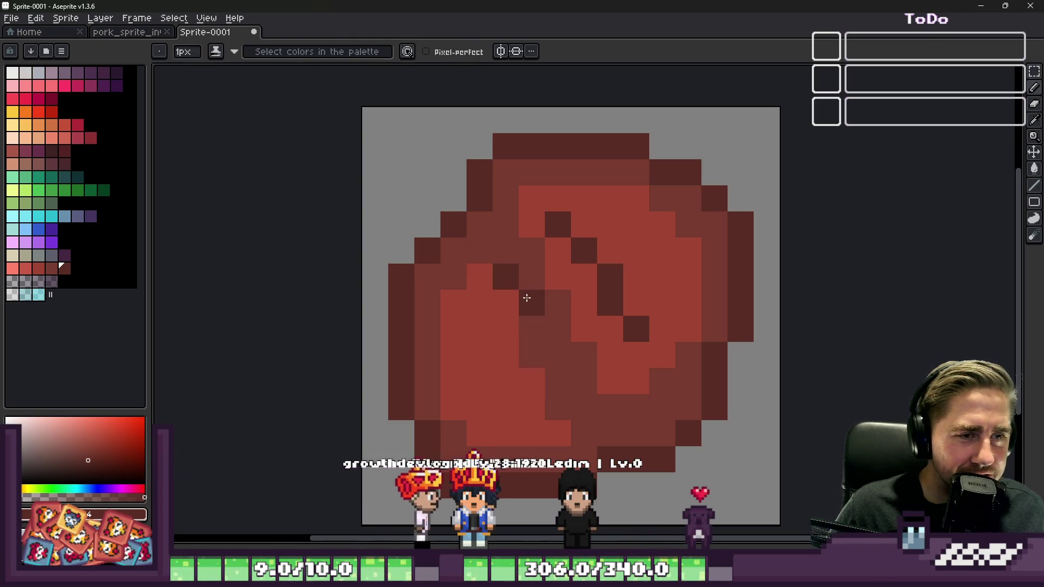
{"action": "left_click", "coordinate": [552, 327]}
{"action": "left_click", "coordinate": [583, 381]}
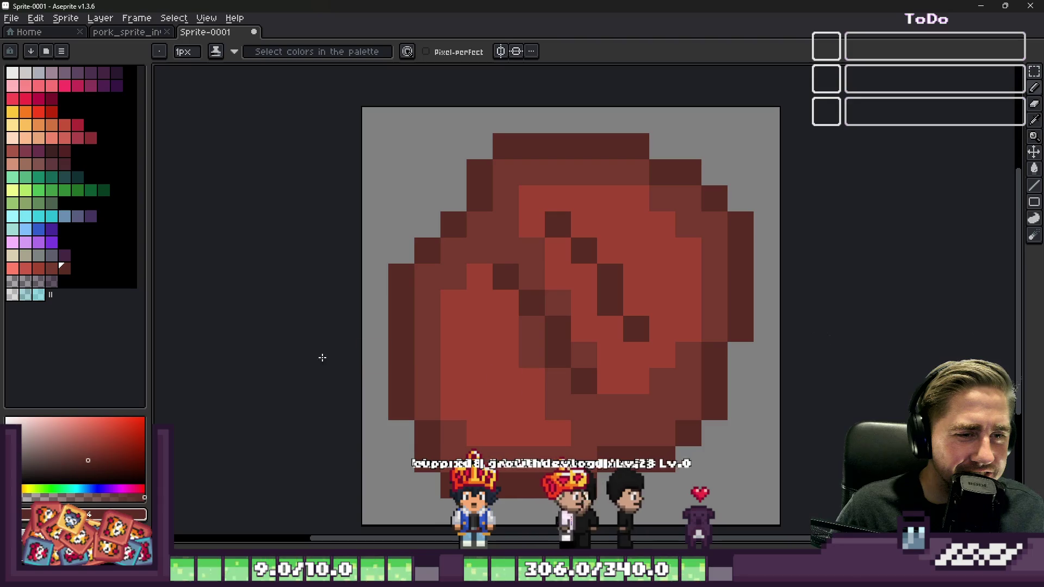
{"action": "left_click", "coordinate": [479, 356]}
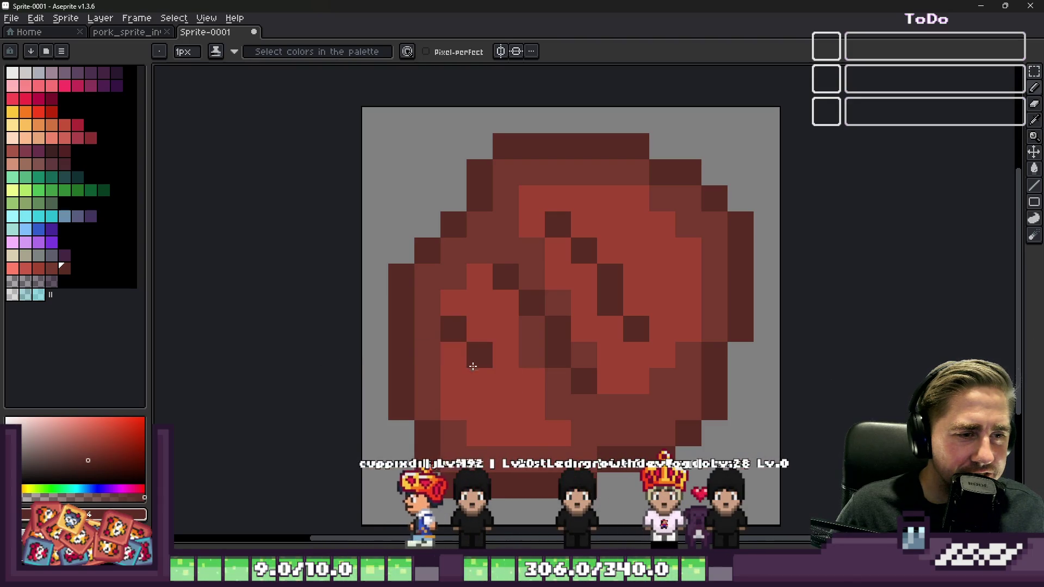
{"action": "left_click", "coordinate": [499, 387]}
{"action": "left_click", "coordinate": [505, 407]}
{"action": "left_click", "coordinate": [532, 434]}
{"action": "scroll", "coordinate": [473, 260], "scroll_direction": "down", "scroll_amount": 5}
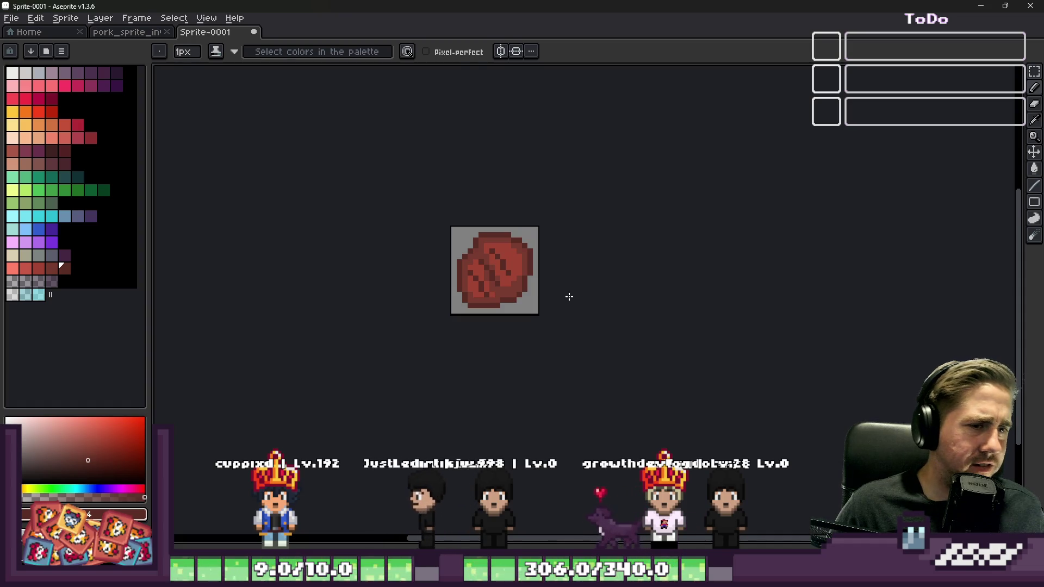
{"action": "scroll", "coordinate": [531, 281], "scroll_direction": "up", "scroll_amount": 5}
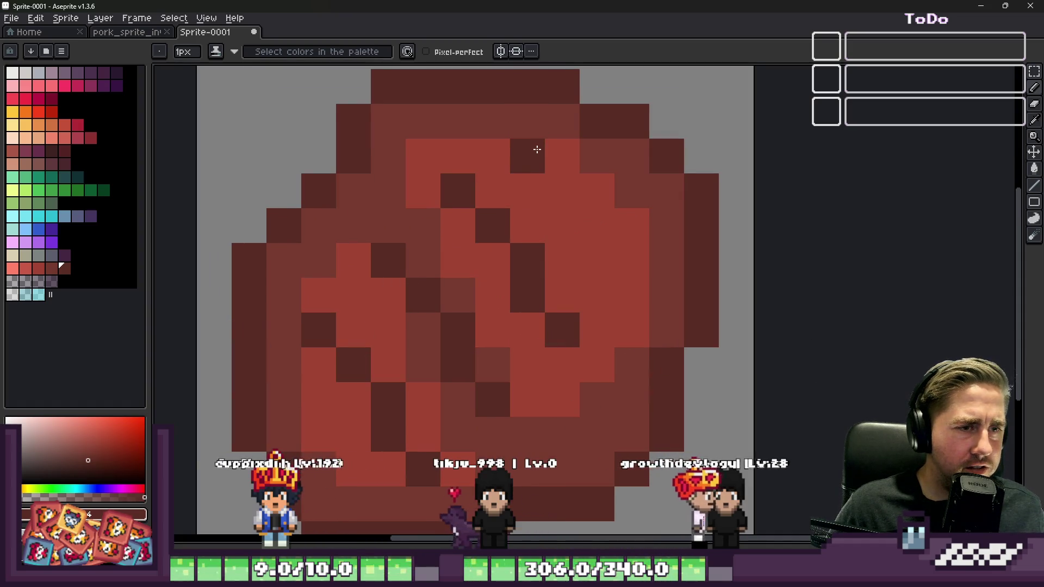
{"action": "key", "text": "ctrl+z"}
{"action": "key", "text": "ctrl+z"}
{"action": "key", "text": "ctrl+z"}
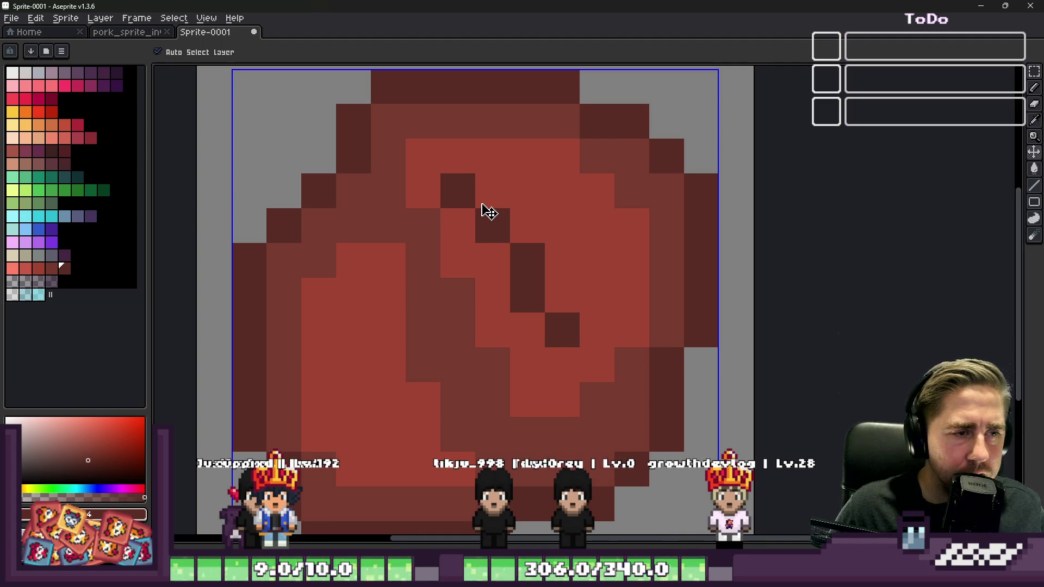
{"action": "key", "text": "ctrl+z"}
{"action": "key", "text": "ctrl+z"}
Draw several dark diagonal pixel stripes down the meat sprite.
{"action": "left_click", "coordinate": [498, 183]}
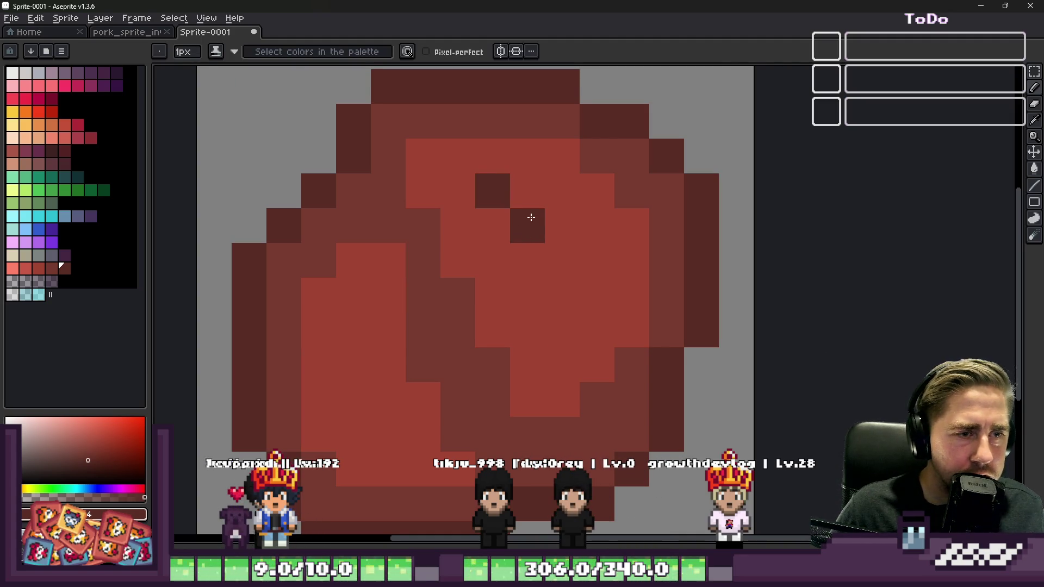
{"action": "left_click", "coordinate": [597, 329], "text": "shift"}
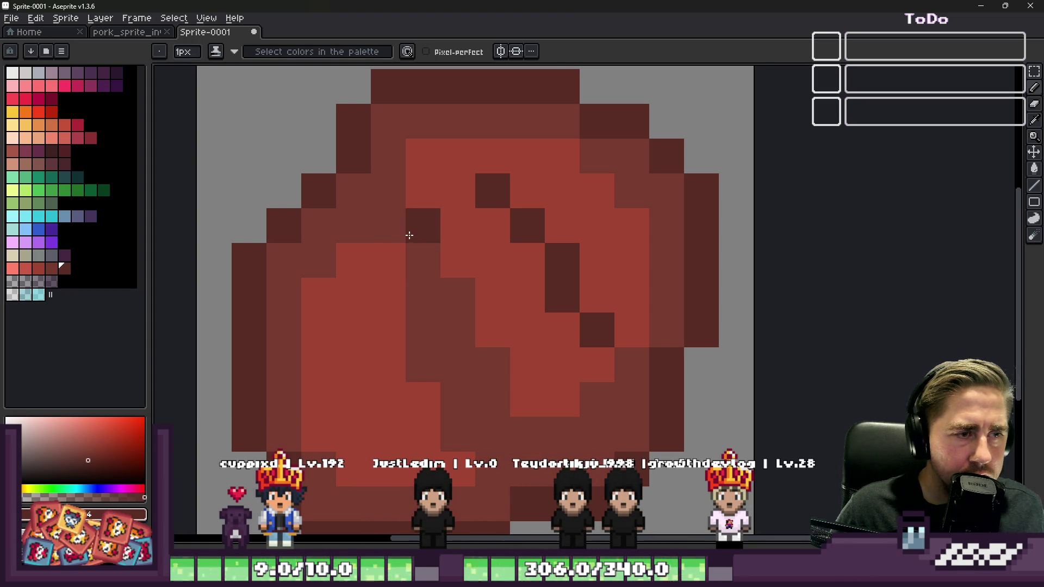
{"action": "left_click_drag", "start_coordinate": [424, 278], "coordinate": [479, 349]}
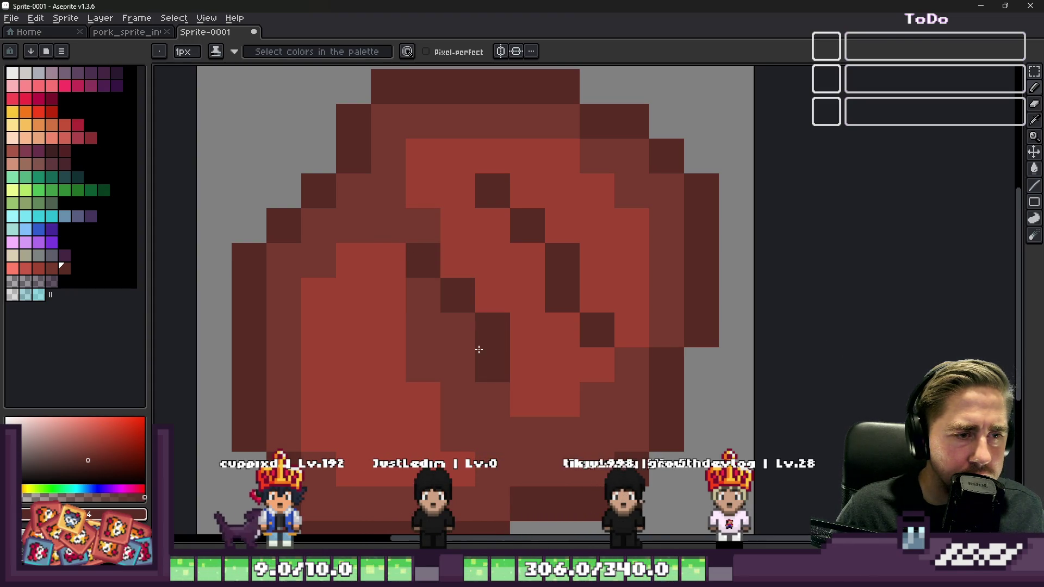
{"action": "left_click", "coordinate": [514, 398]}
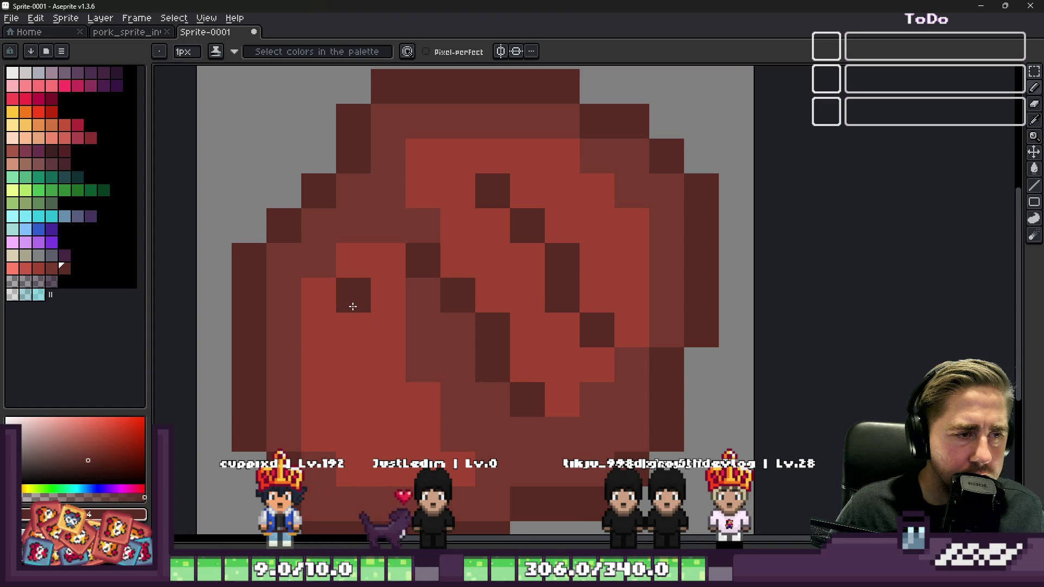
{"action": "left_click", "coordinate": [353, 330]}
{"action": "left_click", "coordinate": [388, 365]}
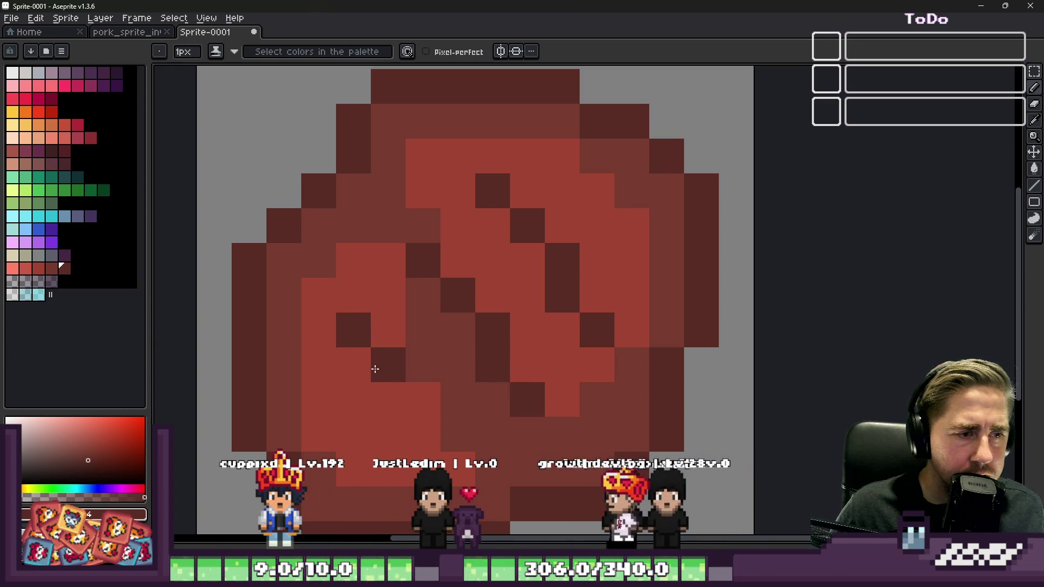
{"action": "left_click", "coordinate": [419, 401]}
{"action": "scroll", "coordinate": [448, 448], "scroll_direction": "down", "scroll_amount": 5}
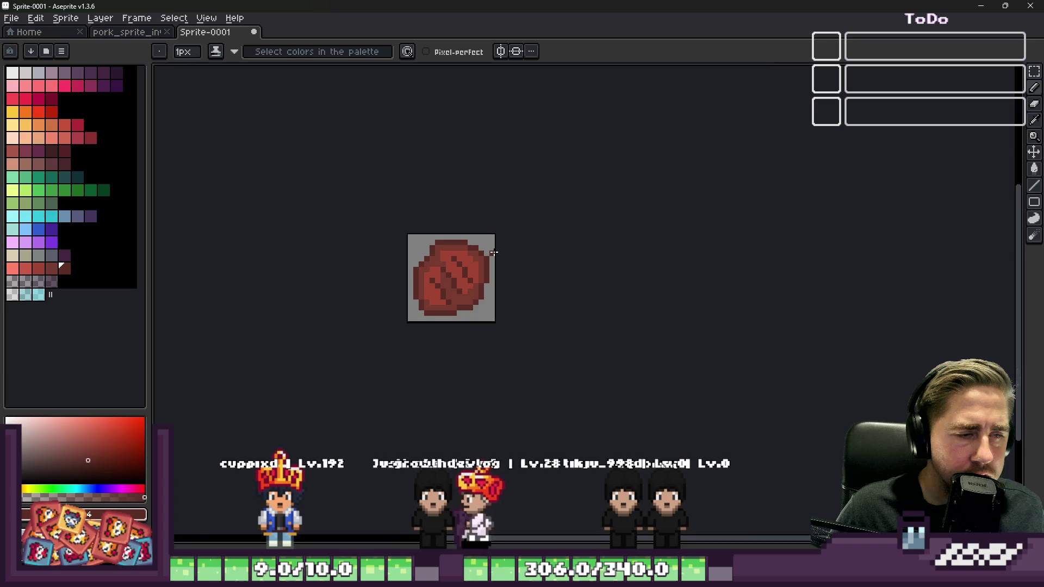
{"action": "scroll", "coordinate": [493, 252], "scroll_direction": "up", "scroll_amount": 3}
{"action": "scroll", "coordinate": [517, 196], "scroll_direction": "down", "scroll_amount": 4}
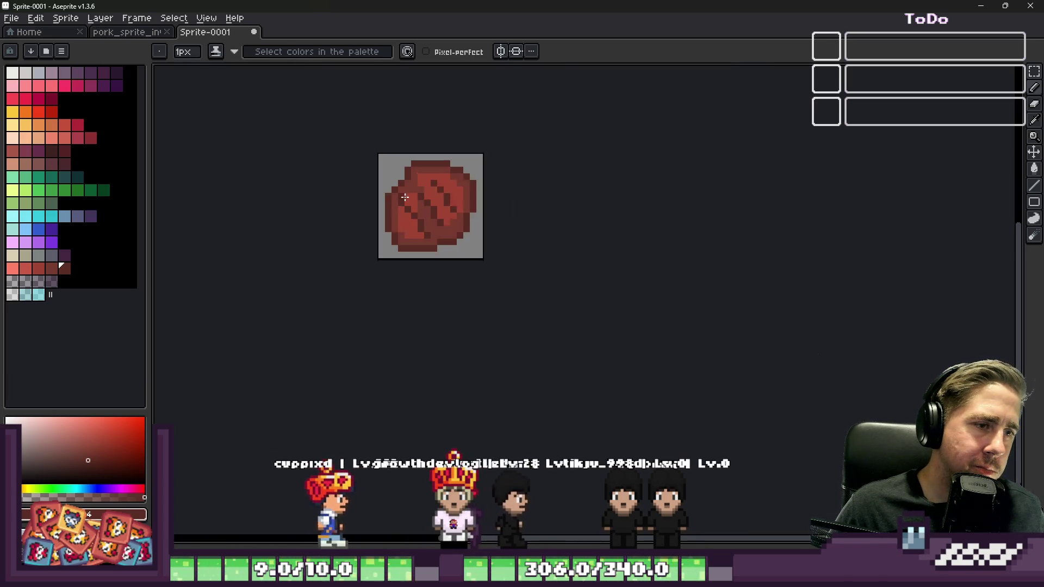
{"action": "scroll", "coordinate": [440, 196], "scroll_direction": "up", "scroll_amount": 3}
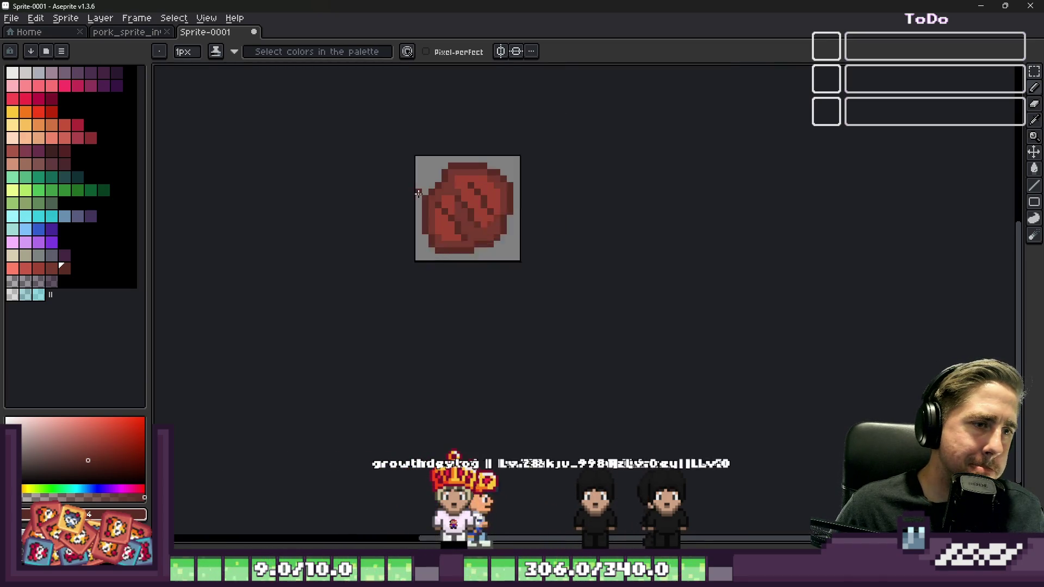
{"action": "scroll", "coordinate": [464, 174], "scroll_direction": "up", "scroll_amount": 2}
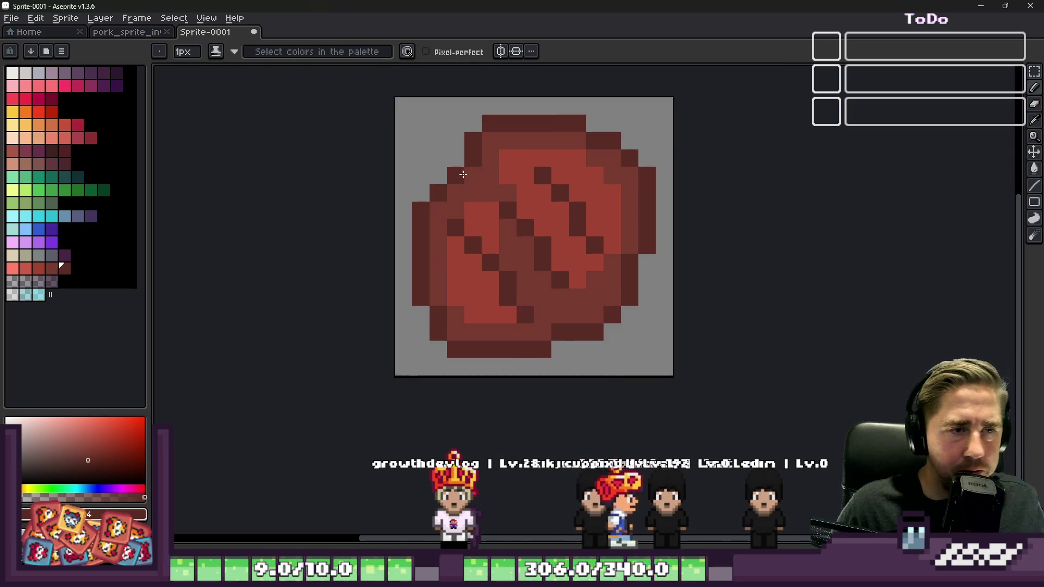
Pick reds from the sprite and repaint lighter red highlights between the stripes.
{"action": "left_click", "coordinate": [504, 162], "text": "alt"}
{"action": "scroll", "coordinate": [489, 174], "scroll_direction": "down", "scroll_amount": 3}
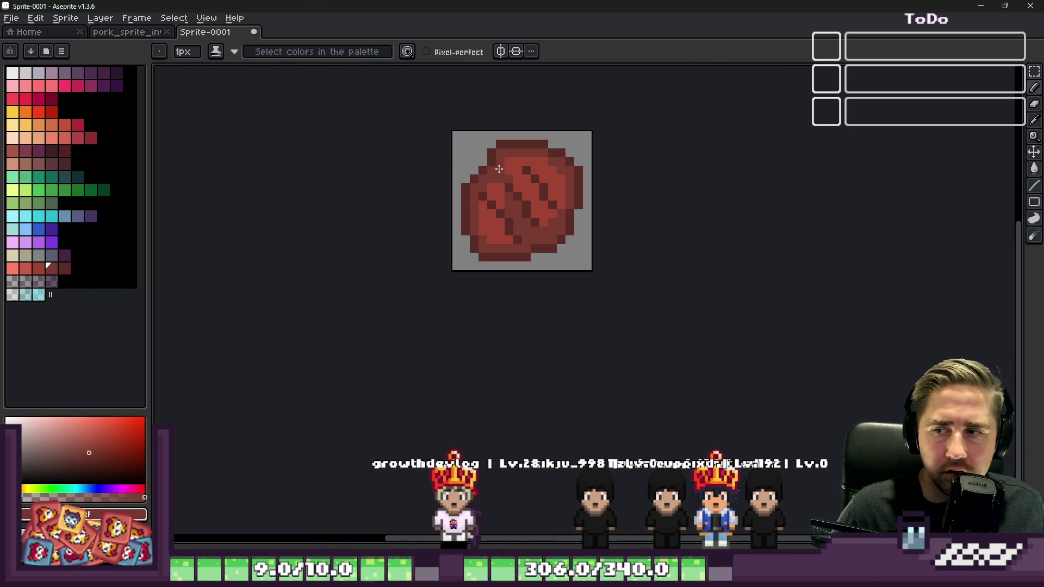
{"action": "scroll", "coordinate": [478, 220], "scroll_direction": "up", "scroll_amount": 3}
{"action": "mouse_move", "coordinate": [494, 211]}
{"action": "left_mouse_down"}
{"action": "mouse_move", "coordinate": [486, 188]}
{"action": "mouse_move", "coordinate": [489, 262]}
{"action": "left_mouse_up"}
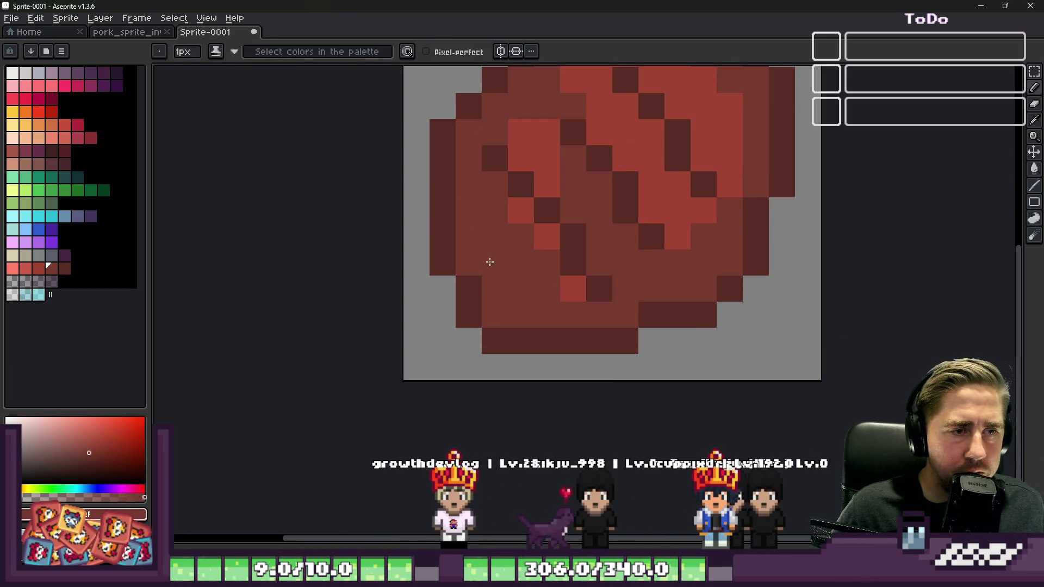
{"action": "left_click", "coordinate": [526, 214], "text": "alt"}
{"action": "mouse_move", "coordinate": [517, 156]}
{"action": "left_mouse_down"}
{"action": "mouse_move", "coordinate": [604, 236]}
{"action": "mouse_move", "coordinate": [614, 276]}
{"action": "left_mouse_up"}
{"action": "scroll", "coordinate": [554, 242], "scroll_direction": "up", "scroll_amount": 1}
{"action": "left_click", "coordinate": [489, 132], "text": "alt"}
{"action": "mouse_move", "coordinate": [513, 152]}
{"action": "left_mouse_down"}
{"action": "mouse_move", "coordinate": [530, 146]}
{"action": "mouse_move", "coordinate": [549, 203]}
{"action": "left_mouse_up"}
{"action": "left_click", "coordinate": [557, 217], "text": "alt"}
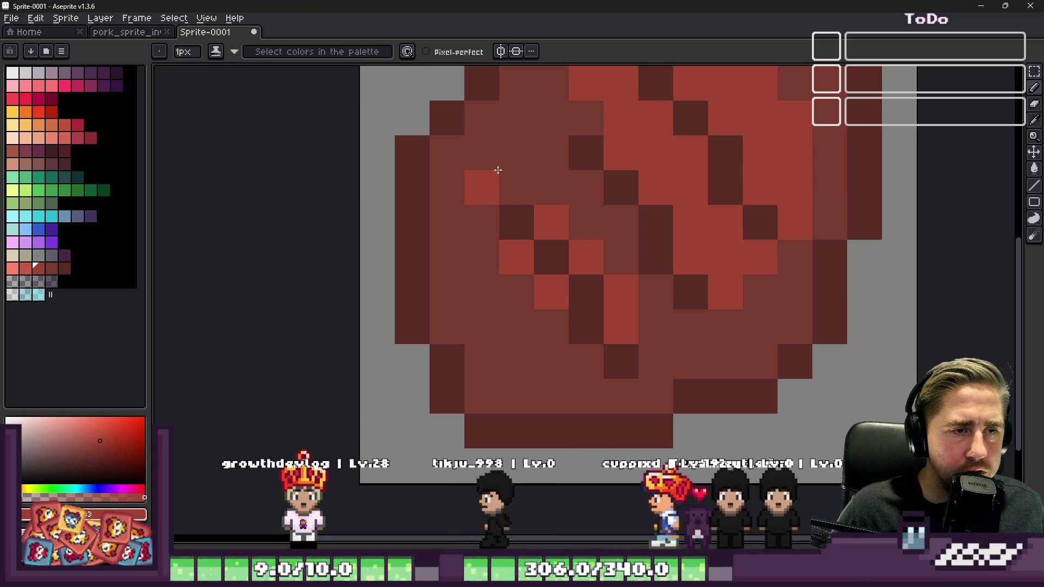
{"action": "left_click_drag", "start_coordinate": [497, 171], "coordinate": [504, 182]}
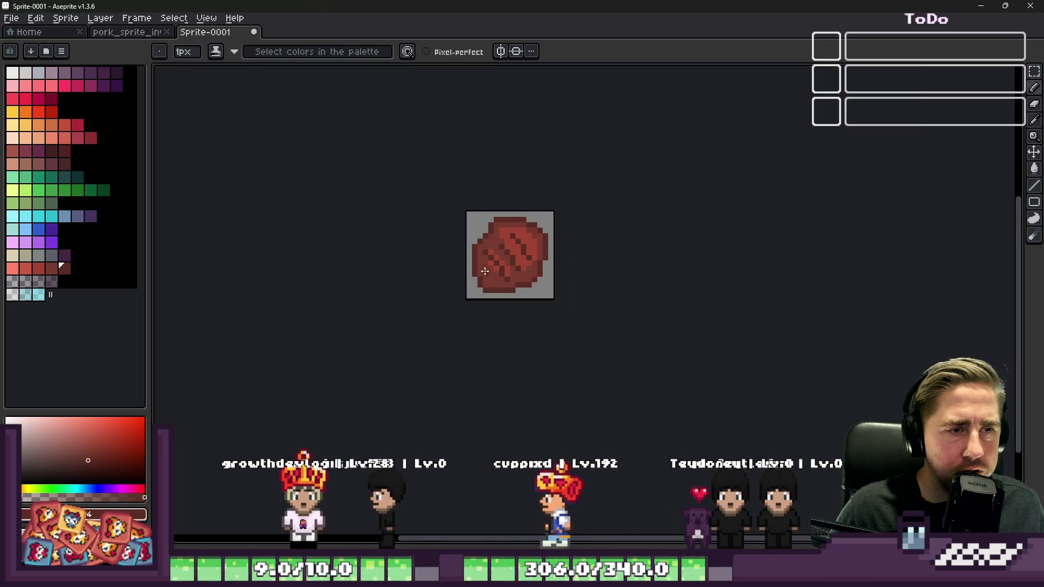
{"action": "scroll", "coordinate": [505, 187], "scroll_direction": "down", "scroll_amount": 4}
{"action": "scroll", "coordinate": [494, 243], "scroll_direction": "up", "scroll_amount": 3}
{"action": "left_click", "coordinate": [492, 238], "text": "alt"}
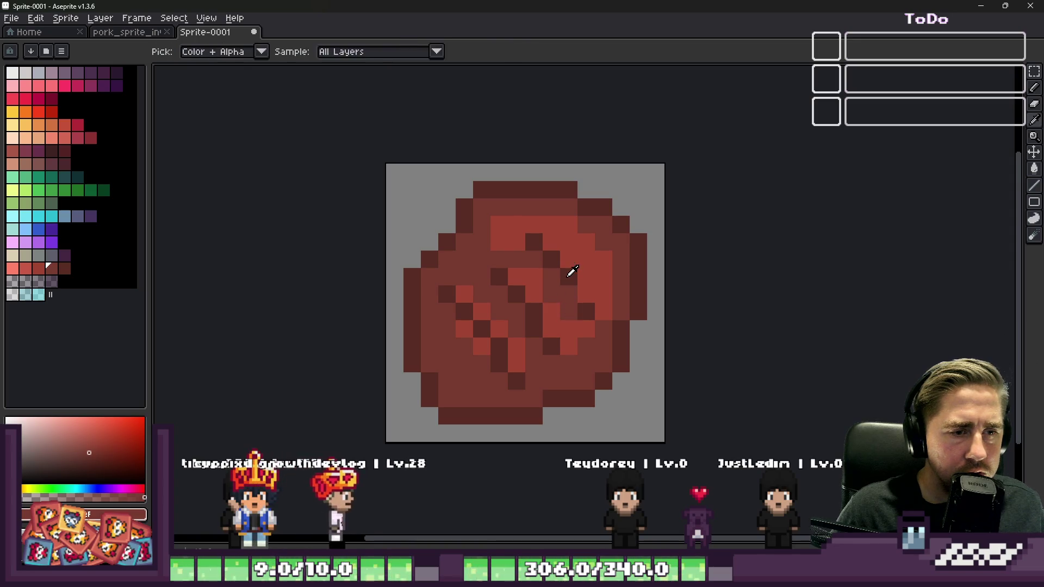
{"action": "left_click", "coordinate": [566, 303], "text": "alt"}
{"action": "left_click", "coordinate": [600, 306]}
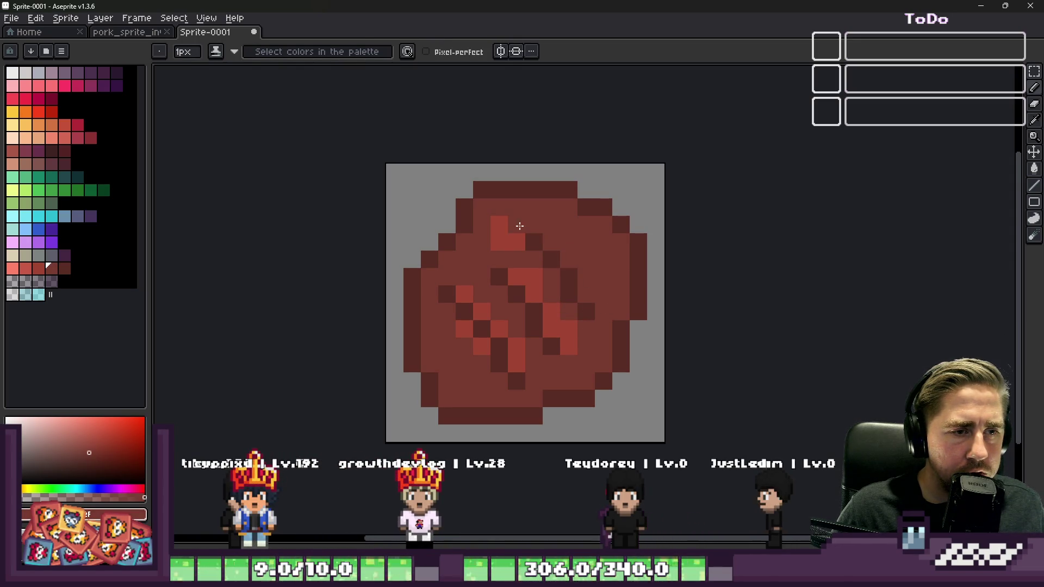
{"action": "left_click", "coordinate": [531, 275], "text": "alt"}
{"action": "left_click", "coordinate": [516, 249]}
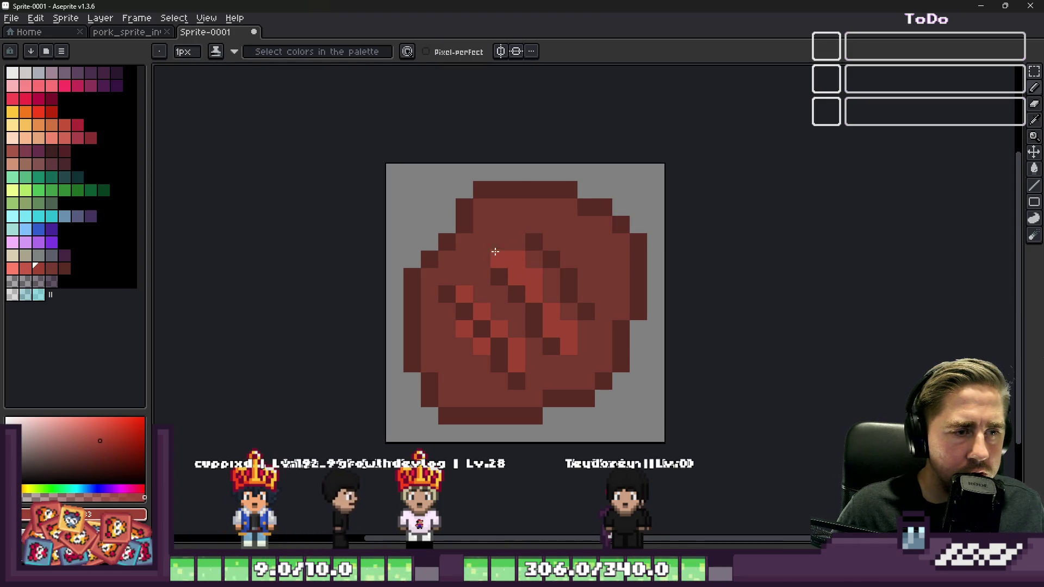
{"action": "left_click_drag", "start_coordinate": [567, 249], "coordinate": [603, 293]}
{"action": "left_click", "coordinate": [573, 278], "text": "alt"}
{"action": "left_click", "coordinate": [576, 231], "text": "alt"}
{"action": "left_click", "coordinate": [586, 224]}
{"action": "left_click", "coordinate": [550, 211], "text": "alt"}
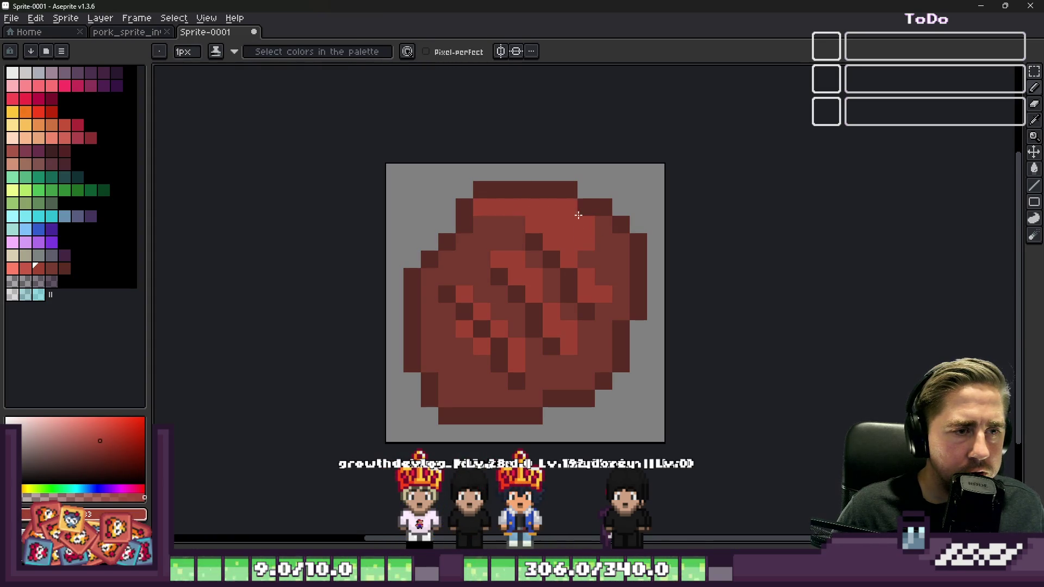
{"action": "left_click_drag", "start_coordinate": [622, 299], "coordinate": [587, 260]}
{"action": "left_click", "coordinate": [604, 207], "text": "alt"}
{"action": "left_click", "coordinate": [580, 197]}
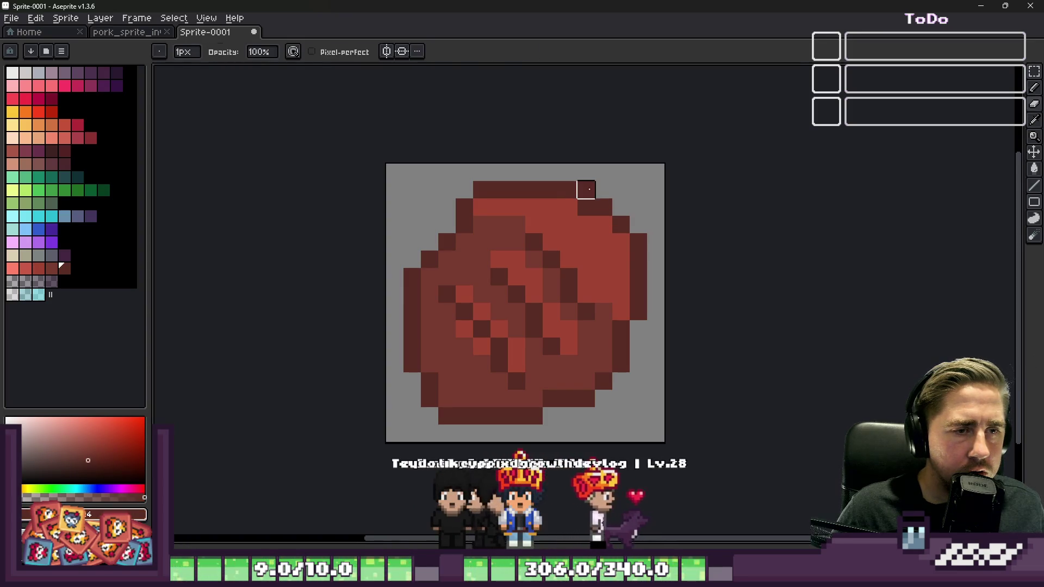
{"action": "scroll", "coordinate": [585, 205], "scroll_direction": "down", "scroll_amount": 5}
{"action": "scroll", "coordinate": [578, 187], "scroll_direction": "up", "scroll_amount": 5}
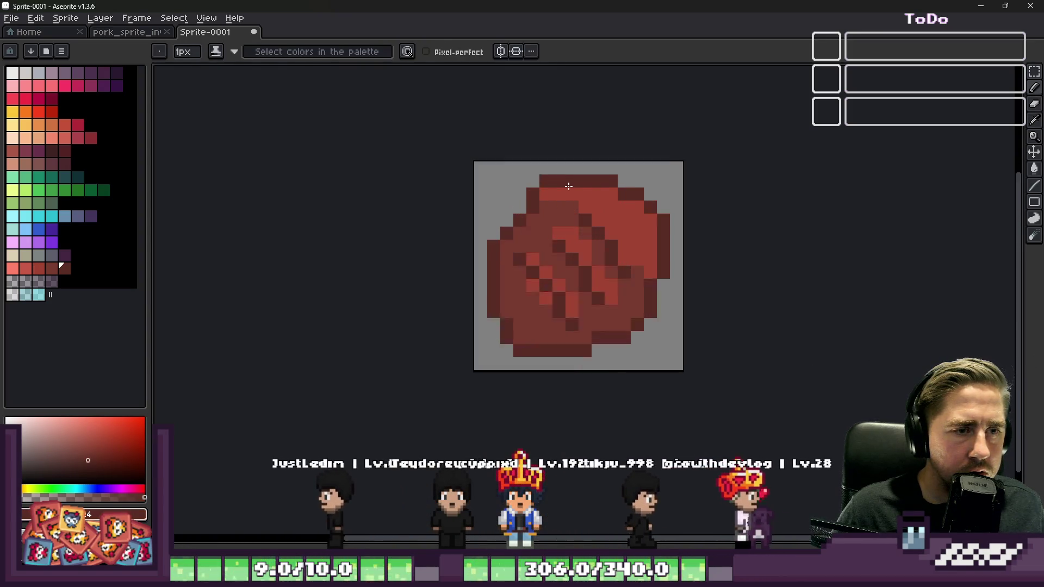
{"action": "left_click", "coordinate": [584, 218], "text": "alt"}
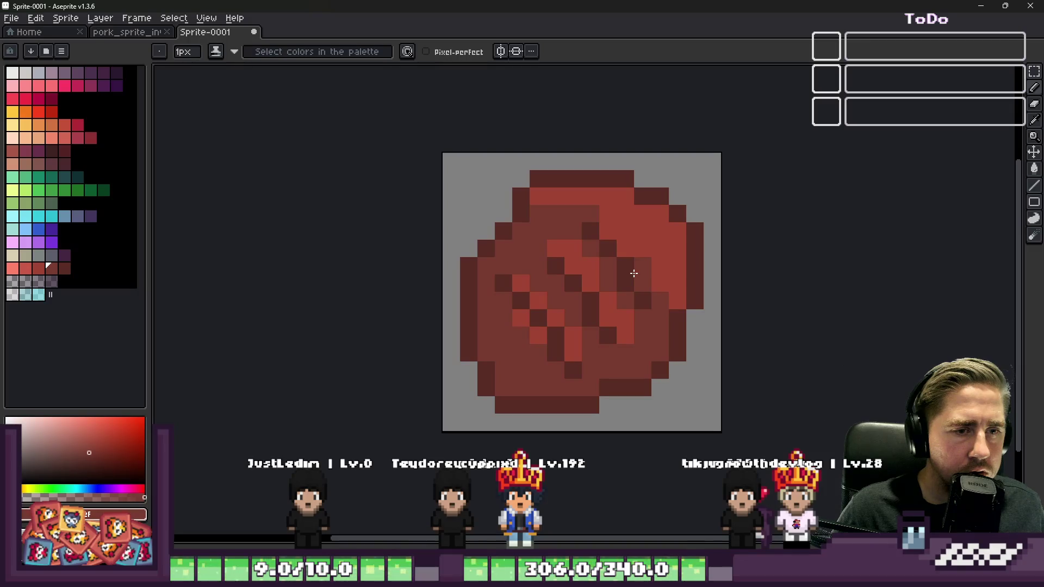
{"action": "scroll", "coordinate": [465, 176], "scroll_direction": "down", "scroll_amount": 7}
{"action": "scroll", "coordinate": [467, 178], "scroll_direction": "up", "scroll_amount": 8}
{"action": "left_click_drag", "start_coordinate": [510, 202], "coordinate": [536, 229]}
{"action": "left_click", "coordinate": [517, 170], "text": "alt"}
{"action": "scroll", "coordinate": [522, 204], "scroll_direction": "down", "scroll_amount": 5}
{"action": "scroll", "coordinate": [521, 246], "scroll_direction": "up", "scroll_amount": 5}
{"action": "left_click", "coordinate": [510, 191], "text": "alt"}
{"action": "left_click", "coordinate": [471, 256]}
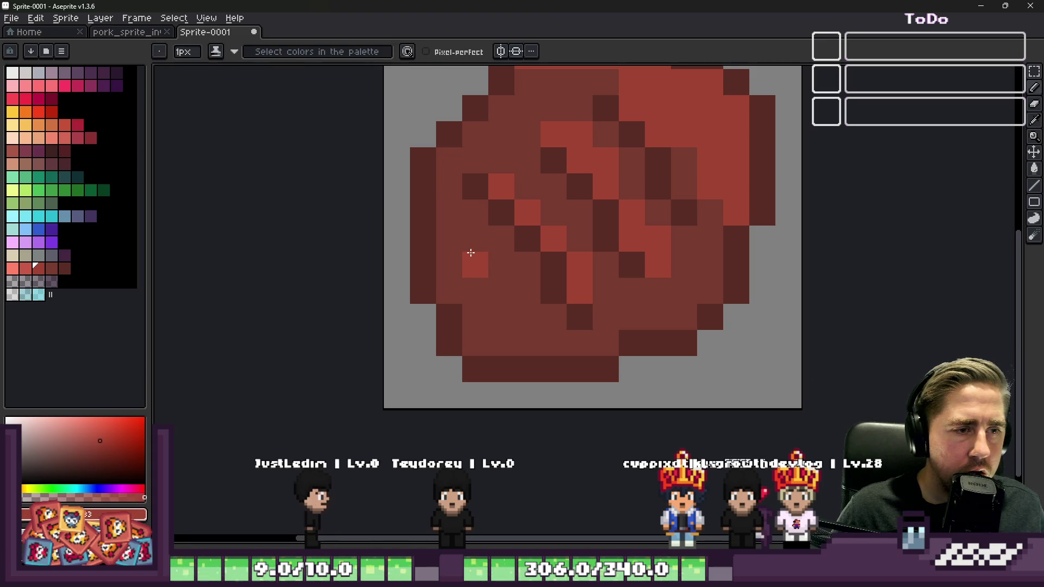
{"action": "left_click_drag", "start_coordinate": [477, 251], "coordinate": [520, 315]}
{"action": "left_click", "coordinate": [508, 244], "text": "alt"}
{"action": "scroll", "coordinate": [508, 244], "scroll_direction": "down", "scroll_amount": 10}
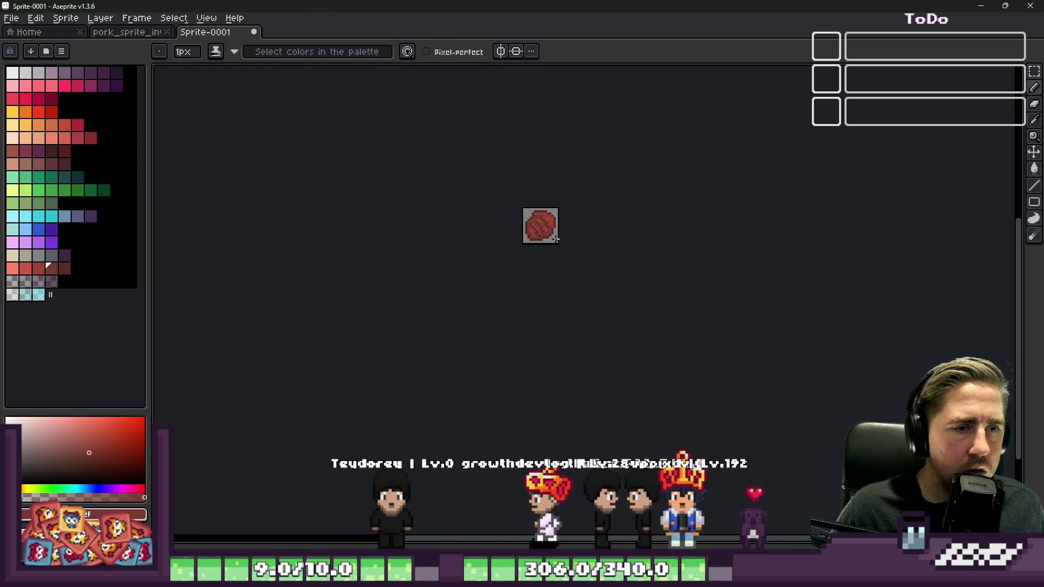
{"action": "scroll", "coordinate": [538, 213], "scroll_direction": "up", "scroll_amount": 4}
{"action": "scroll", "coordinate": [538, 214], "scroll_direction": "up", "scroll_amount": 4}
{"action": "left_click", "coordinate": [601, 210], "text": "alt"}
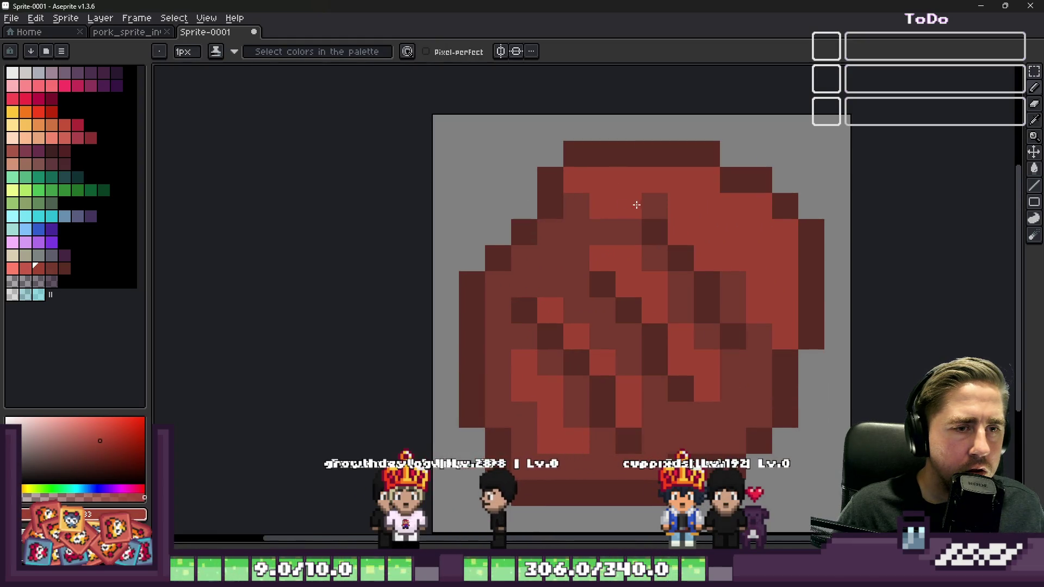
{"action": "scroll", "coordinate": [528, 195], "scroll_direction": "down", "scroll_amount": 6}
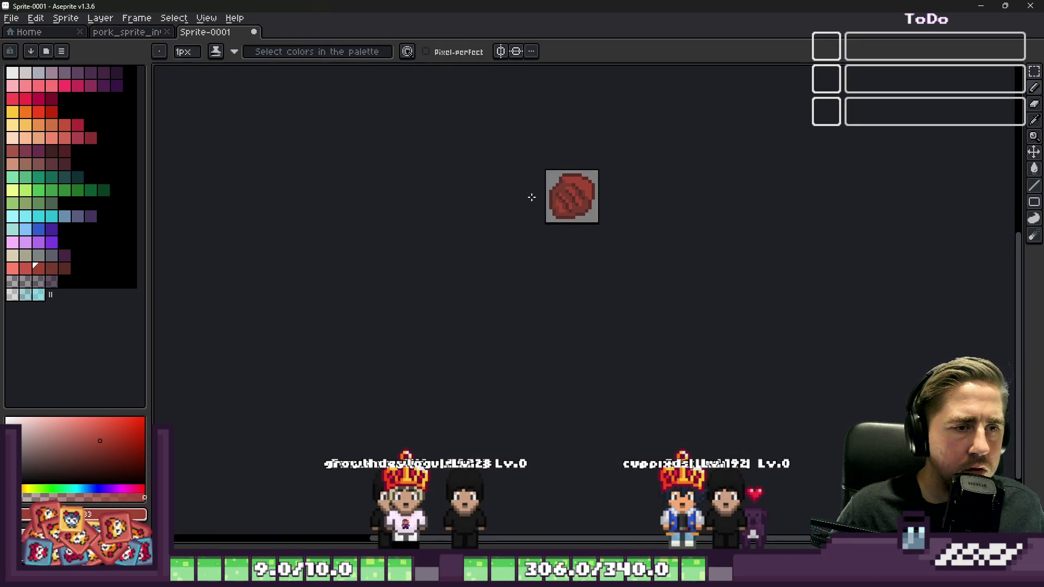
{"action": "scroll", "coordinate": [531, 197], "scroll_direction": "up", "scroll_amount": 6}
{"action": "left_click", "coordinate": [433, 119], "text": "alt"}
{"action": "mouse_move", "coordinate": [538, 128]}
{"action": "left_mouse_down"}
{"action": "mouse_move", "coordinate": [606, 156]}
{"action": "mouse_move", "coordinate": [619, 182]}
{"action": "left_mouse_up"}
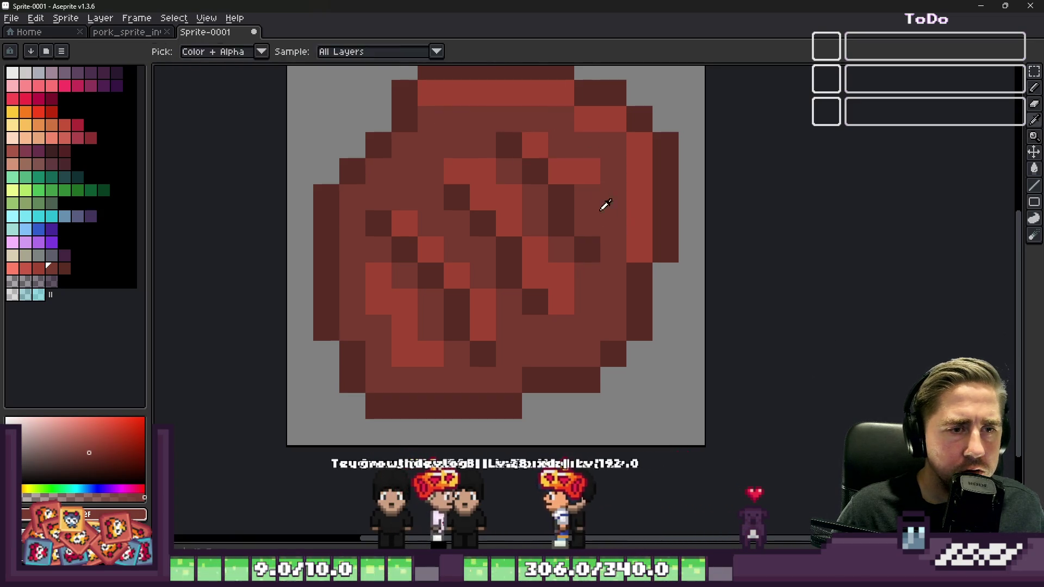
{"action": "scroll", "coordinate": [623, 160], "scroll_direction": "down", "scroll_amount": 6}
{"action": "scroll", "coordinate": [598, 152], "scroll_direction": "up", "scroll_amount": 6}
{"action": "left_click", "coordinate": [501, 139], "text": "alt"}
{"action": "scroll", "coordinate": [505, 135], "scroll_direction": "down", "scroll_amount": 6}
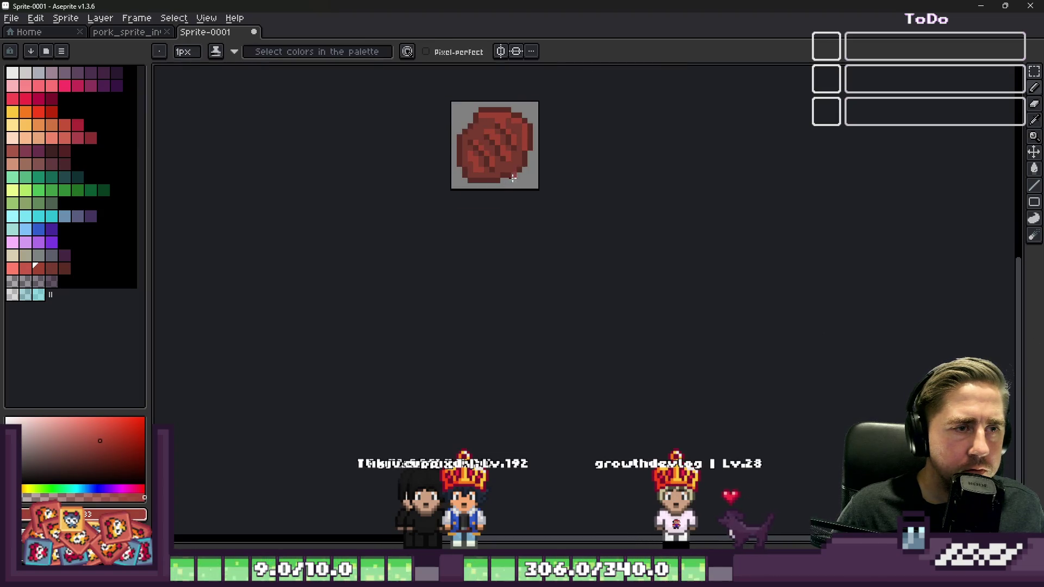
{"action": "scroll", "coordinate": [517, 176], "scroll_direction": "down", "scroll_amount": 2}
{"action": "scroll", "coordinate": [501, 144], "scroll_direction": "up", "scroll_amount": 5}
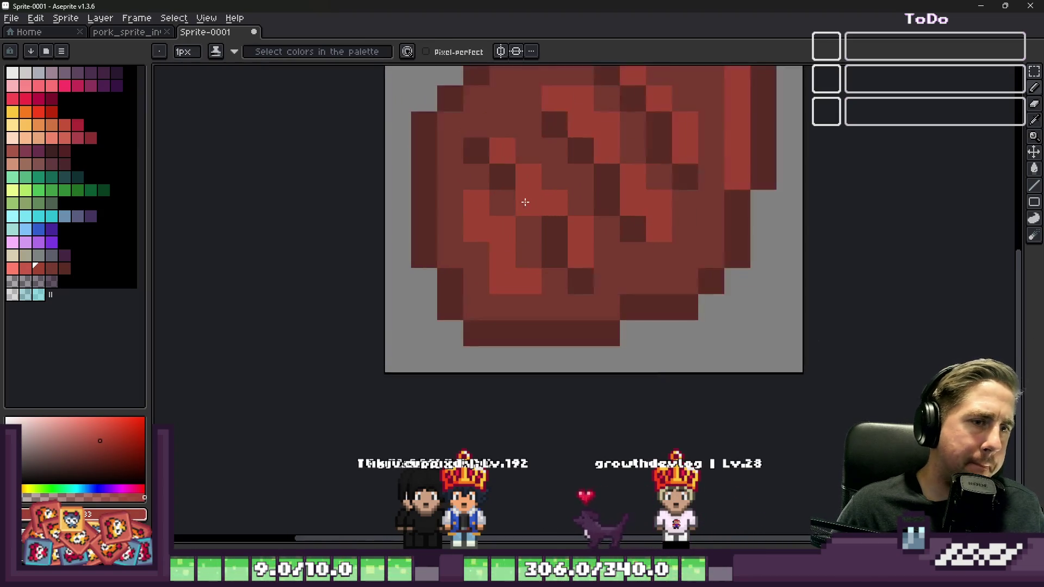
{"action": "scroll", "coordinate": [505, 133], "scroll_direction": "down", "scroll_amount": 5}
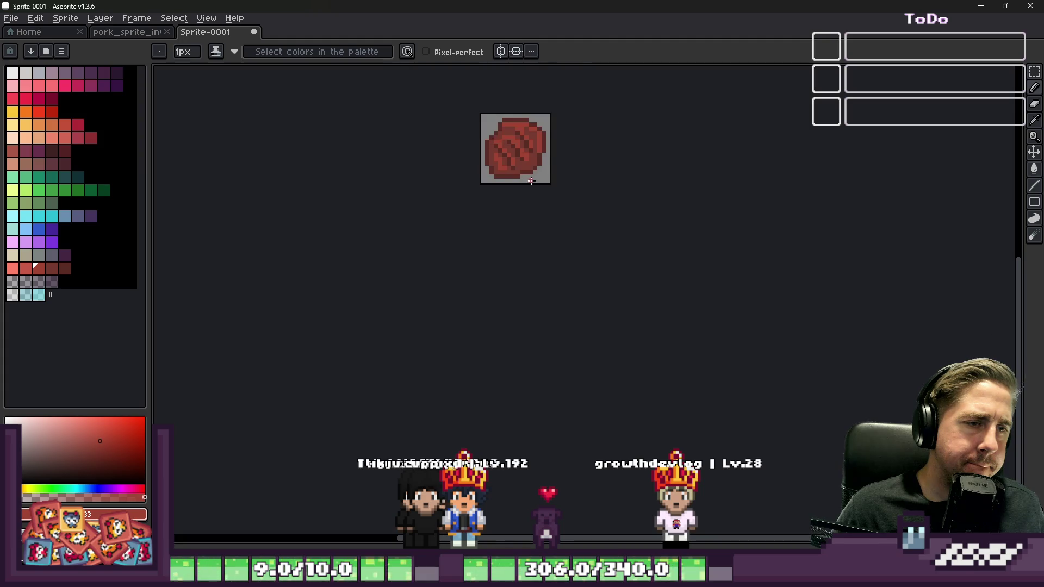
{"action": "scroll", "coordinate": [535, 179], "scroll_direction": "up", "scroll_amount": 5}
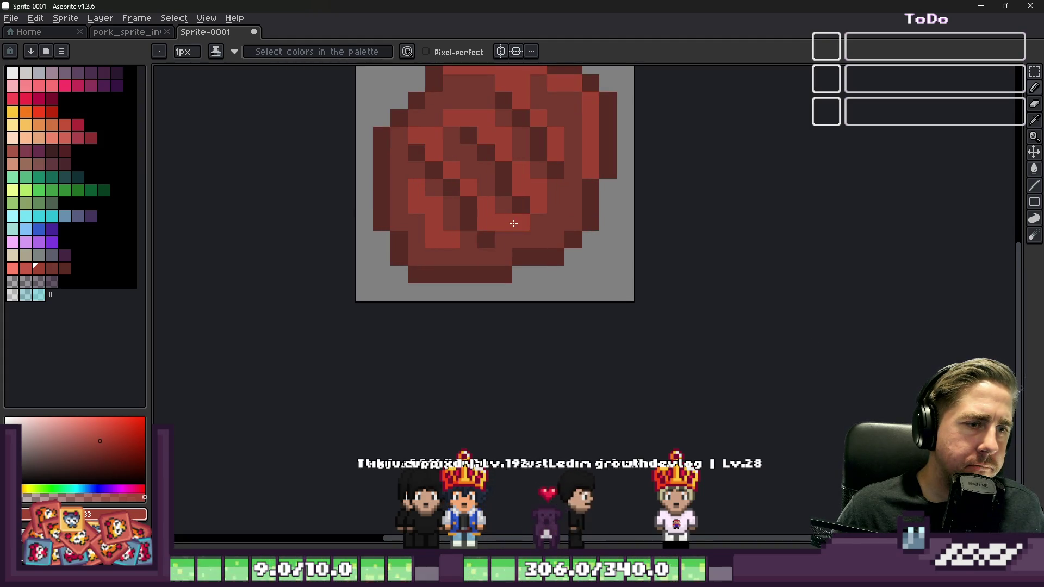
{"action": "scroll", "coordinate": [560, 206], "scroll_direction": "down", "scroll_amount": 5}
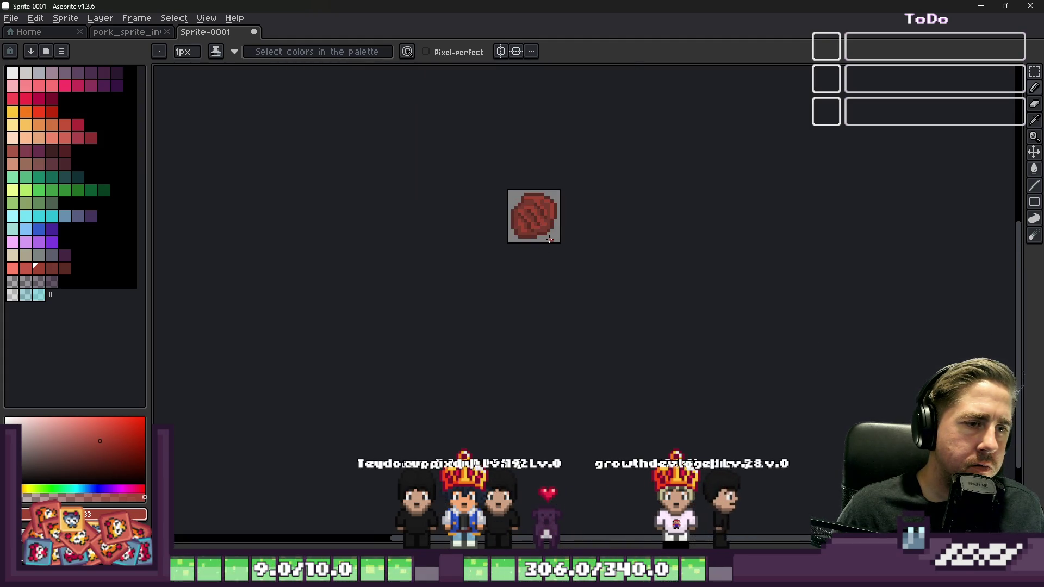
{"action": "scroll", "coordinate": [543, 231], "scroll_direction": "up", "scroll_amount": 5}
{"action": "left_click", "coordinate": [565, 217], "text": "alt"}
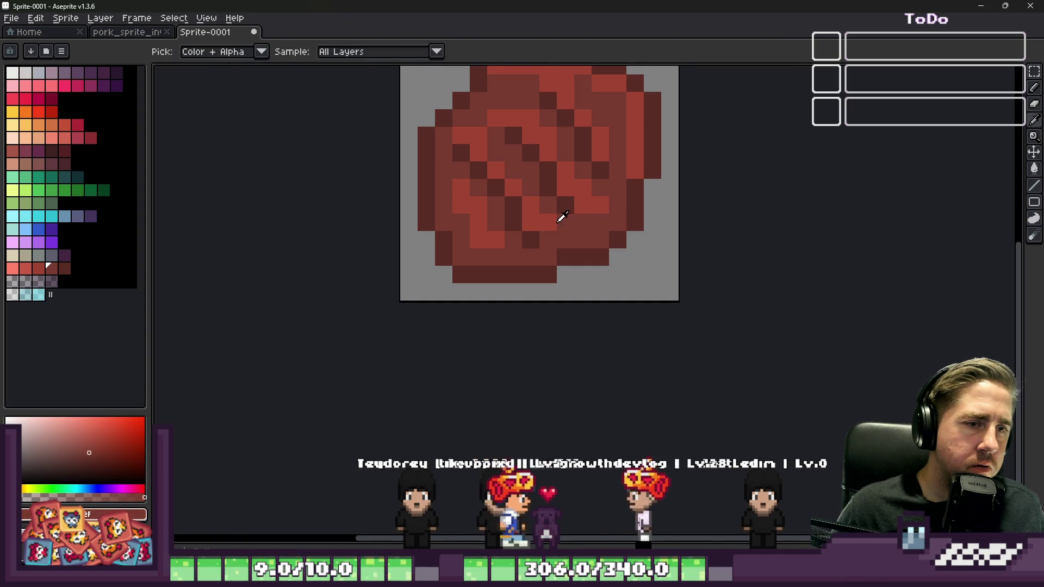
{"action": "left_click", "coordinate": [563, 218], "text": "alt"}
{"action": "scroll", "coordinate": [566, 229], "scroll_direction": "down", "scroll_amount": 5}
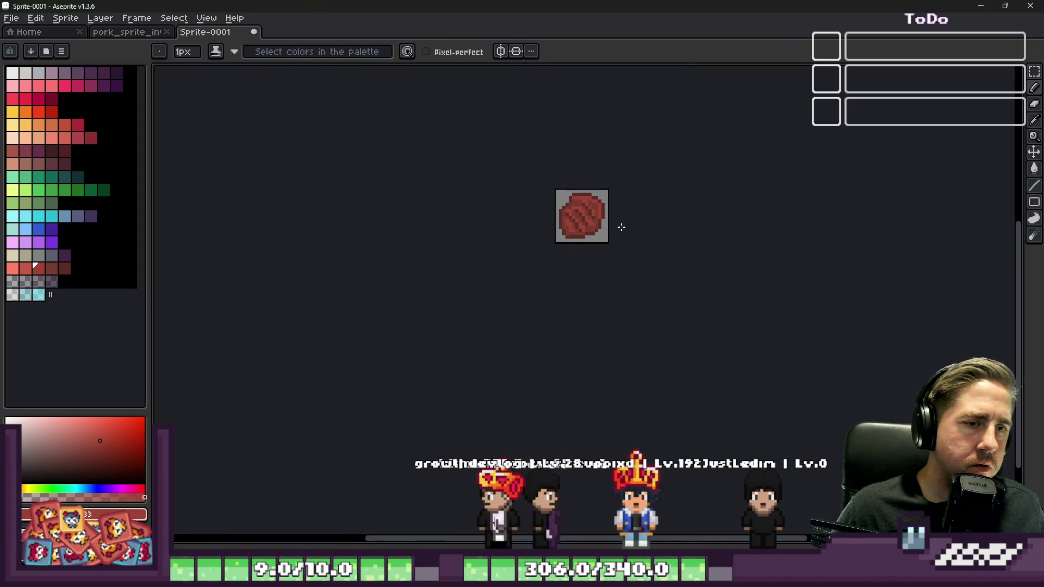
{"action": "scroll", "coordinate": [590, 208], "scroll_direction": "up", "scroll_amount": 3}
{"action": "left_click", "coordinate": [592, 192], "text": "alt"}
{"action": "scroll", "coordinate": [500, 180], "scroll_direction": "down", "scroll_amount": 3}
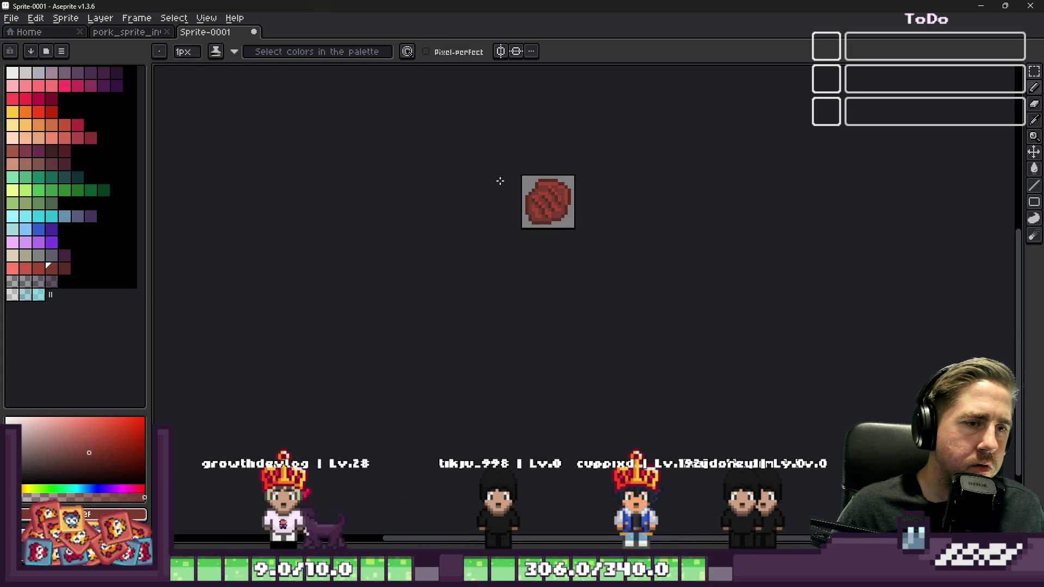
{"action": "scroll", "coordinate": [536, 183], "scroll_direction": "up", "scroll_amount": 4}
{"action": "left_click", "coordinate": [587, 202], "text": "alt"}
{"action": "scroll", "coordinate": [590, 184], "scroll_direction": "down", "scroll_amount": 4}
{"action": "scroll", "coordinate": [590, 184], "scroll_direction": "up", "scroll_amount": 5}
{"action": "scroll", "coordinate": [602, 203], "scroll_direction": "down", "scroll_amount": 5}
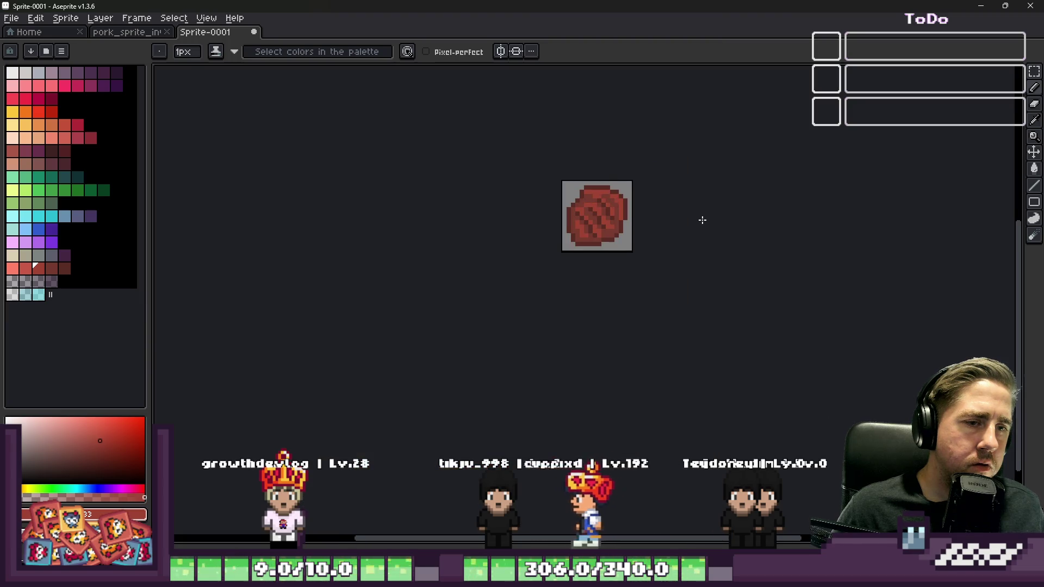
{"action": "scroll", "coordinate": [703, 219], "scroll_direction": "up", "scroll_amount": 5}
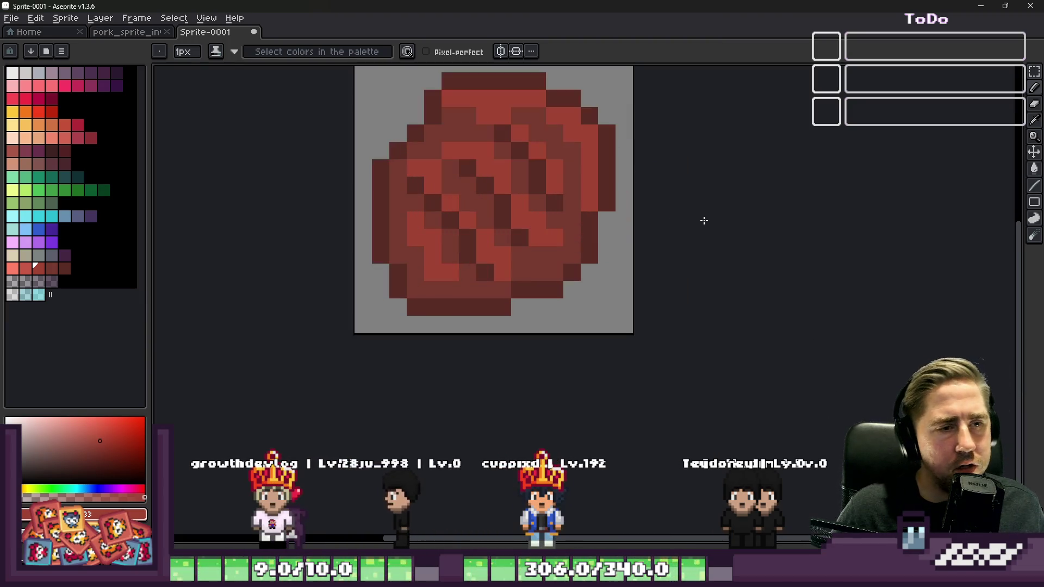
{"action": "key", "text": "ctrl"}
Save the sprite into Growth > Textures as grilledpork_sprite_inventar.png and close Aseprite.
{"action": "key", "text": "ctrl+s"}
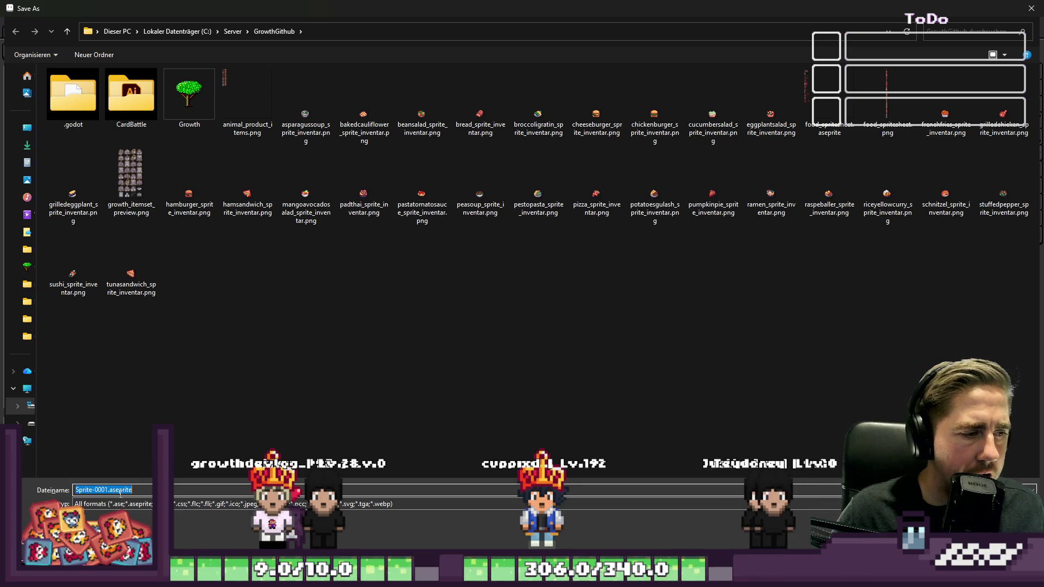
{"action": "double_click", "coordinate": [175, 101]}
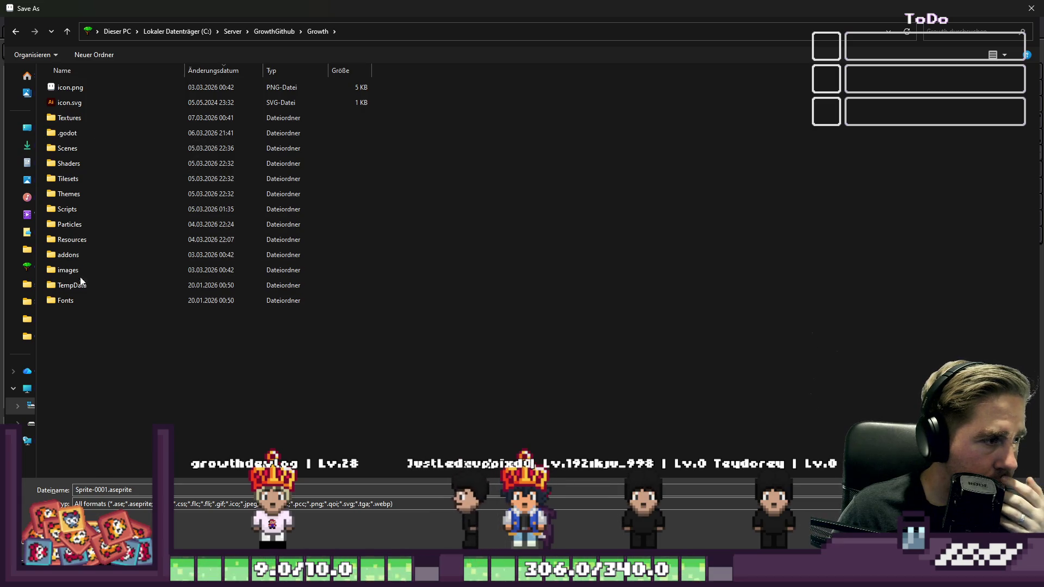
{"action": "double_click", "coordinate": [68, 118]}
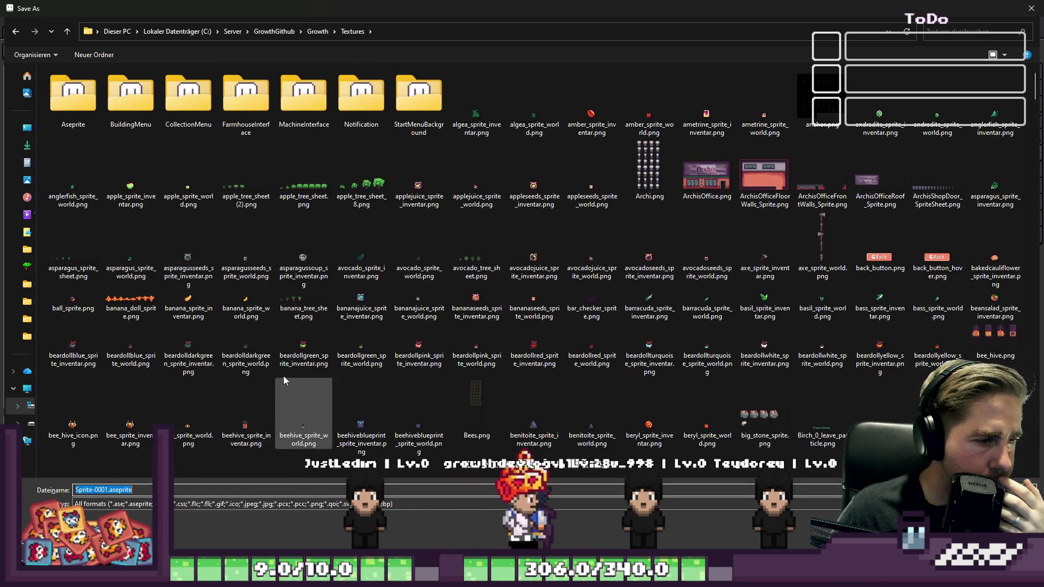
{"action": "left_click", "coordinate": [361, 348]}
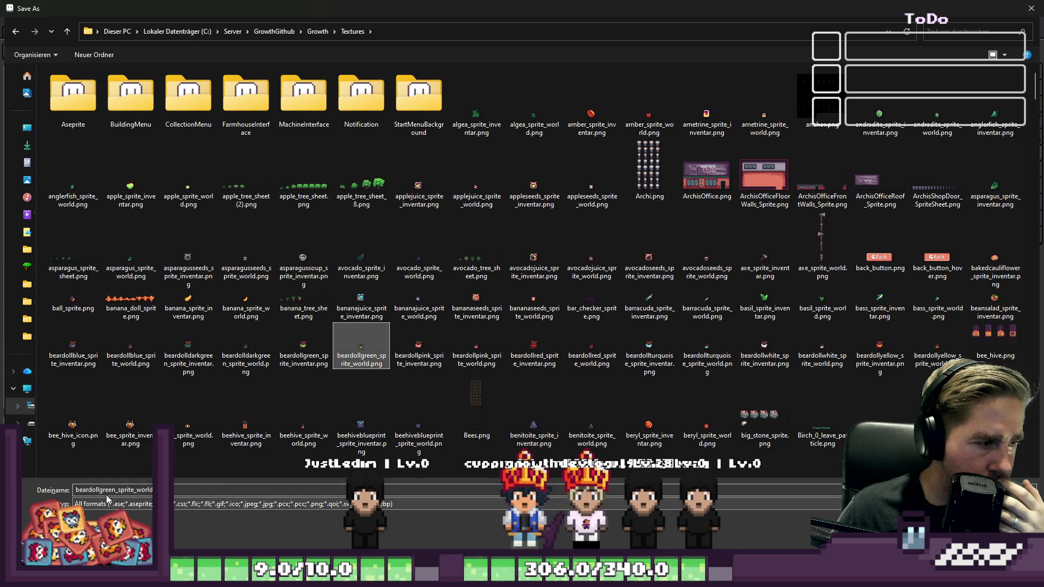
{"action": "left_click", "coordinate": [285, 361]}
{"action": "double_click", "coordinate": [96, 488]}
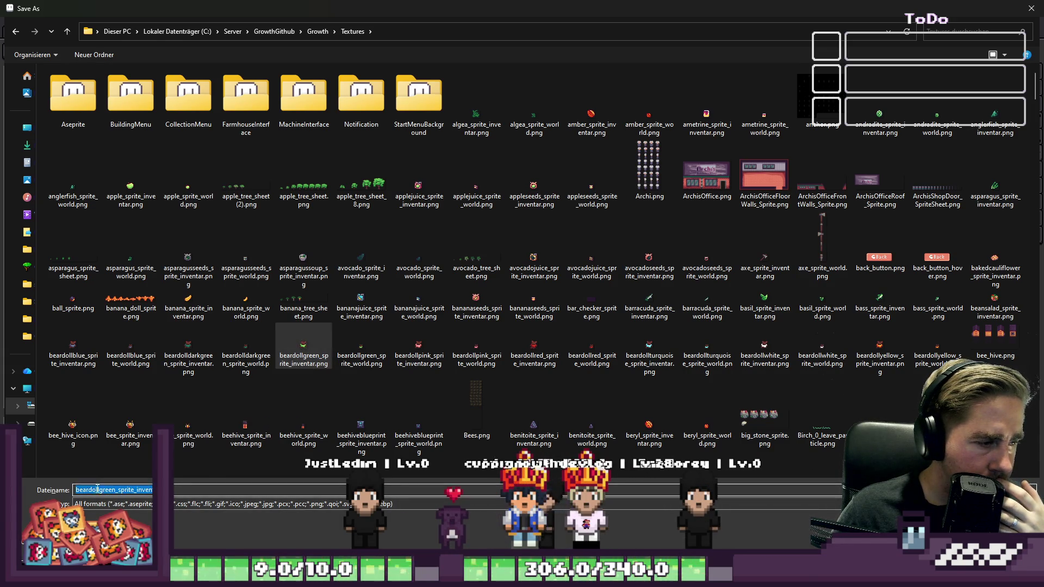
{"action": "key", "text": "BackSpace"}
{"action": "key", "text": "BackSpace"}
{"action": "key", "text": "BackSpace"}
{"action": "type", "text": "grilled"}
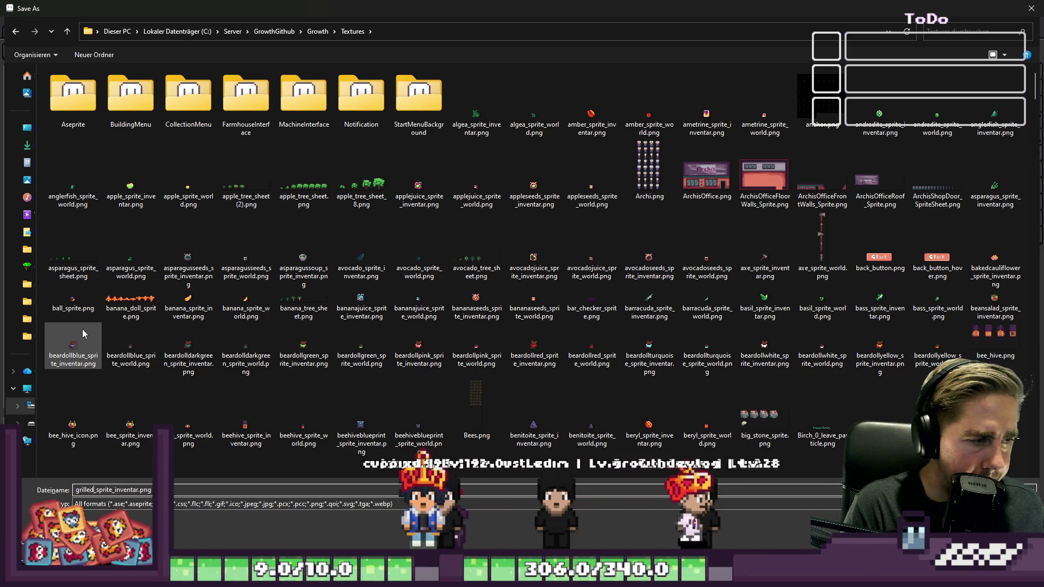
{"action": "key", "text": "BackSpace"}
{"action": "key", "text": "BackSpace"}
{"action": "key", "text": "BackSpace"}
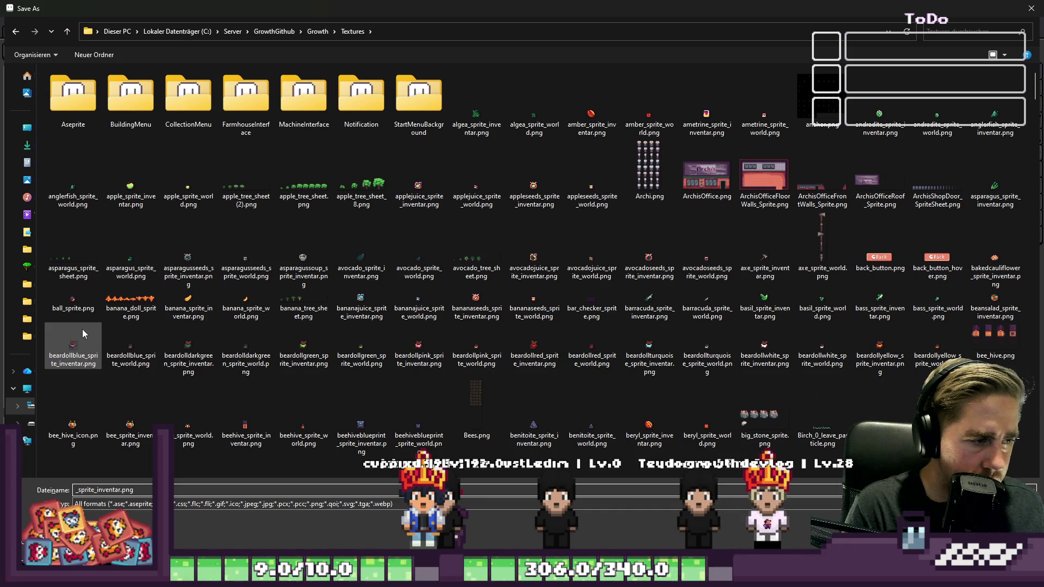
{"action": "type", "text": "grilledpork"}
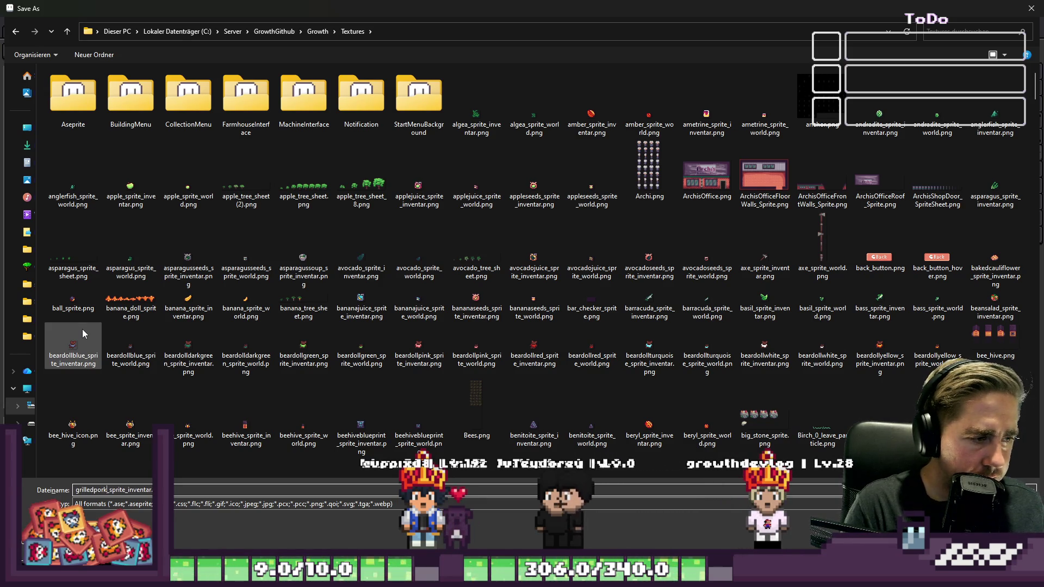
{"action": "key", "text": "Return"}
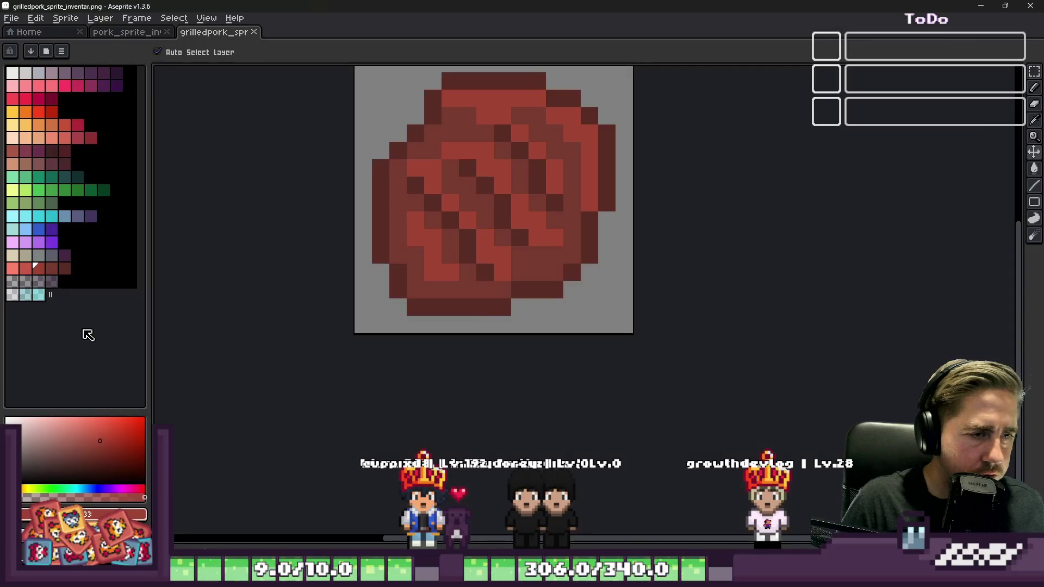
{"action": "left_click", "coordinate": [1028, 10]}
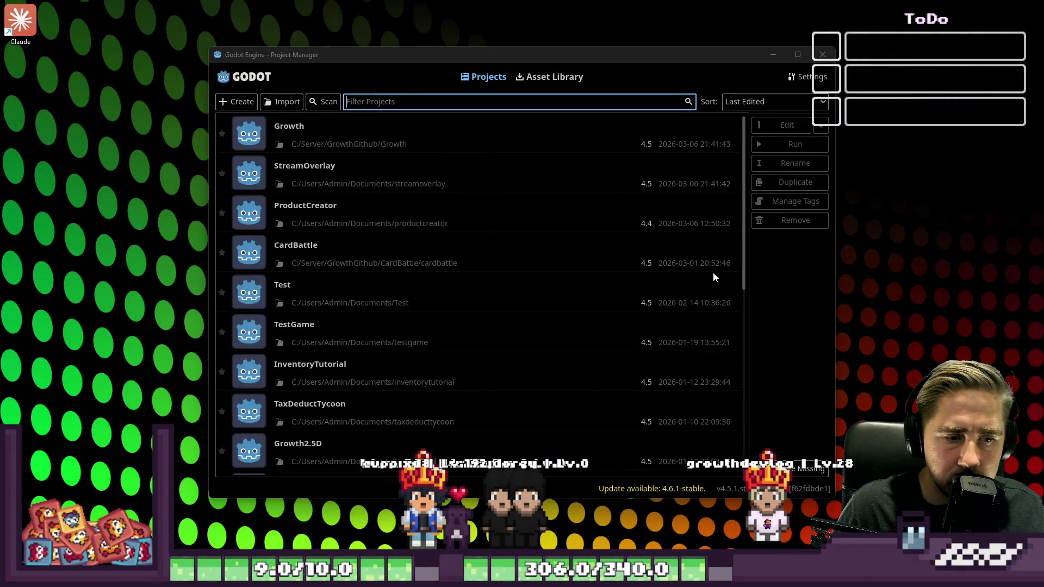
Open the Growth project from the Godot Project Manager list.
{"action": "mouse_move", "coordinate": [701, 576]}
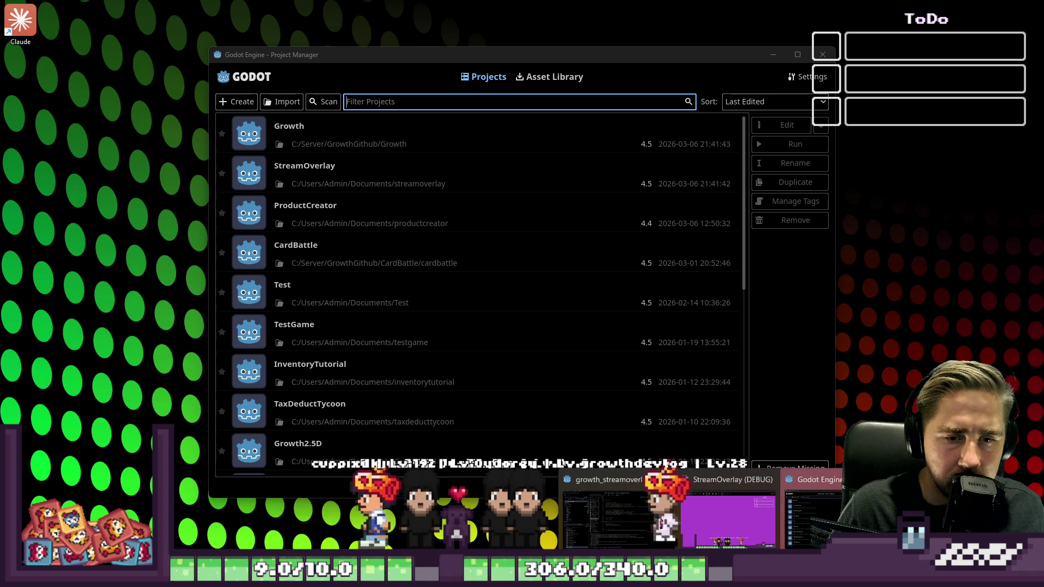
{"action": "mouse_move", "coordinate": [636, 518]}
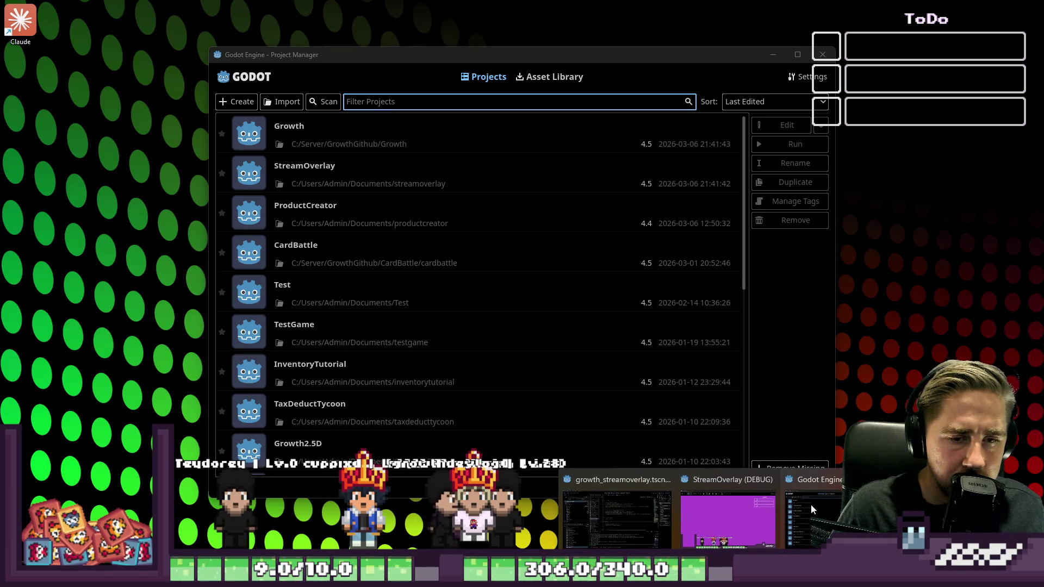
{"action": "mouse_move", "coordinate": [684, 516]}
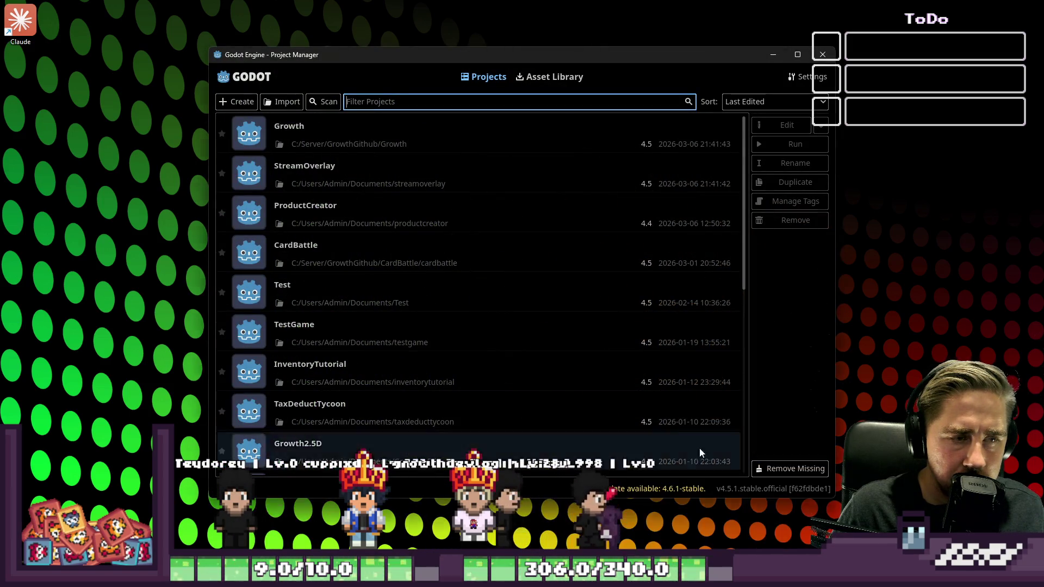
{"action": "double_click", "coordinate": [349, 141]}
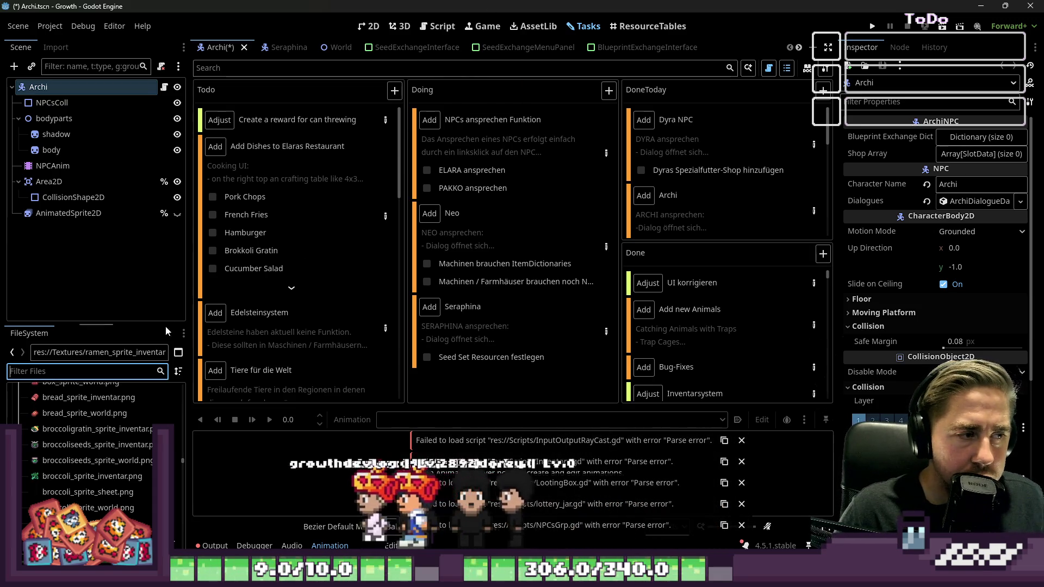
Create a new stackable SlotData resource using the grilled pork sprite as Texture Inventar.
{"action": "type", "text": "grilled"}
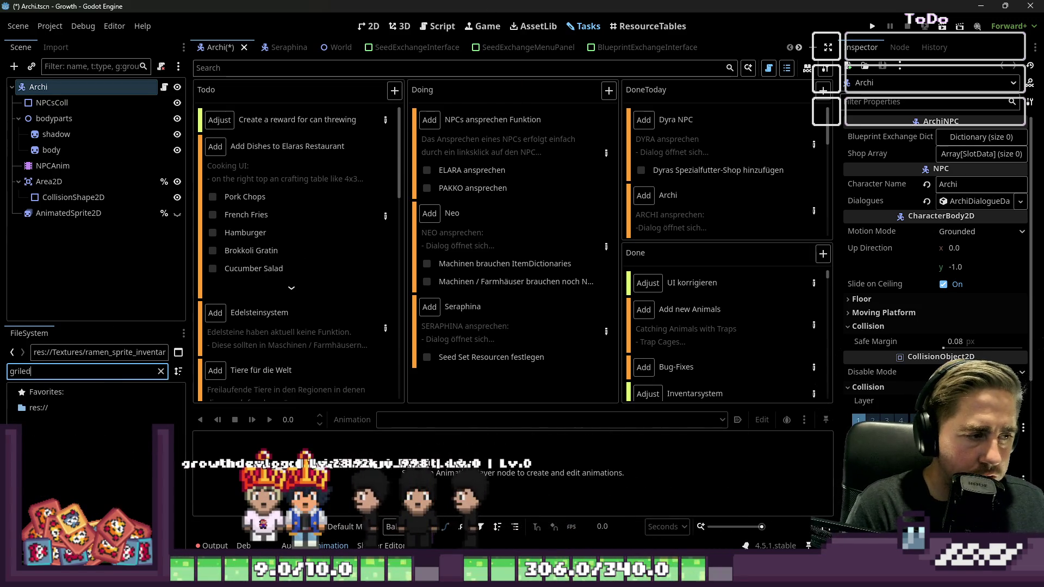
{"action": "type", "text": "pork"}
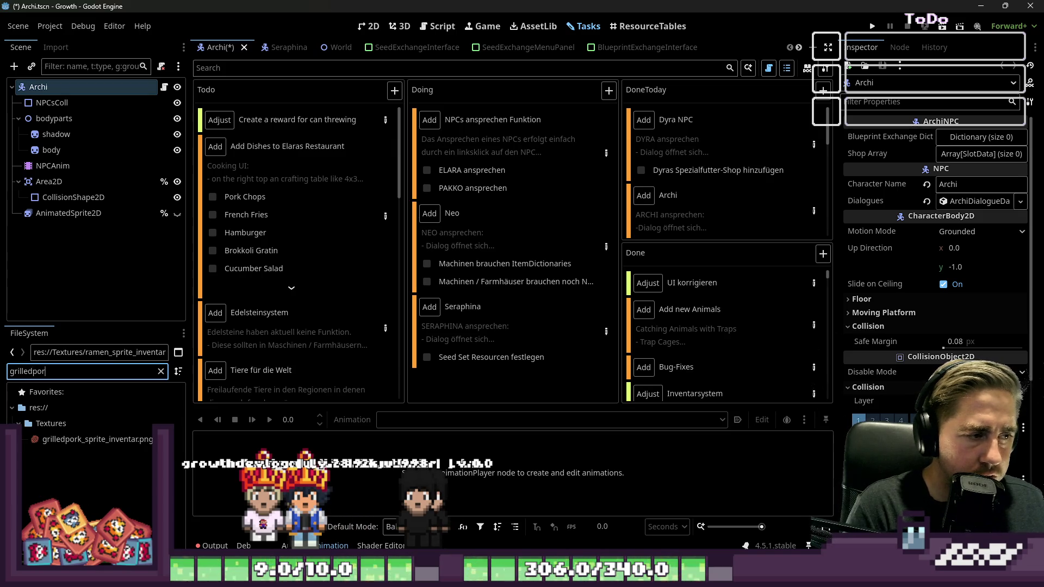
{"action": "left_click", "coordinate": [848, 66]}
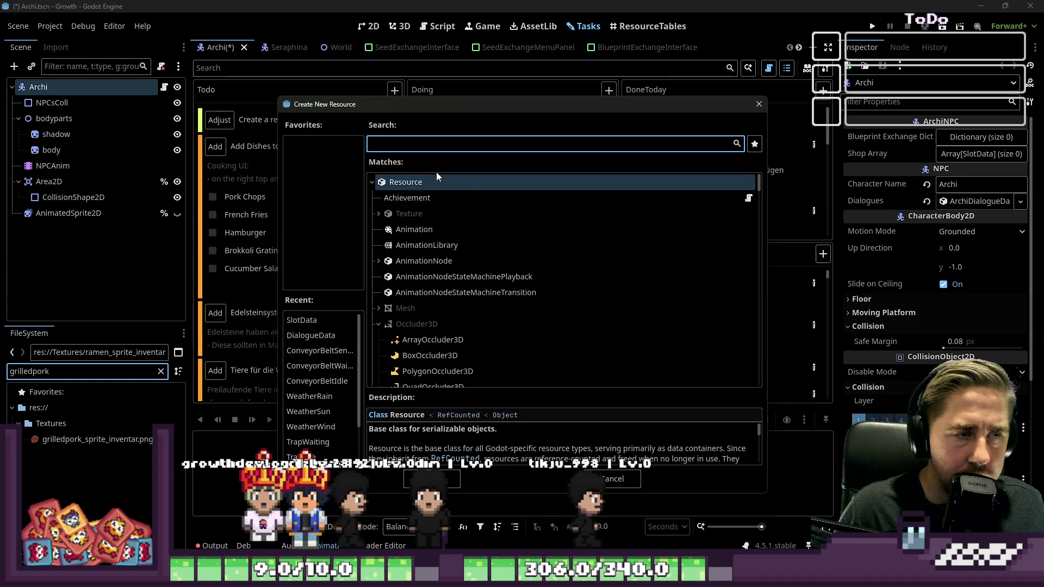
{"action": "type", "text": "SlotData"}
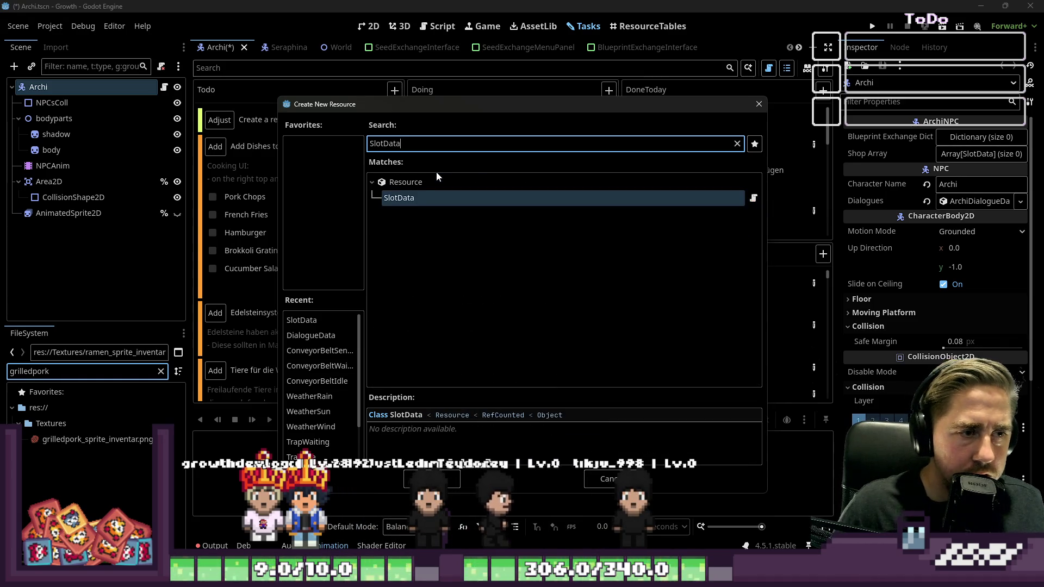
{"action": "double_click", "coordinate": [407, 197]}
{"action": "left_click_drag", "start_coordinate": [54, 440], "coordinate": [933, 359]}
{"action": "left_click_drag", "start_coordinate": [964, 307], "coordinate": [966, 308]}
{"action": "left_click", "coordinate": [946, 272]}
Set the Item Name to 'Grilled Pork' and choose Save As for the resource.
{"action": "left_click", "coordinate": [959, 169]}
{"action": "type", "text": "gRIL"}
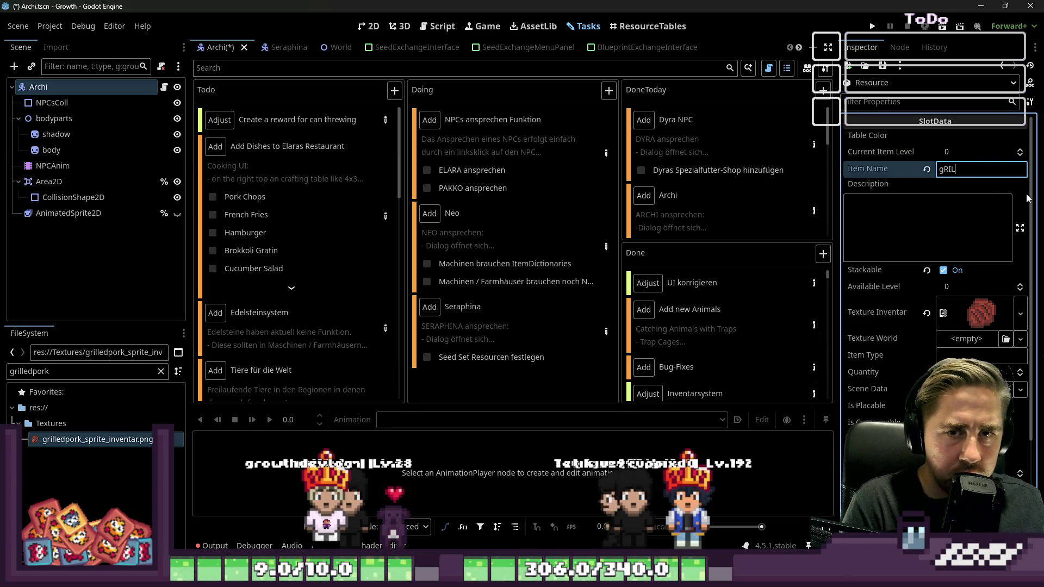
{"action": "key", "text": "BackSpace"}
{"action": "key", "text": "BackSpace"}
{"action": "key", "text": "BackSpace"}
{"action": "type", "text": "Grille"}
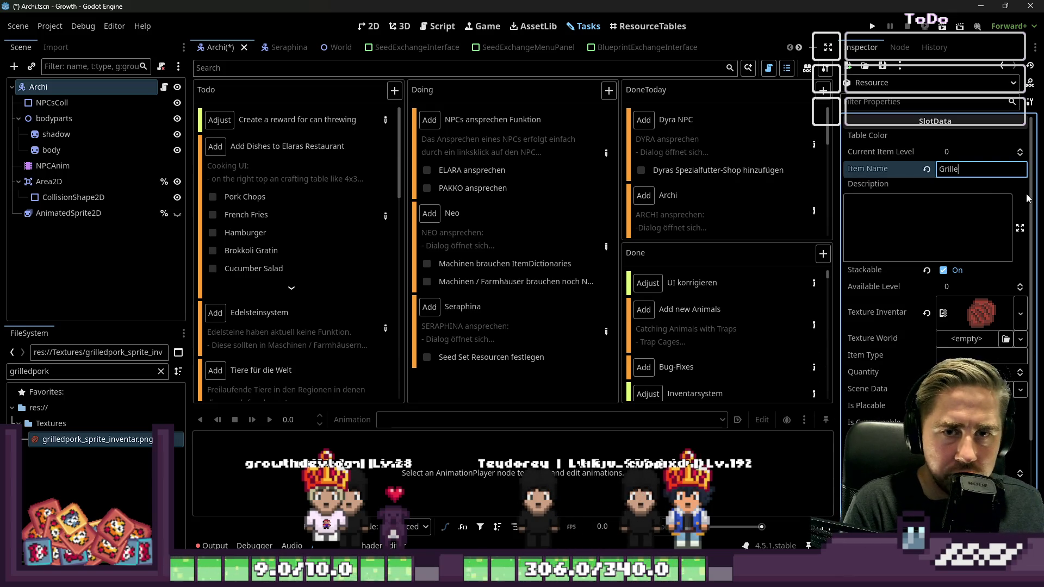
{"action": "type", "text": "d Pro"}
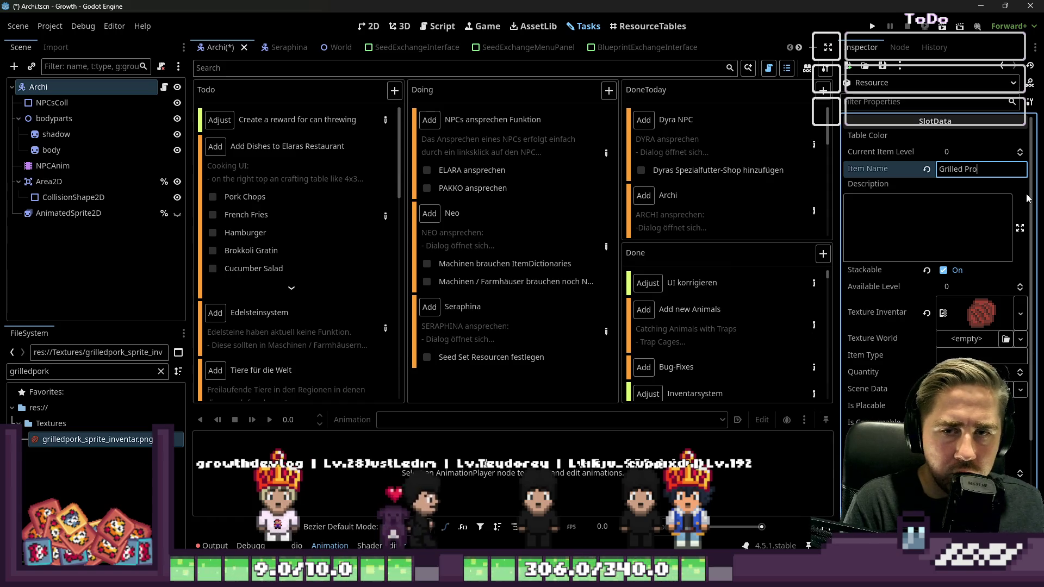
{"action": "type", "text": "k"}
{"action": "key", "text": "ctrl+a"}
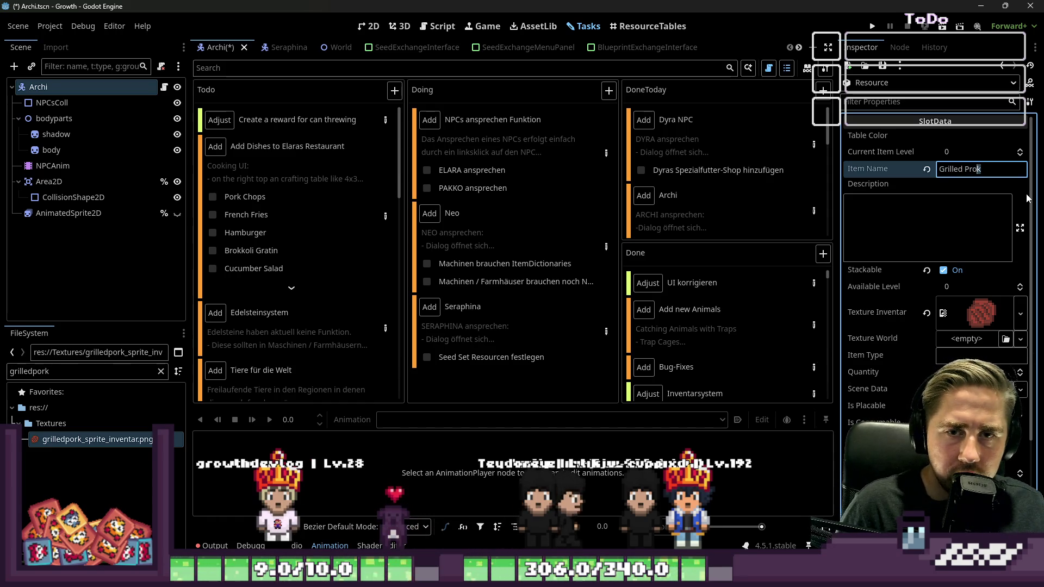
{"action": "key", "text": "BackSpace"}
{"action": "key", "text": "BackSpace"}
{"action": "key", "text": "BackSpace"}
{"action": "type", "text": "ork"}
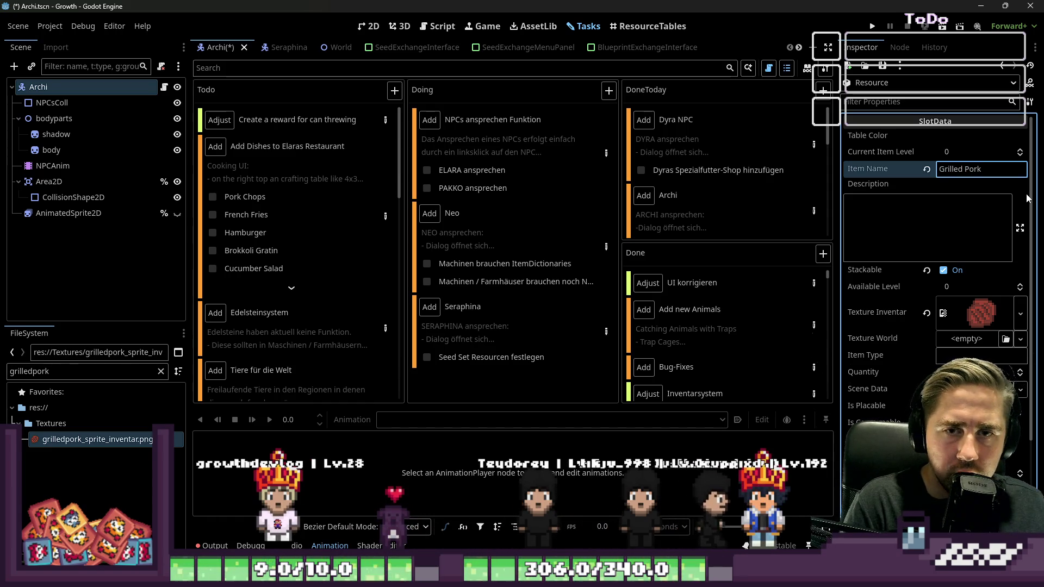
{"action": "left_click", "coordinate": [998, 213]}
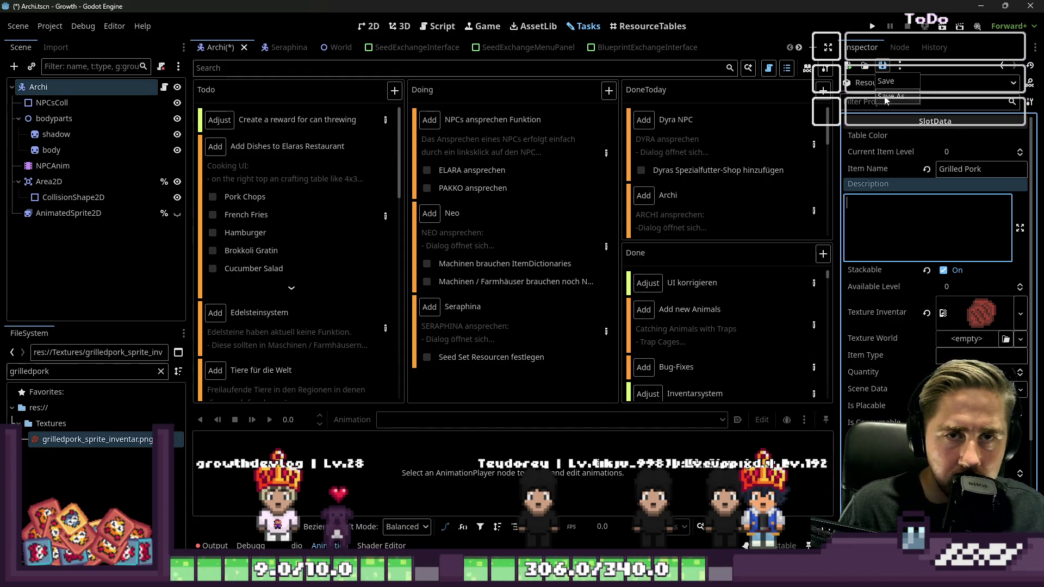
{"action": "left_click", "coordinate": [887, 97]}
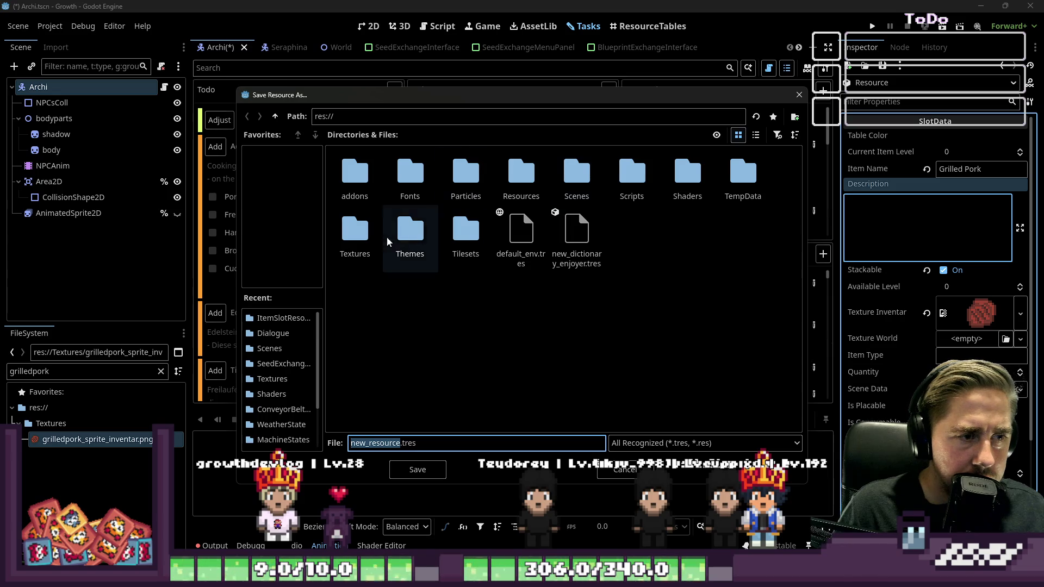
Browse to res://Resources/ItemSlotResources and save the resource as grilledpork_slot_resource.tres.
{"action": "double_click", "coordinate": [354, 233]}
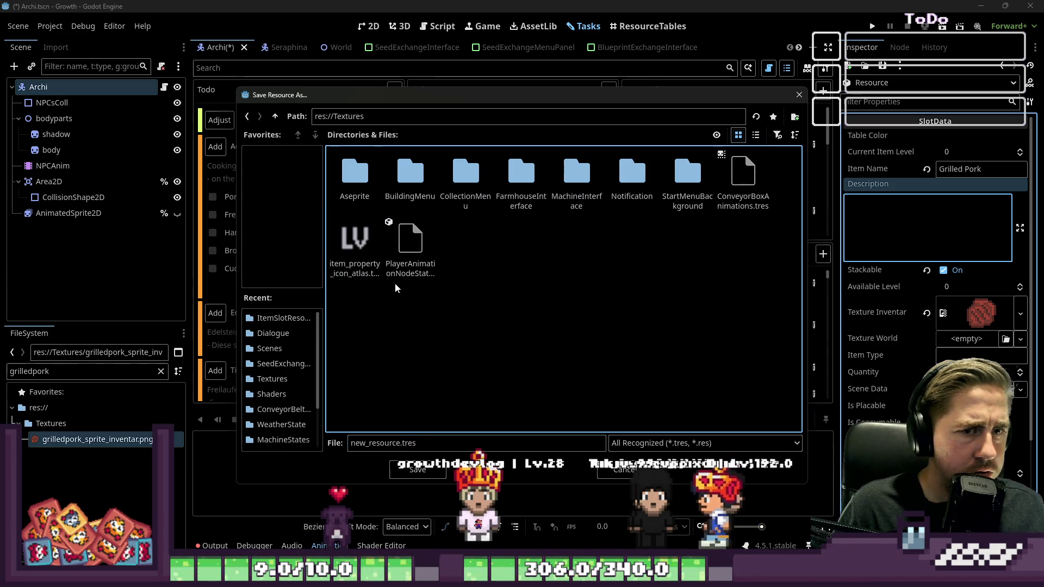
{"action": "left_click", "coordinate": [276, 116]}
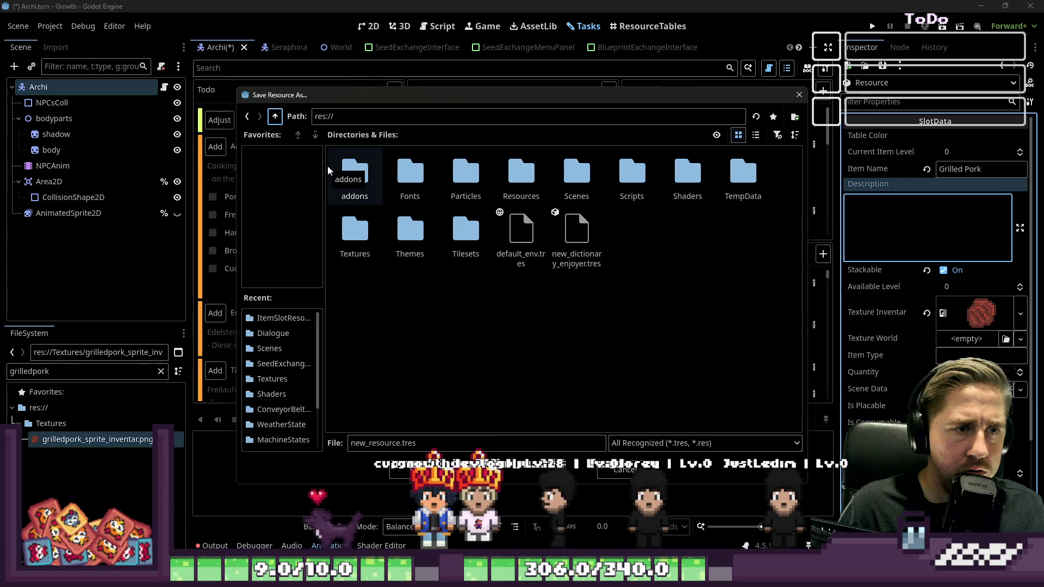
{"action": "left_click", "coordinate": [543, 184]}
{"action": "double_click", "coordinate": [545, 182]}
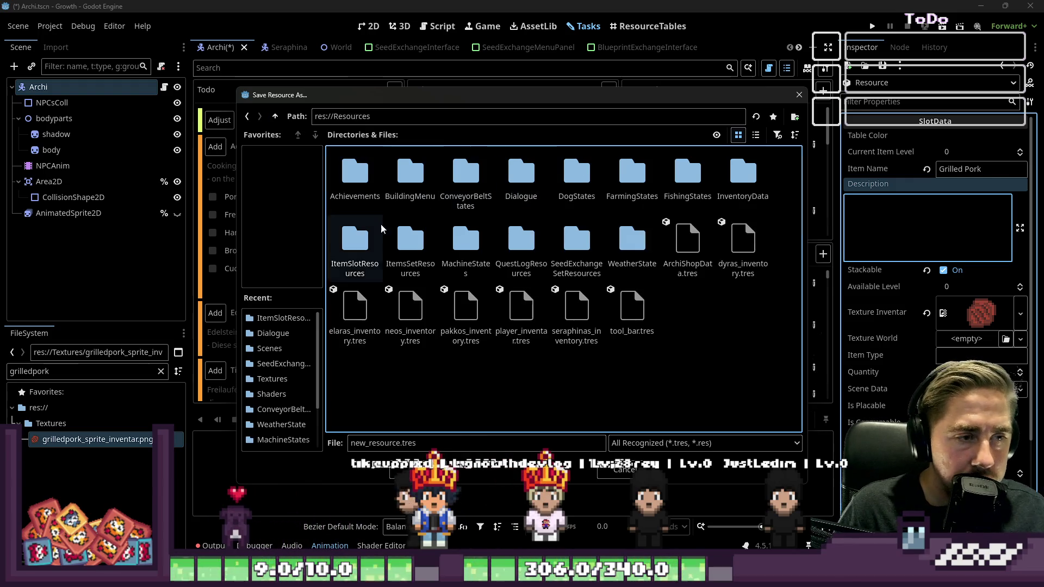
{"action": "double_click", "coordinate": [355, 233]}
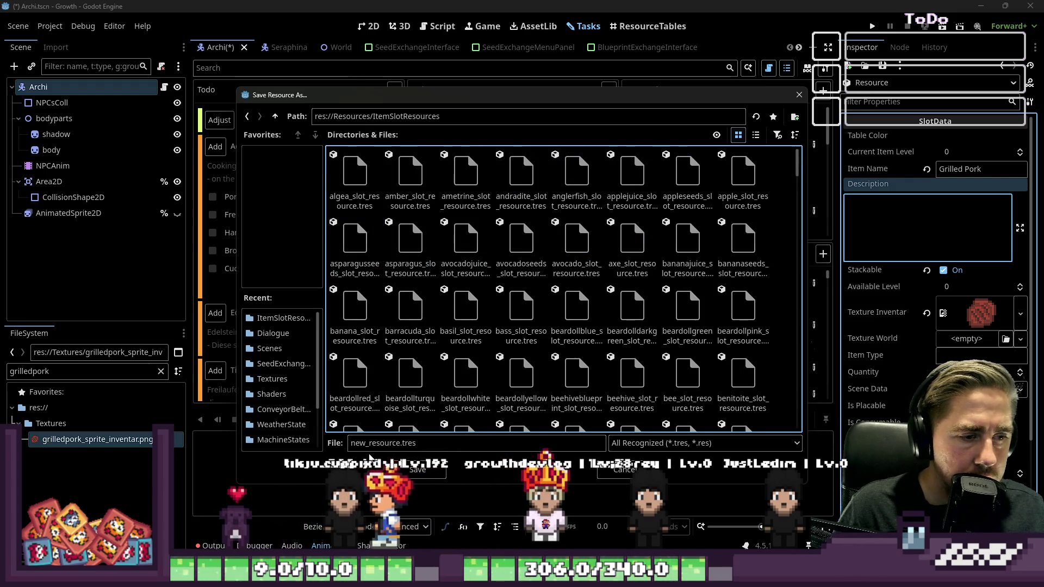
{"action": "left_click", "coordinate": [355, 375]}
{"action": "left_click", "coordinate": [379, 443]}
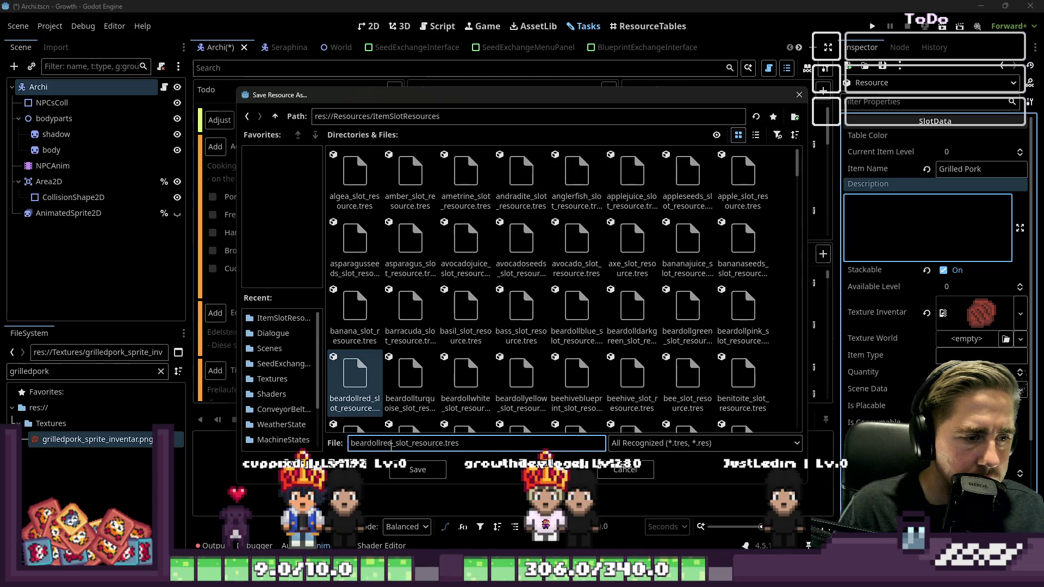
{"action": "type", "text": "grilledpro"}
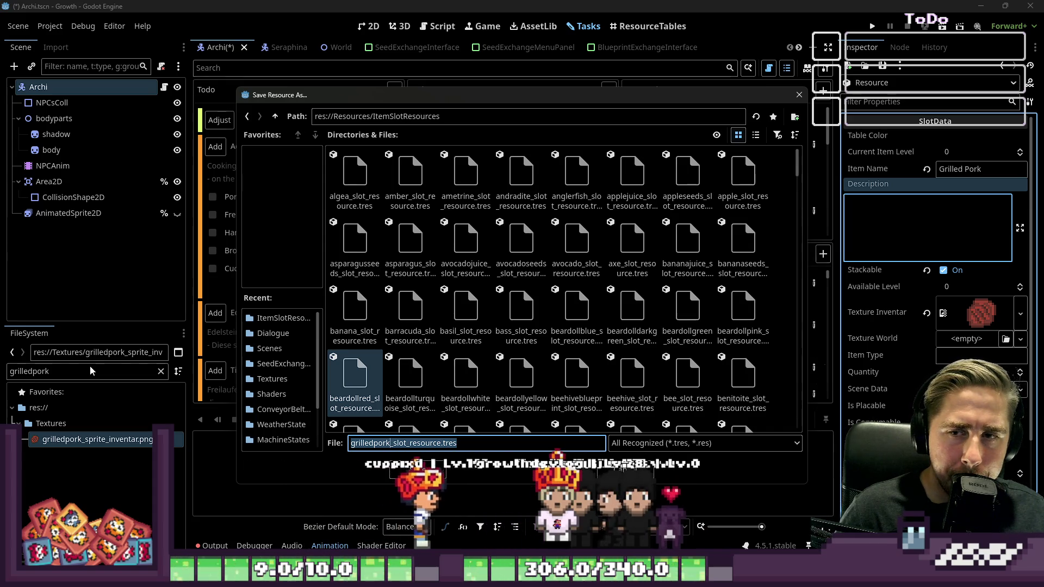
{"action": "key", "text": "End"}
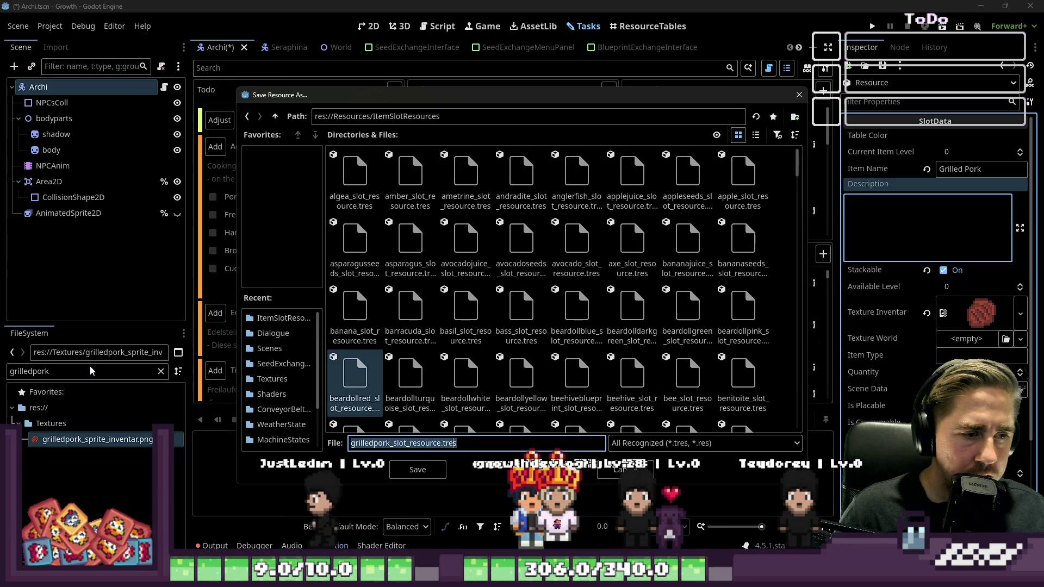
{"action": "key", "text": "Return"}
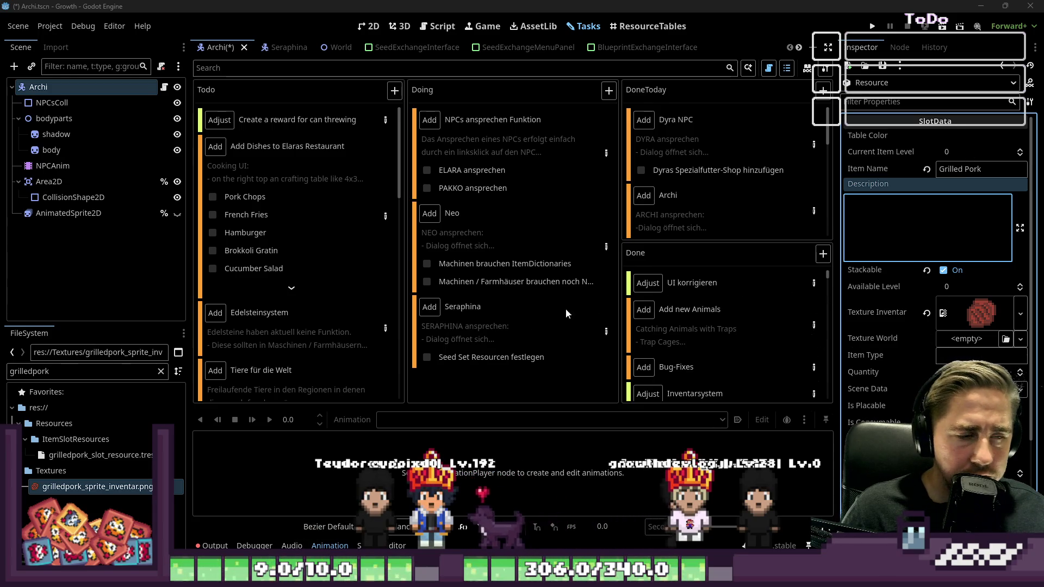
Check off Pork Chops on the Todo card and rename the item to French Fries.
{"action": "left_click", "coordinate": [212, 197]}
{"action": "left_click", "coordinate": [968, 165]}
{"action": "type", "text": "Fra"}
{"action": "key", "text": "BackSpace"}
{"action": "type", "text": "ench Fries"}
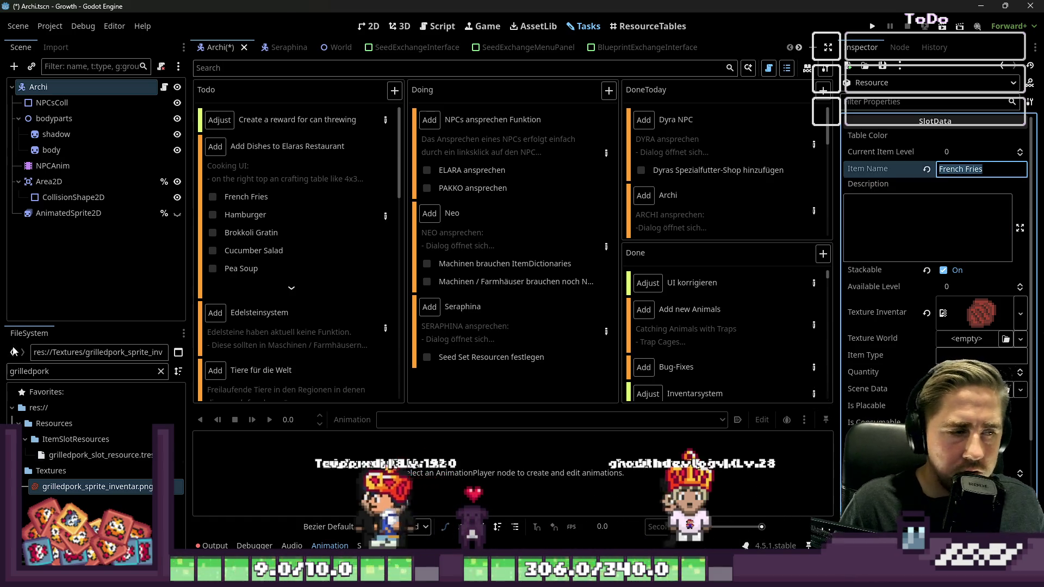
Set frenchfries_sprite_inventar.png as the Texture Inventar, found via the 'French Fries' file filter.
{"action": "left_click", "coordinate": [61, 373]}
{"action": "type", "text": "French Fries"}
{"action": "left_click_drag", "start_coordinate": [93, 439], "coordinate": [590, 449]}
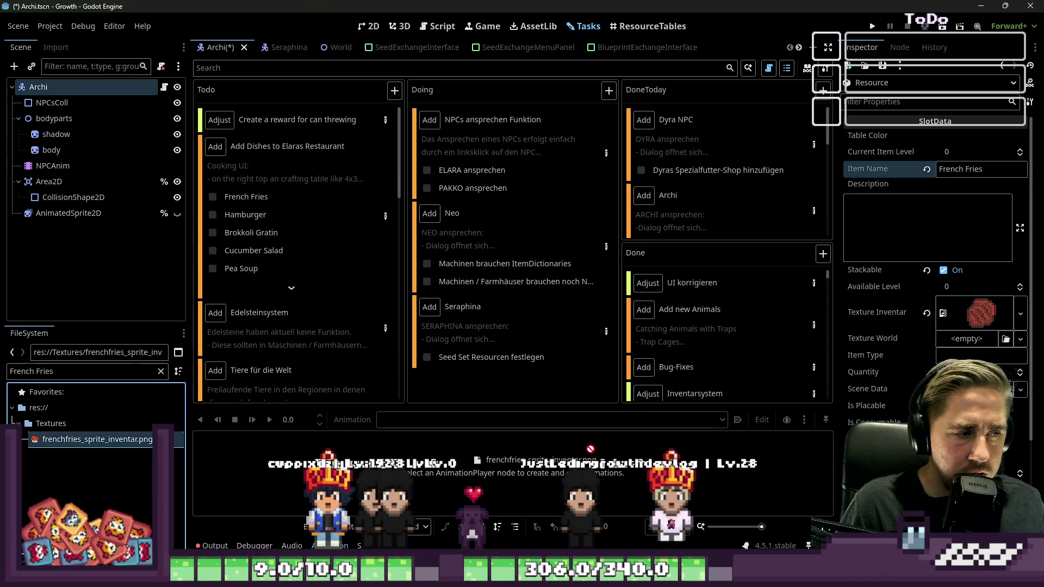
{"action": "left_click_drag", "start_coordinate": [970, 322], "coordinate": [971, 321]}
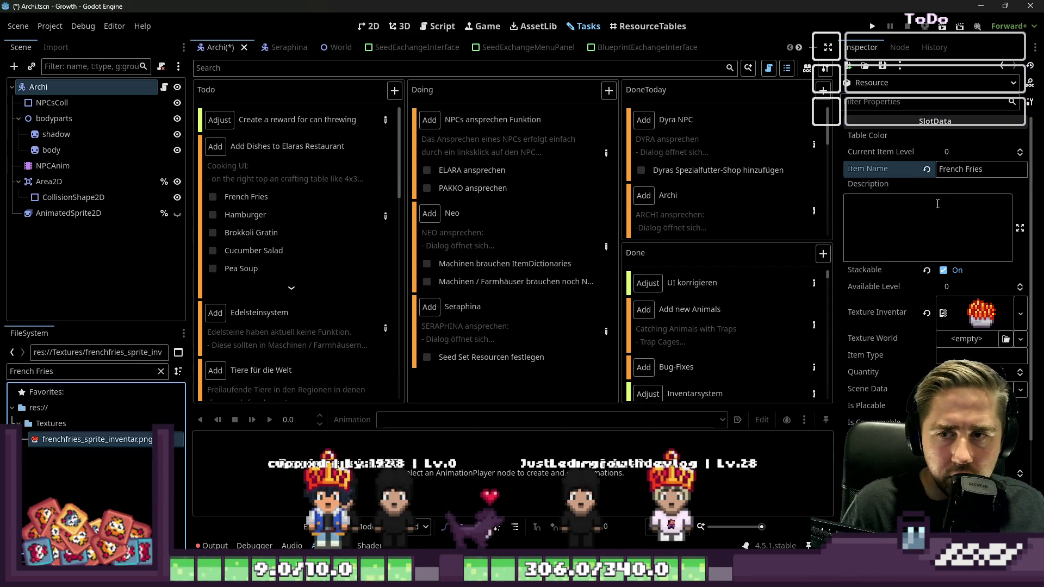
{"action": "left_click", "coordinate": [71, 373]}
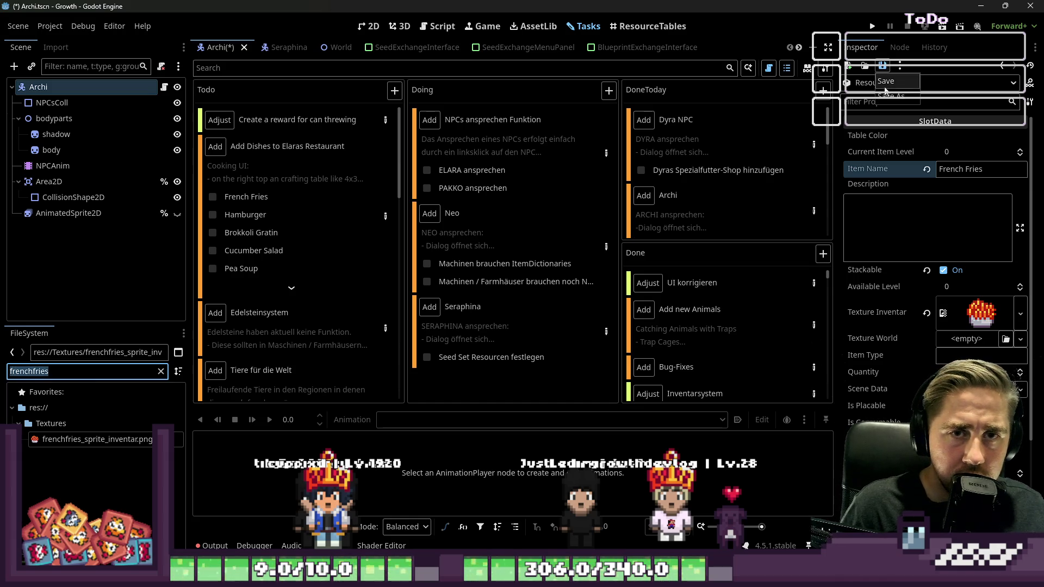
Save the resource as frenchfries_slot_resource.tres in ItemSlotResources.
{"action": "left_click", "coordinate": [885, 93]}
{"action": "double_click", "coordinate": [387, 443]}
{"action": "type", "text": "frenchfries_slot_resource.tres"}
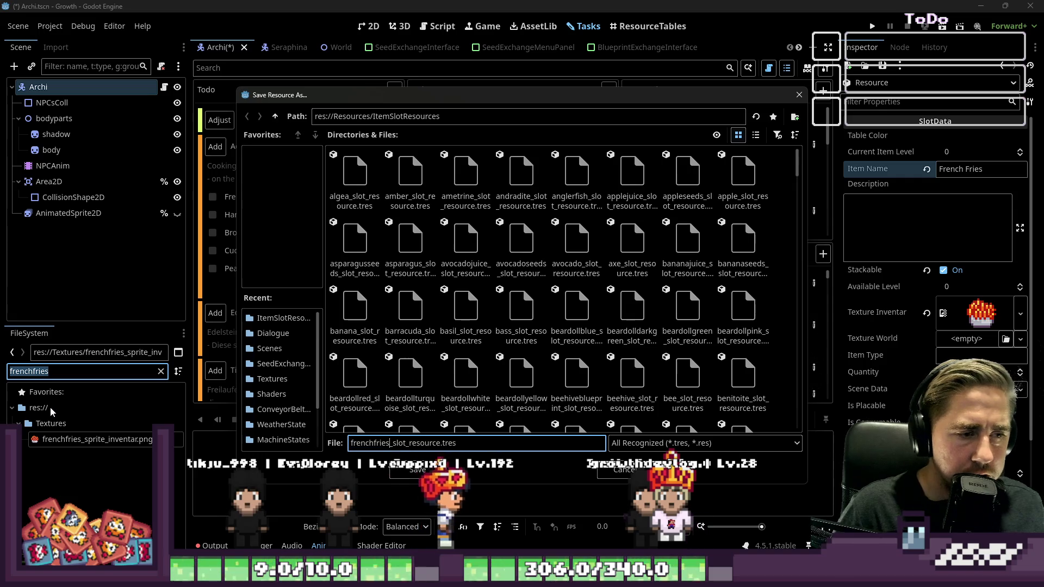
{"action": "key", "text": "Return"}
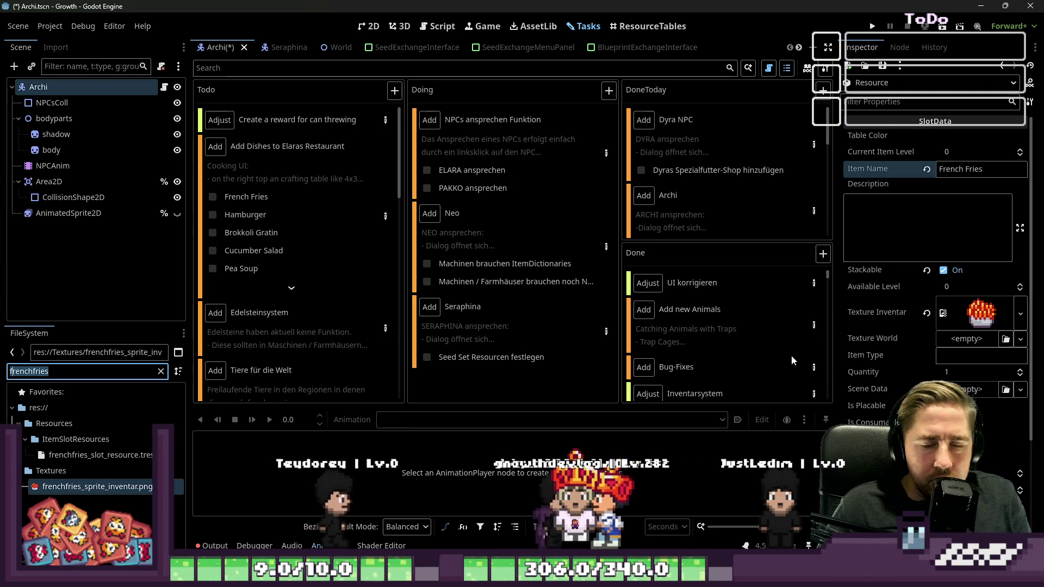
Tick off French Fries, rename the item to Hamburger, and filter files for Hamburger.
{"action": "mouse_move", "coordinate": [792, 359]}
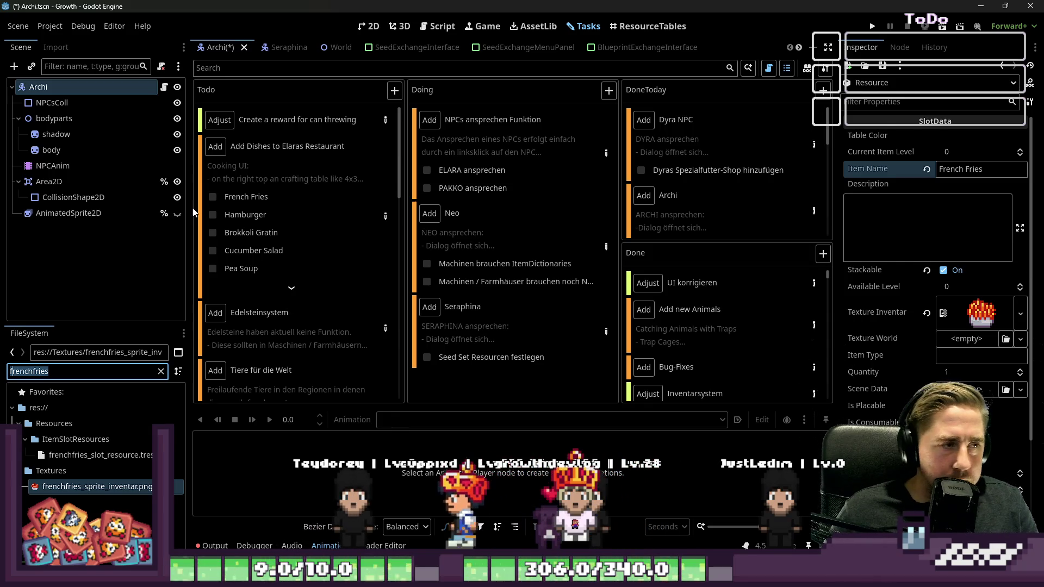
{"action": "left_click", "coordinate": [213, 196]}
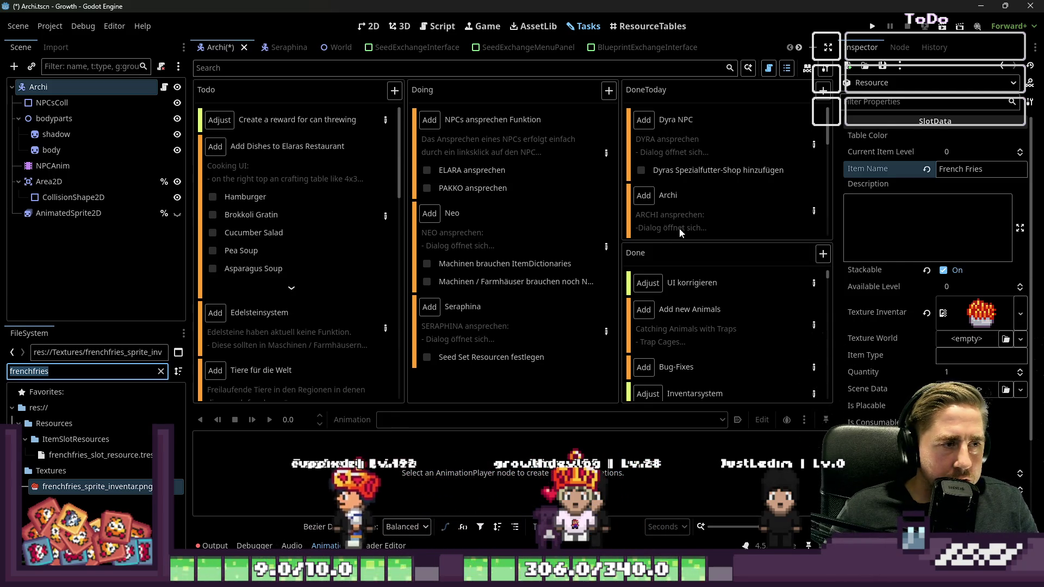
{"action": "double_click", "coordinate": [958, 169]}
{"action": "type", "text": "Hambur"}
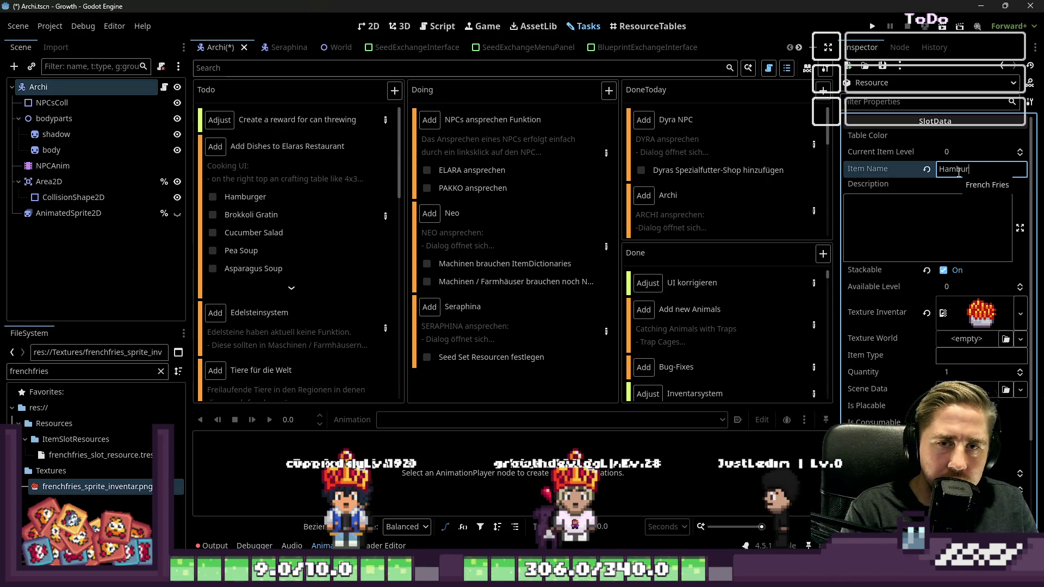
{"action": "type", "text": "ger"}
{"action": "double_click", "coordinate": [78, 371]}
{"action": "type", "text": "Hamburger"}
Use hamburger_sprite_inventar.png as Texture Inventar, save as hamburger_slot_resource.tres, and tick Hamburger.
{"action": "left_click_drag", "start_coordinate": [87, 440], "coordinate": [879, 359]}
{"action": "left_click_drag", "start_coordinate": [974, 318], "coordinate": [974, 318]}
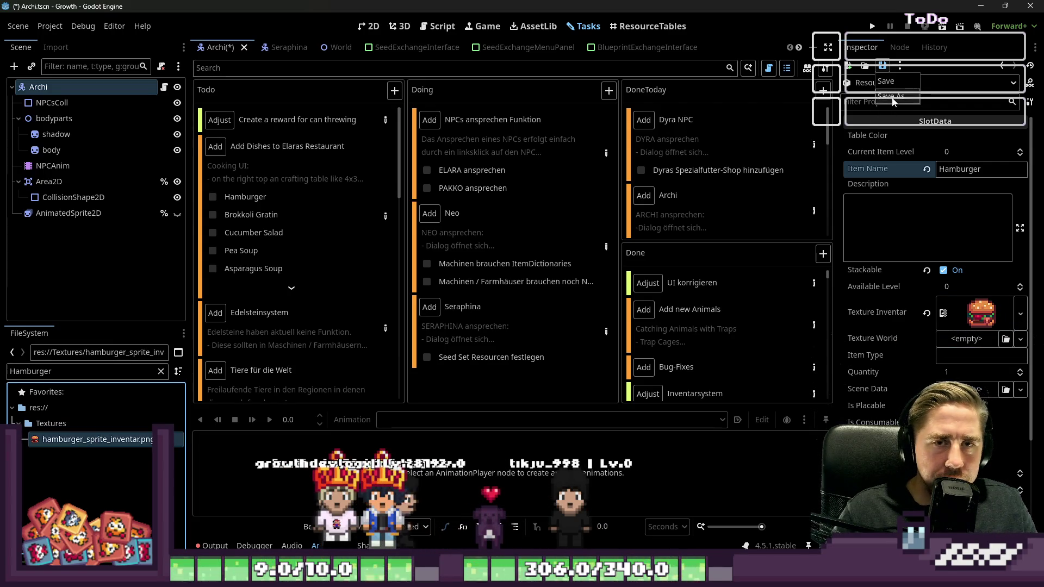
{"action": "left_click", "coordinate": [892, 98]}
{"action": "type", "text": "Hamburger"}
{"action": "key", "text": "Delete"}
{"action": "type", "text": "h"}
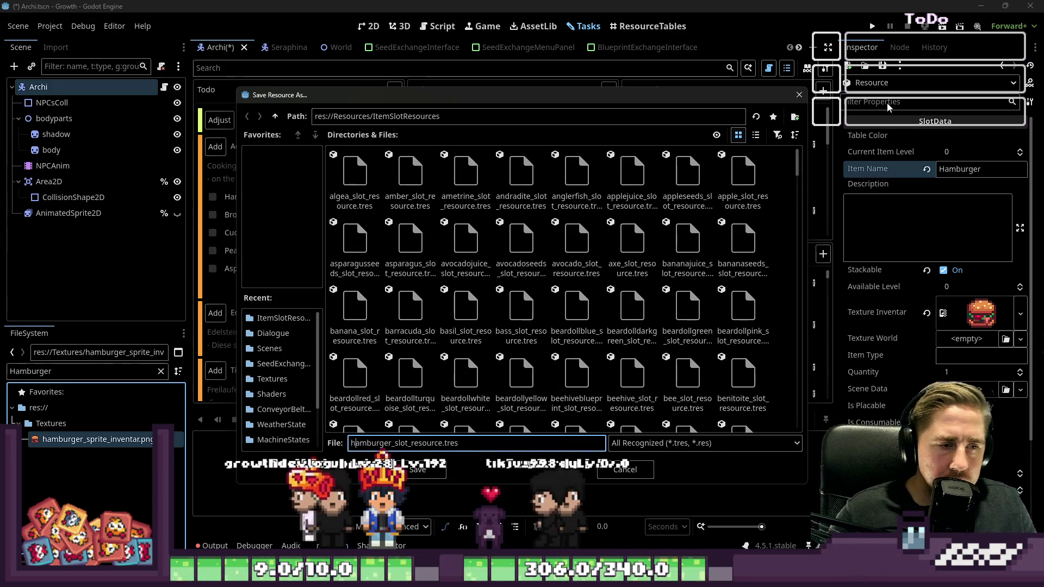
{"action": "key", "text": "Return"}
{"action": "left_click", "coordinate": [212, 196]}
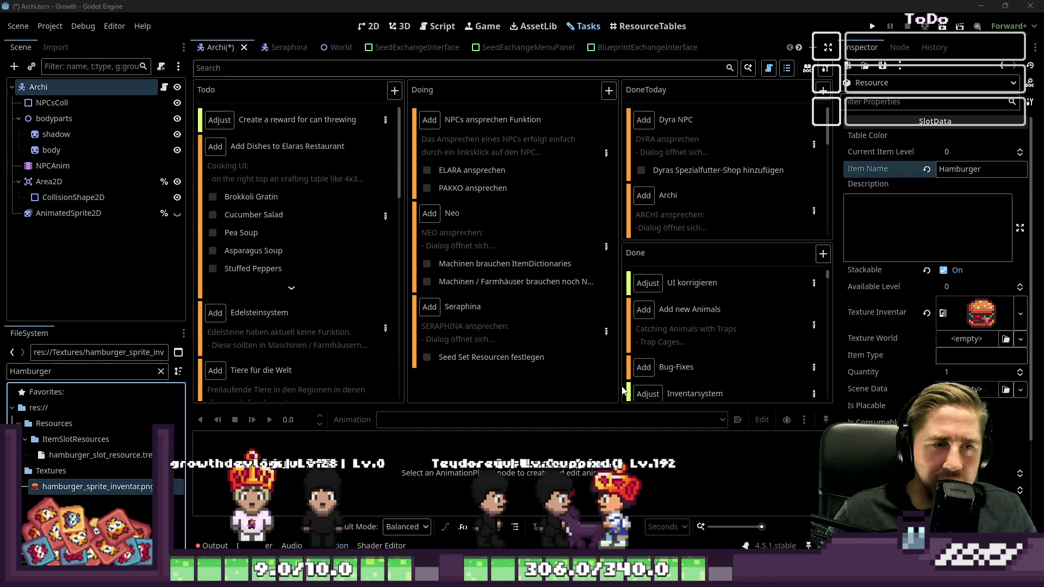
{"action": "left_click", "coordinate": [954, 233]}
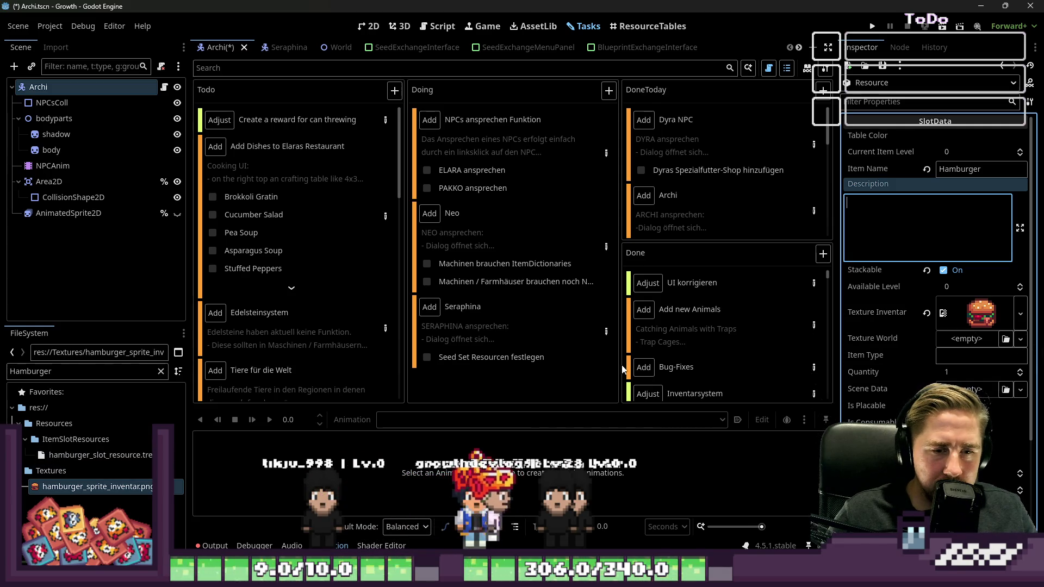
Rename the item to Broccoli Gratin and set broccoligratin_sprite_inventar.png as Texture Inventar.
{"action": "left_click", "coordinate": [971, 170]}
{"action": "type", "text": "Broccoli"}
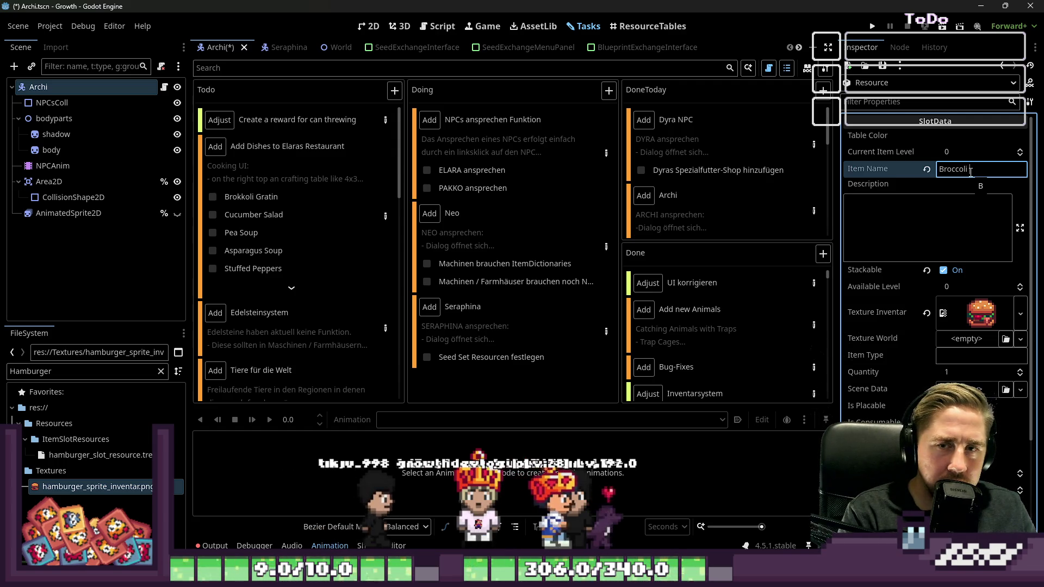
{"action": "type", "text": "Gra"}
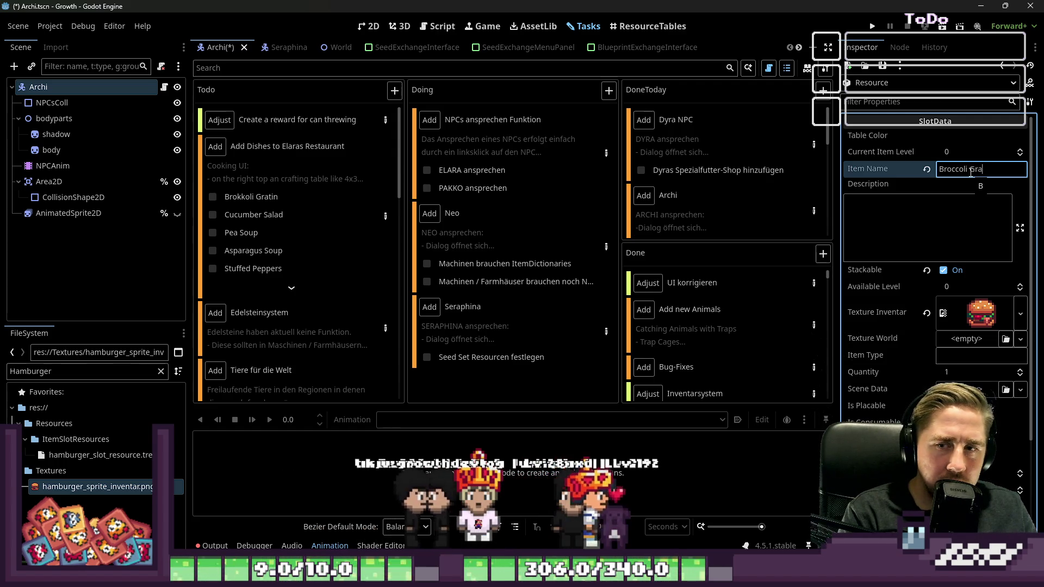
{"action": "type", "text": "tin"}
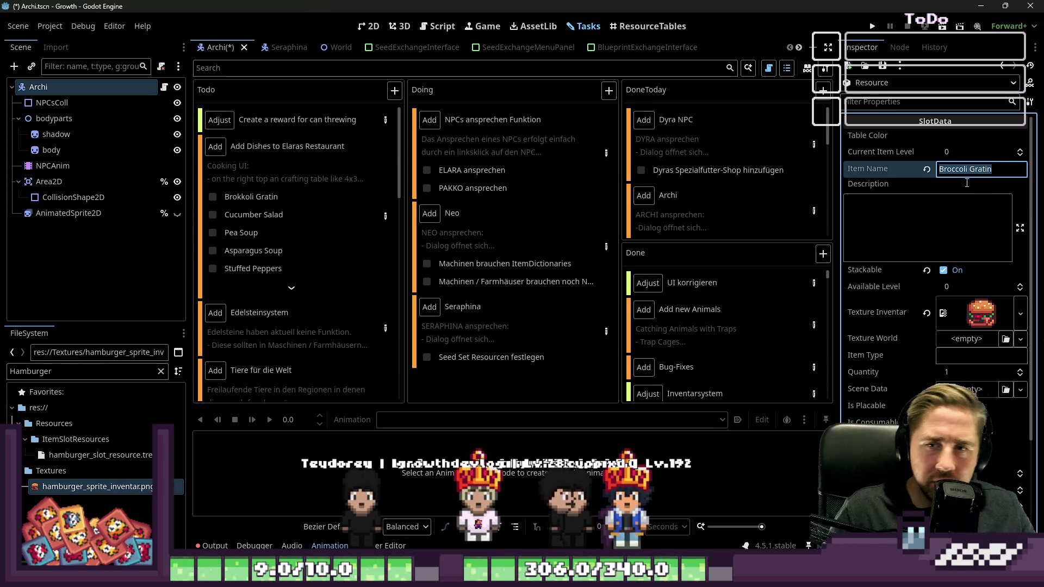
{"action": "type", "text": "Broccoli Gratin"}
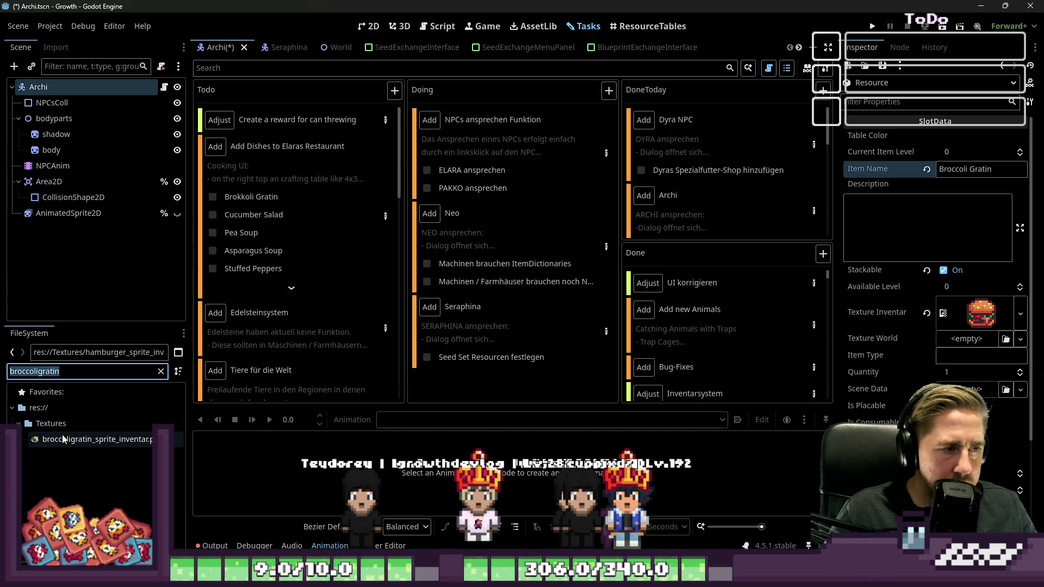
{"action": "left_click_drag", "start_coordinate": [62, 440], "coordinate": [978, 313]}
Save as broccoligratin_slot_resource.tres and tick Brokkoli Gratin on the Todo list.
{"action": "left_click", "coordinate": [882, 65]}
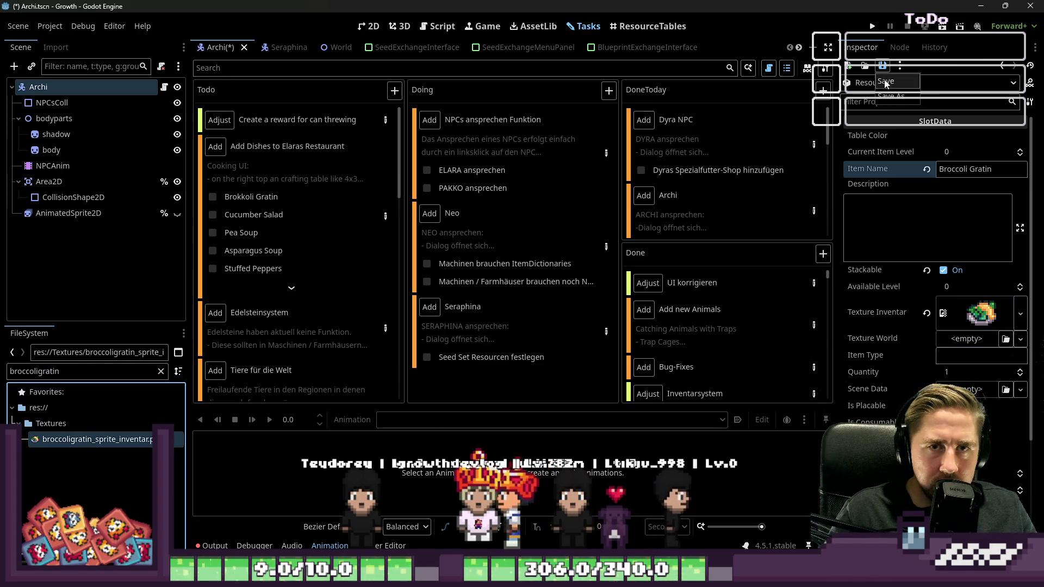
{"action": "left_click", "coordinate": [891, 96]}
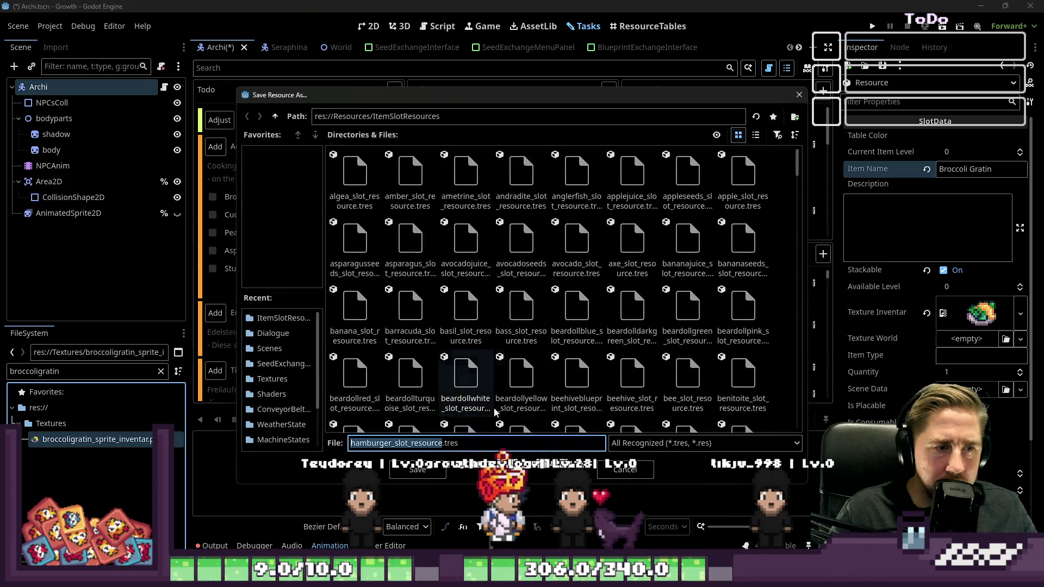
{"action": "key", "text": "Left"}
{"action": "key", "text": "shift+Right"}
{"action": "key", "text": "shift+Right"}
{"action": "key", "text": "shift+Right"}
{"action": "type", "text": "broccoligratin"}
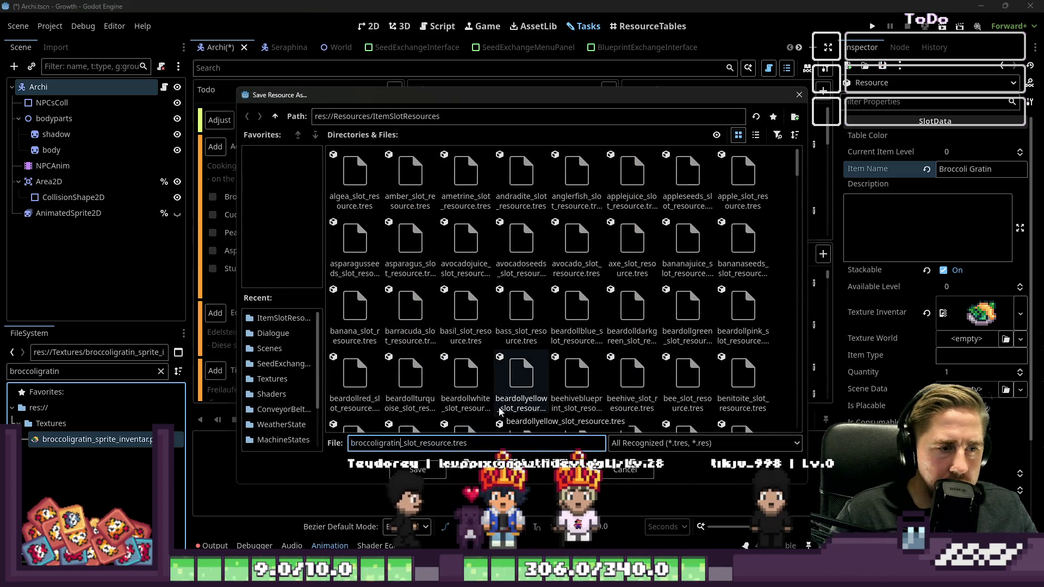
{"action": "key", "text": "Return"}
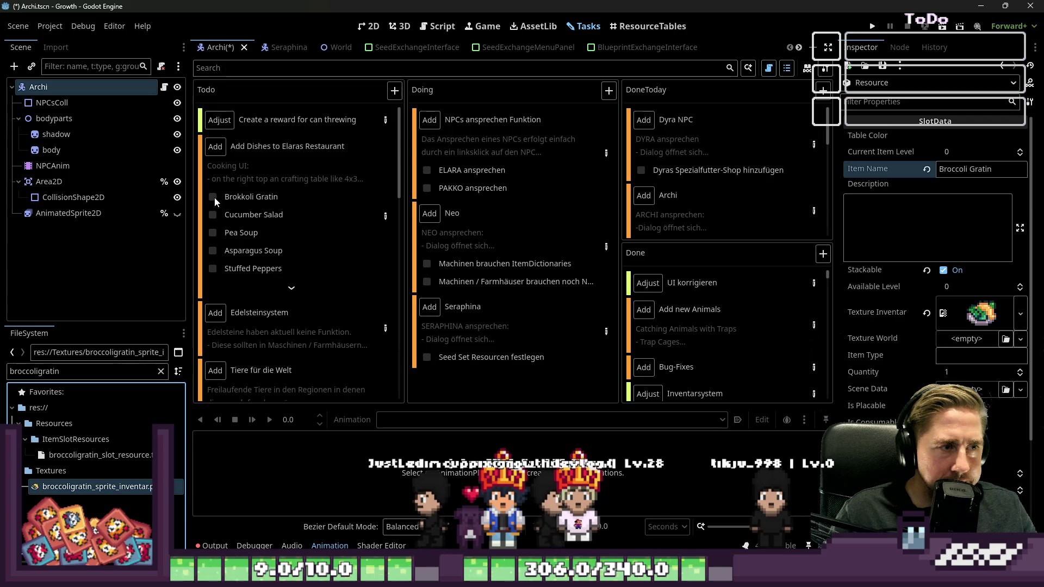
{"action": "left_click", "coordinate": [212, 197]}
Rename the item to Cucumber Salad and copy the name.
{"action": "left_click", "coordinate": [975, 169]}
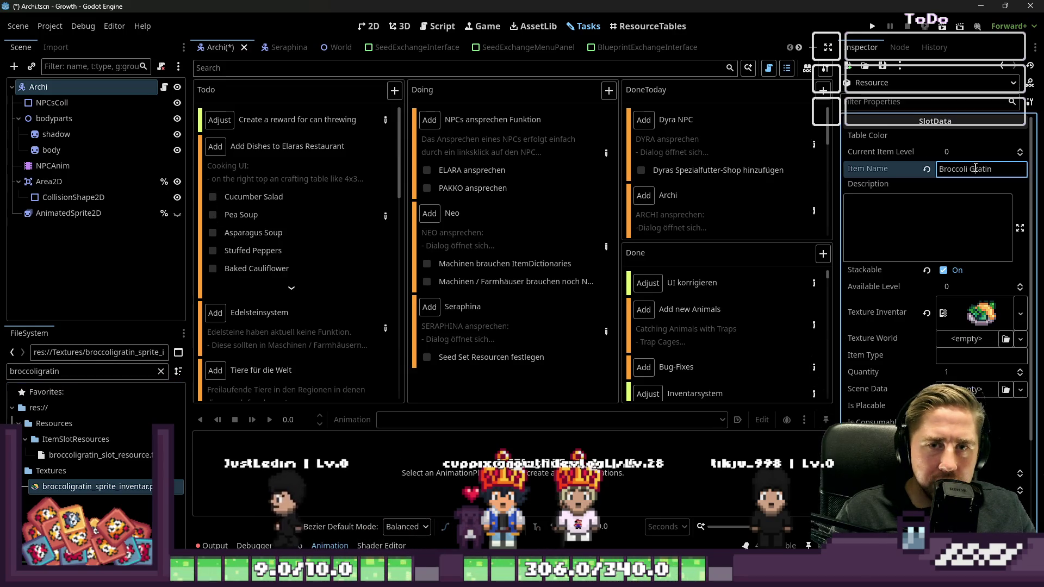
{"action": "type", "text": "Cucumb"}
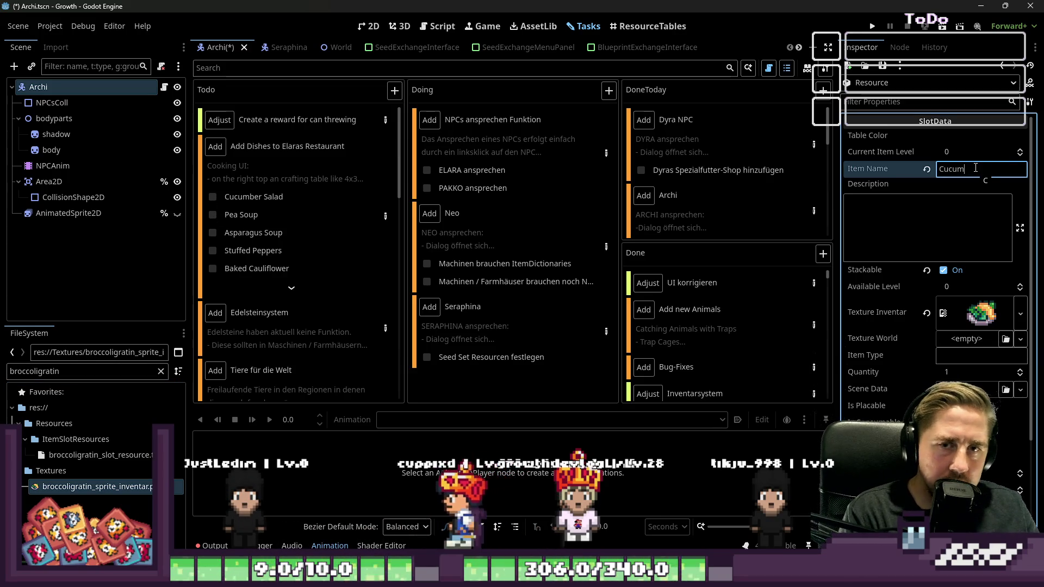
{"action": "type", "text": "er"}
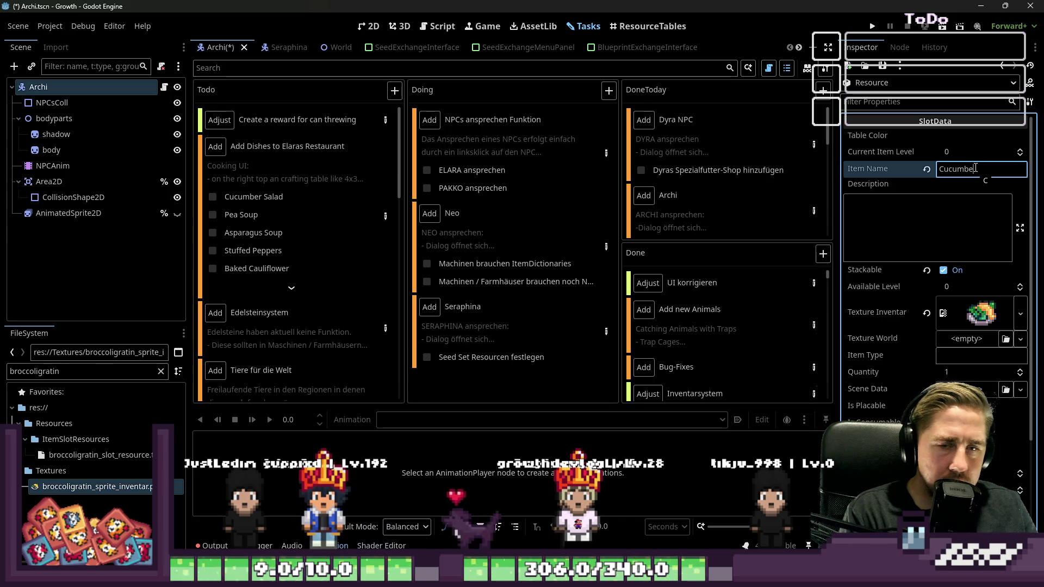
{"action": "type", "text": " Salad"}
{"action": "key", "text": "ctrl+c"}
Filter the FileSystem for cucumbersalad.
{"action": "double_click", "coordinate": [87, 371]}
{"action": "key", "text": "ctrl+v"}
{"action": "key", "text": "BackSpace"}
{"action": "key", "text": "Delete"}
{"action": "type", "text": "s"}
{"action": "key", "text": "Home"}
{"action": "key", "text": "Delete"}
{"action": "type", "text": "c"}
{"action": "key", "text": "ctrl+a"}
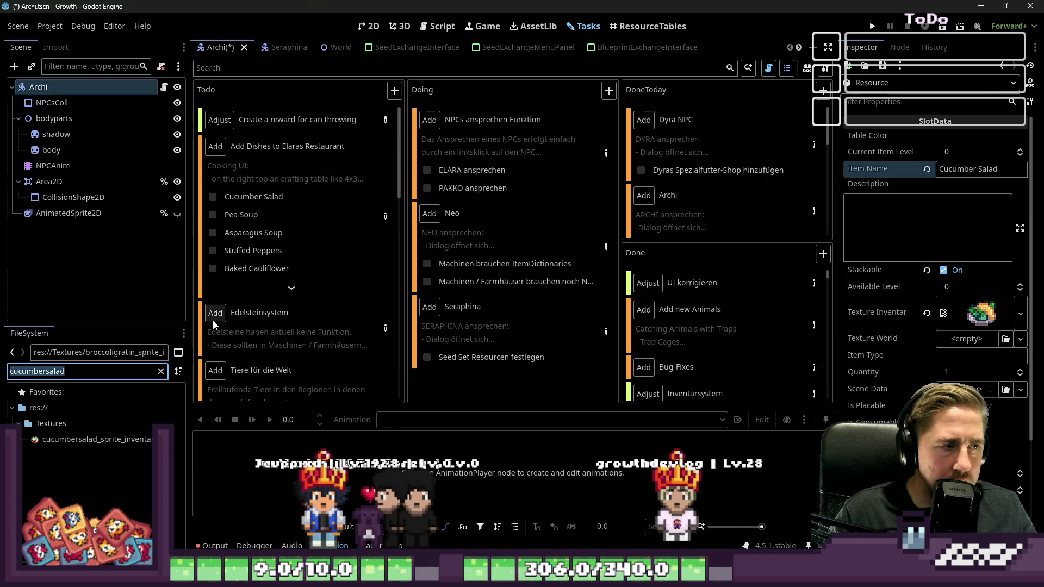
{"action": "key", "text": "Home"}
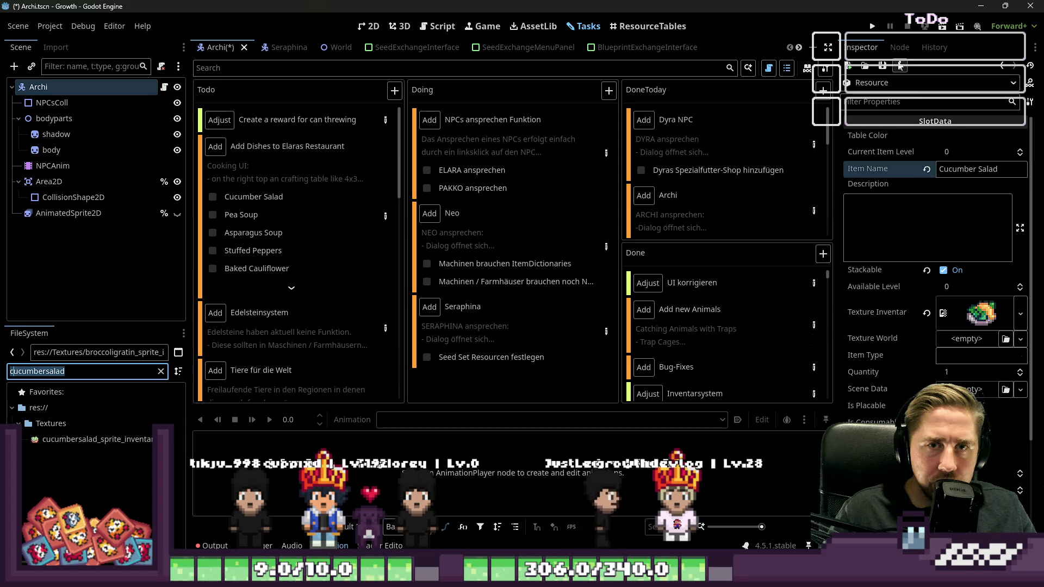
Set the cucumber salad sprite as Texture Inventar and save as cucumbersalad_slot_resource.tres.
{"action": "left_click", "coordinate": [886, 81]}
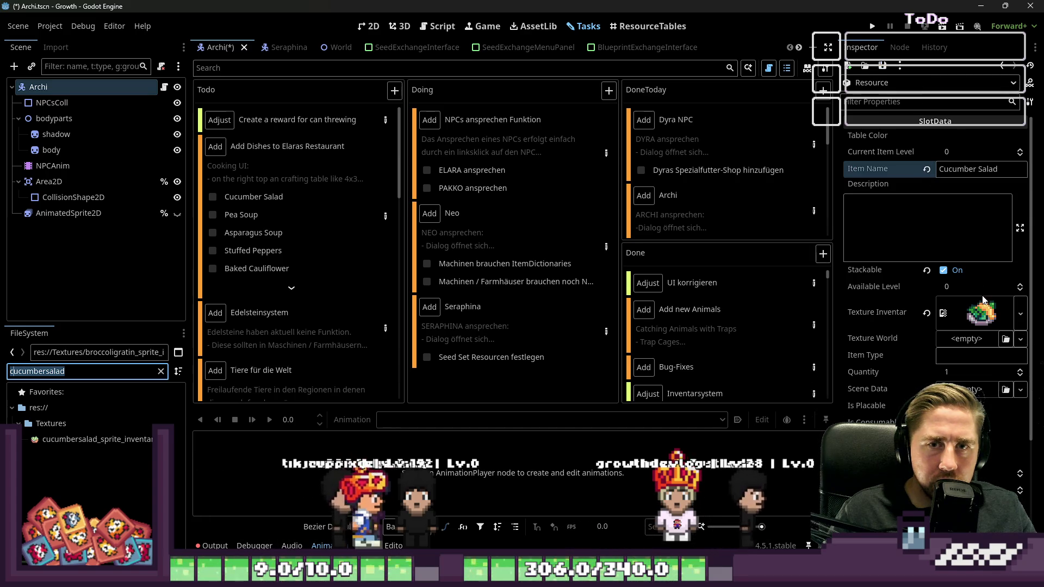
{"action": "left_click_drag", "start_coordinate": [46, 444], "coordinate": [981, 313]}
{"action": "left_click", "coordinate": [883, 65]}
{"action": "left_click", "coordinate": [886, 96]}
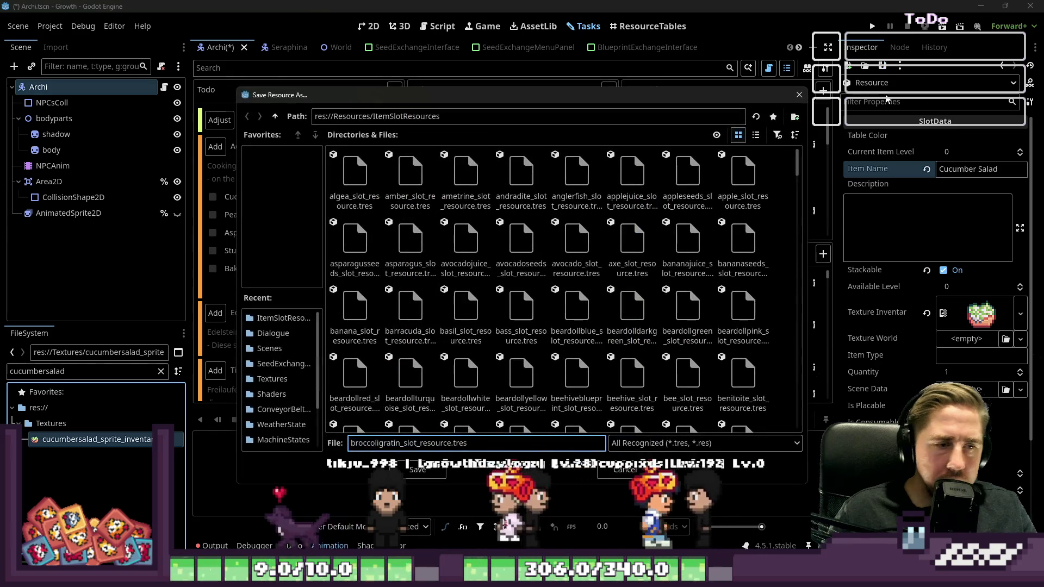
{"action": "type", "text": "cucumbersalad"}
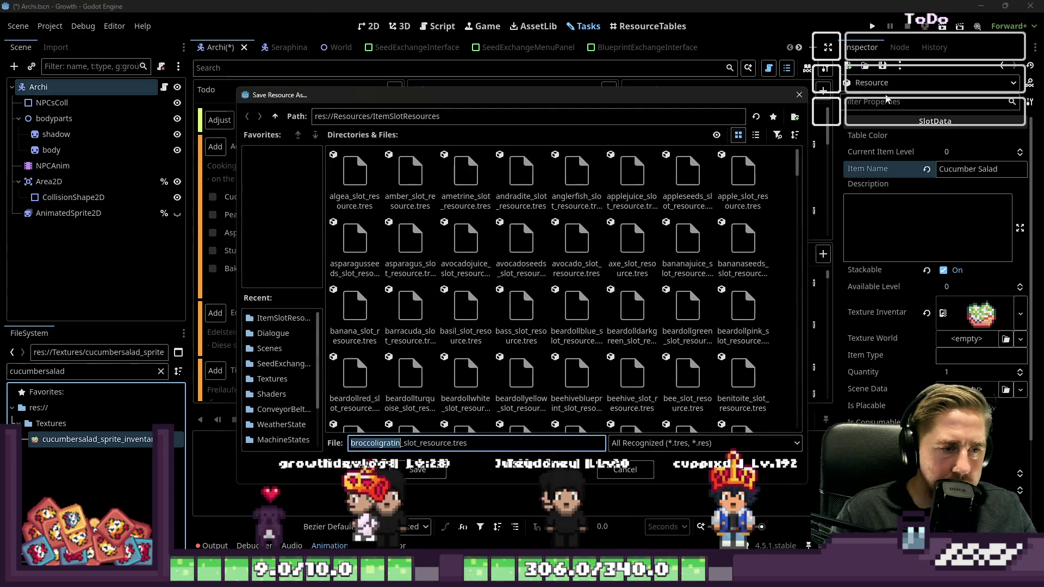
{"action": "key", "text": "Return"}
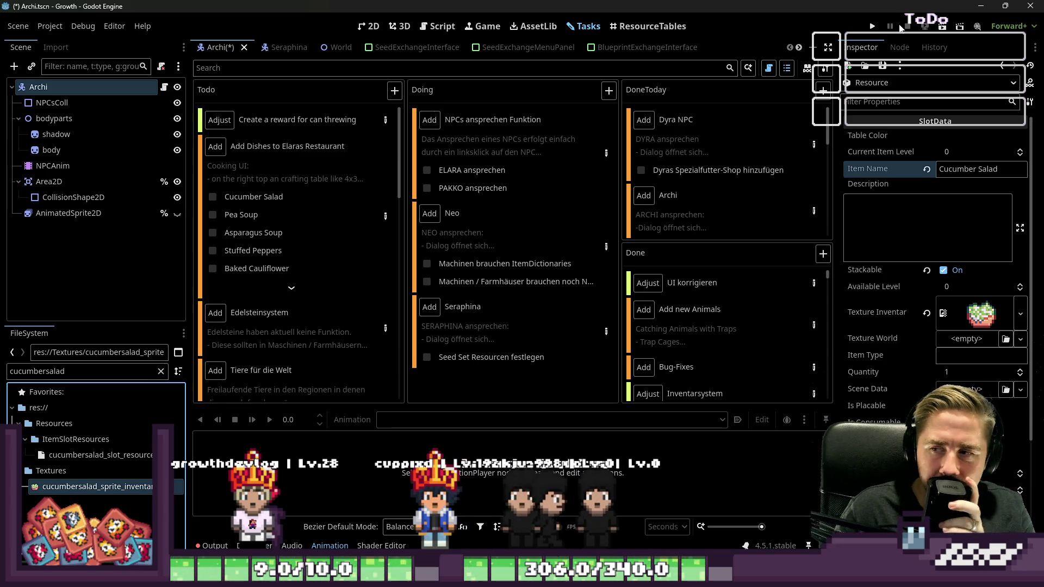
{"action": "key", "text": "ctrl+alt+p"}
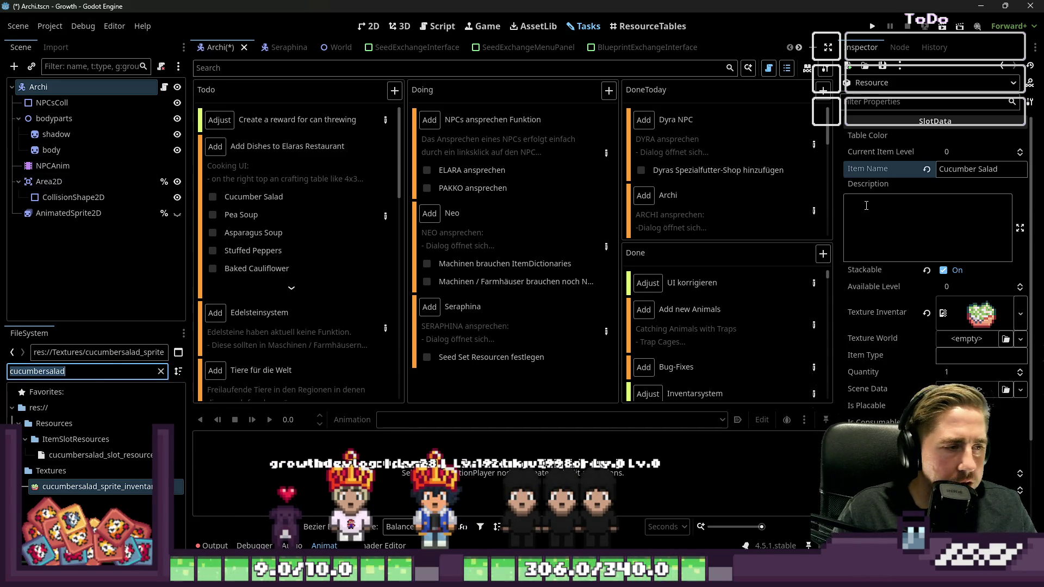
Tick Cucumber Salad off the to-do list and rename the item to Pea Soup.
{"action": "left_click", "coordinate": [209, 200]}
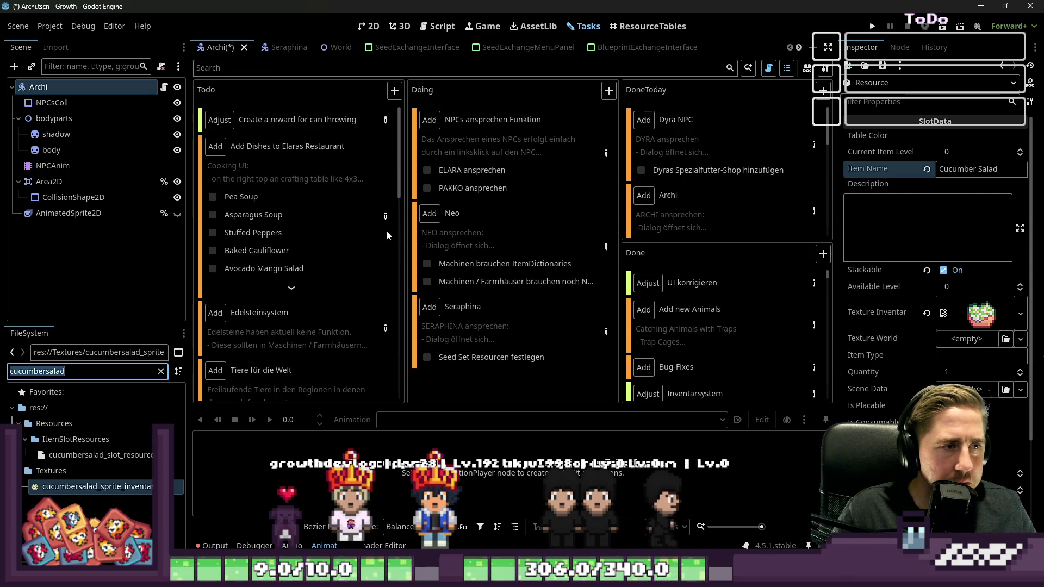
{"action": "double_click", "coordinate": [945, 166]}
{"action": "type", "text": "Pea"}
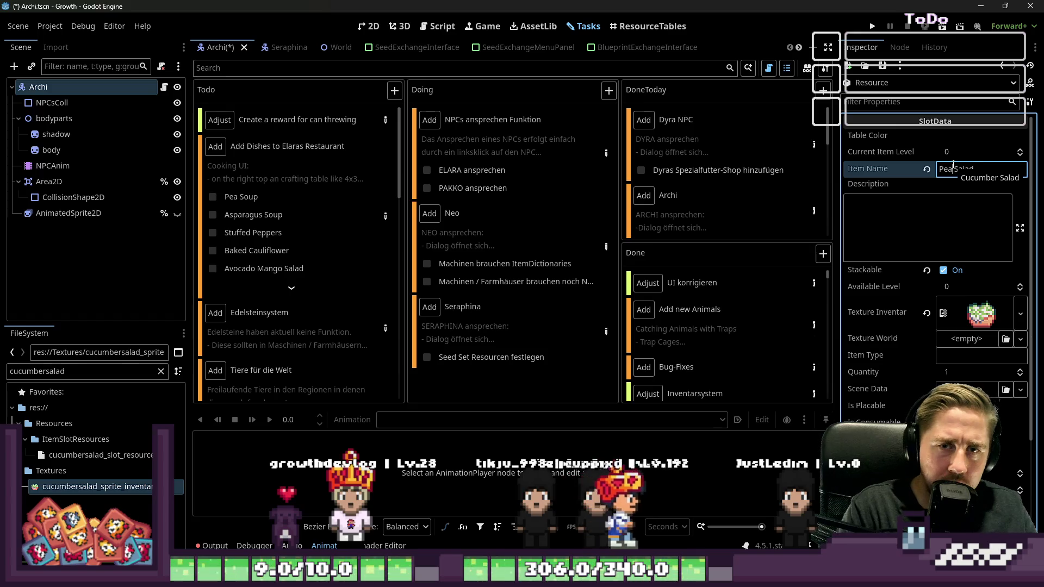
{"action": "key", "text": "Delete"}
{"action": "key", "text": "Delete"}
{"action": "key", "text": "Delete"}
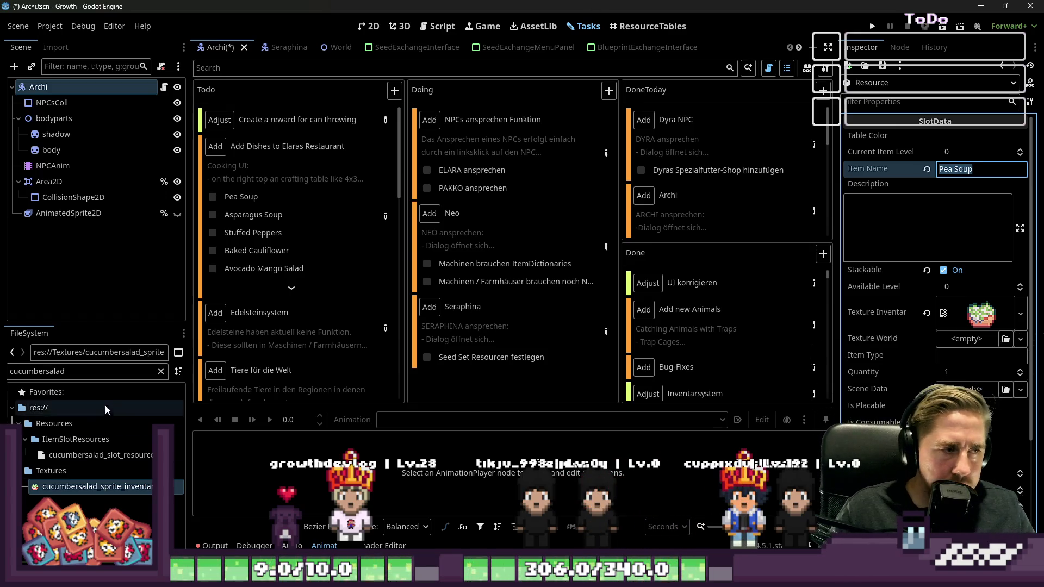
Filter files for peasoup and set the pea soup sprite as Texture Inventar.
{"action": "double_click", "coordinate": [157, 375]}
{"action": "type", "text": "Peasoup"}
{"action": "key", "text": "Home"}
{"action": "key", "text": "Delete"}
{"action": "type", "text": "p"}
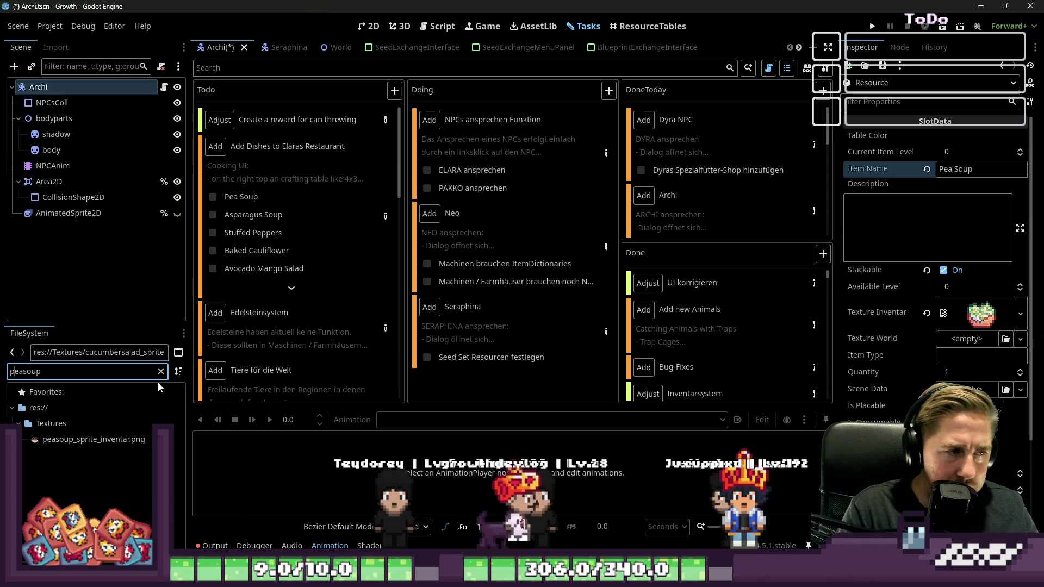
{"action": "mouse_move", "coordinate": [116, 435]}
{"action": "left_mouse_down"}
{"action": "mouse_move", "coordinate": [967, 326]}
{"action": "mouse_move", "coordinate": [965, 307]}
{"action": "left_mouse_up"}
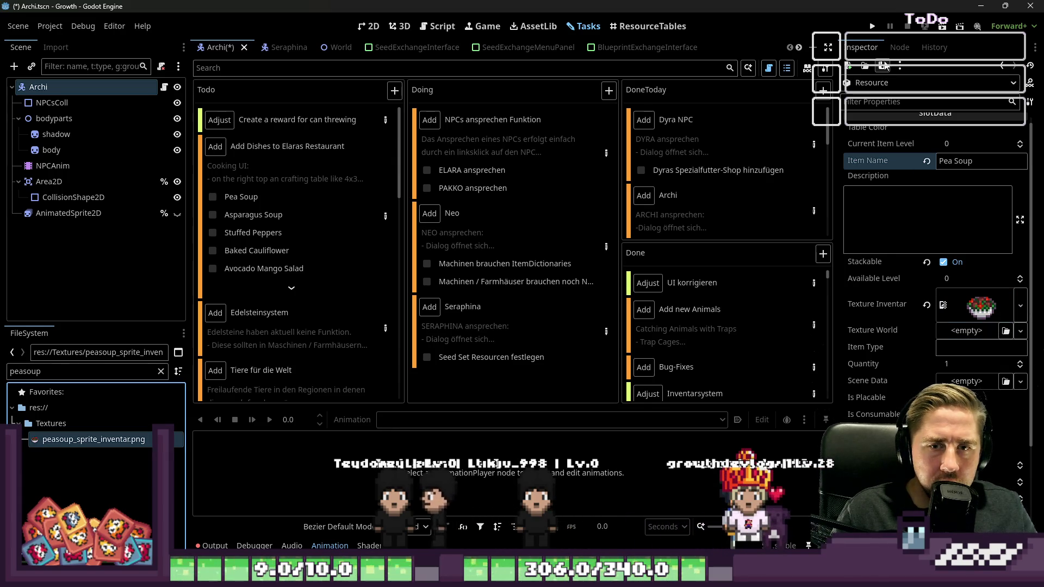
Save the resource as peasoup_slot_resource.tres.
{"action": "left_click", "coordinate": [891, 96]}
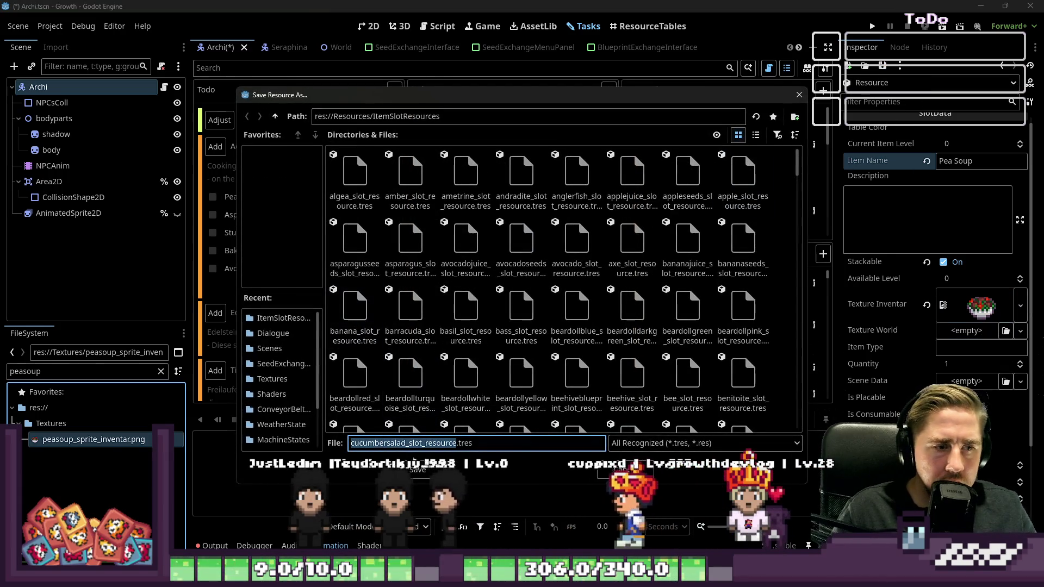
{"action": "left_click", "coordinate": [445, 443]}
{"action": "mouse_move", "coordinate": [595, 578]}
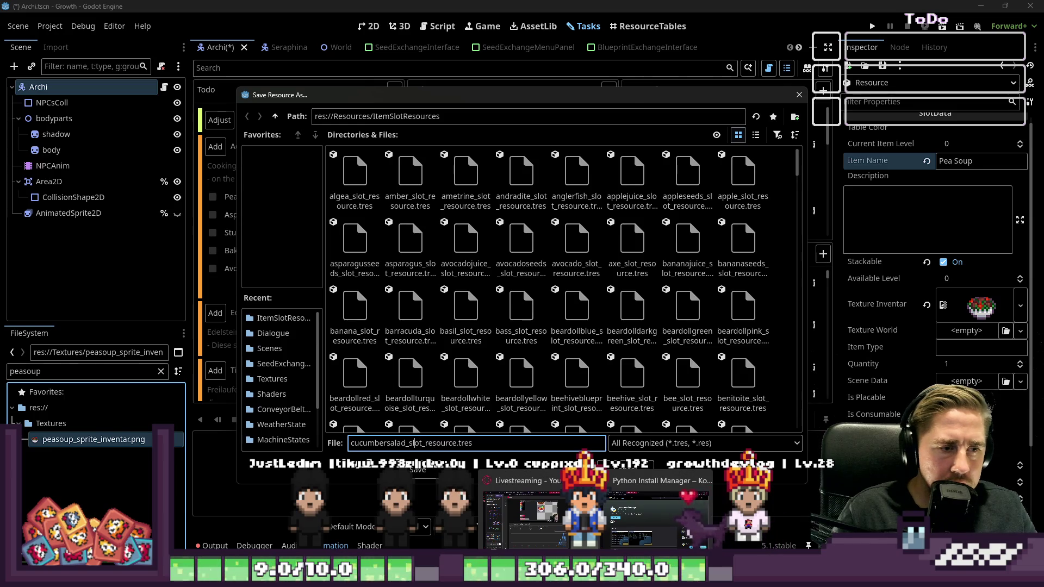
{"action": "type", "text": "peasoup"}
{"action": "key", "text": "Return"}
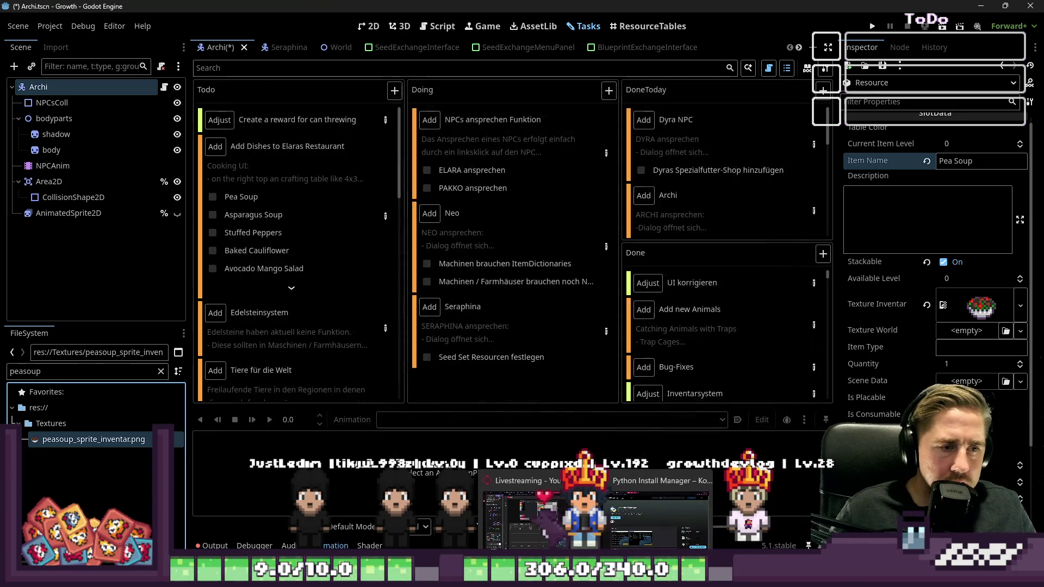
{"action": "double_click", "coordinate": [64, 371]}
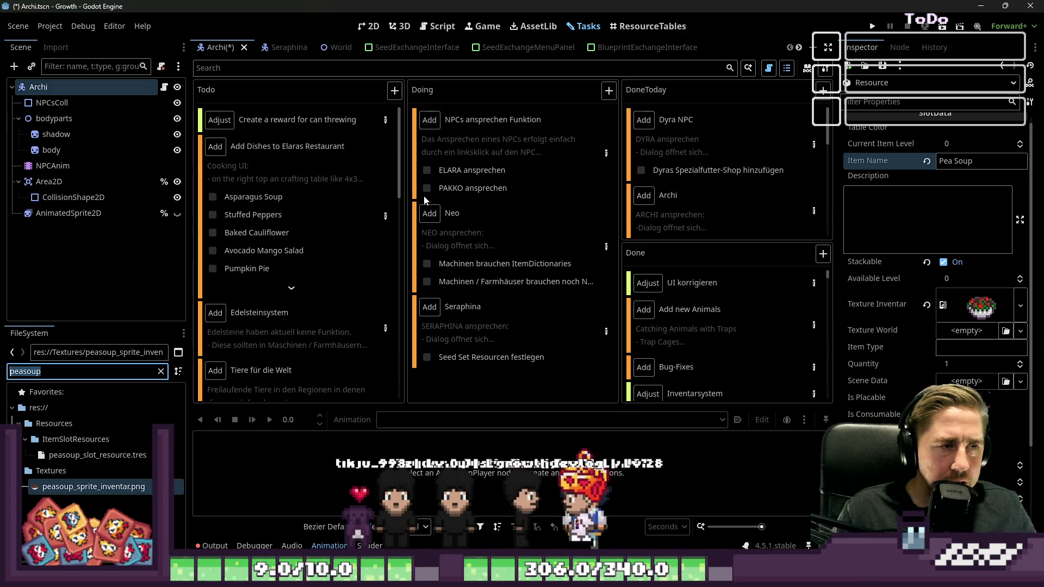
Set the item name to Asparagus Soup.
{"action": "left_click", "coordinate": [973, 161]}
{"action": "type", "text": "A"}
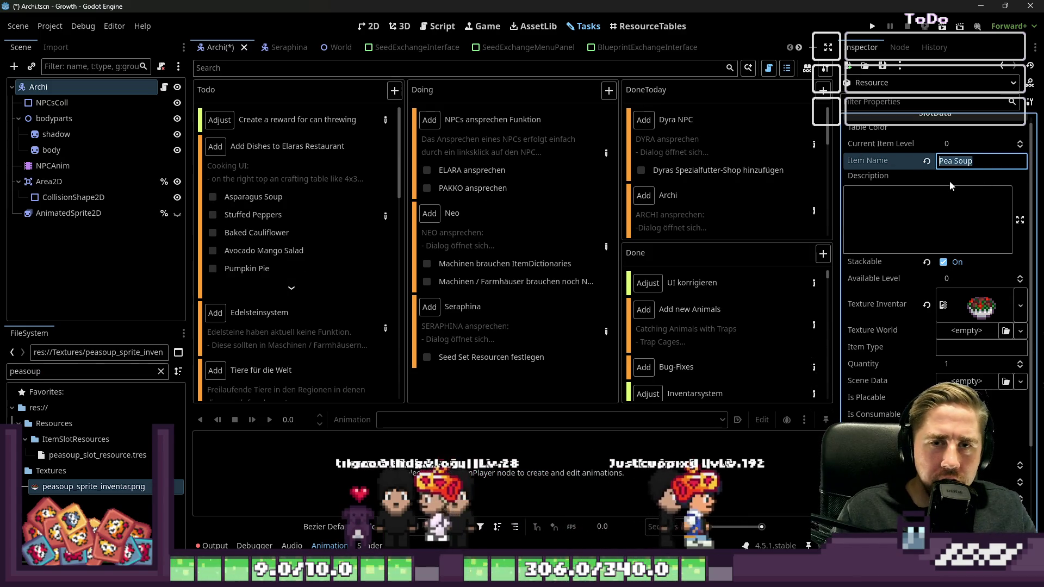
{"action": "type", "text": "spara"}
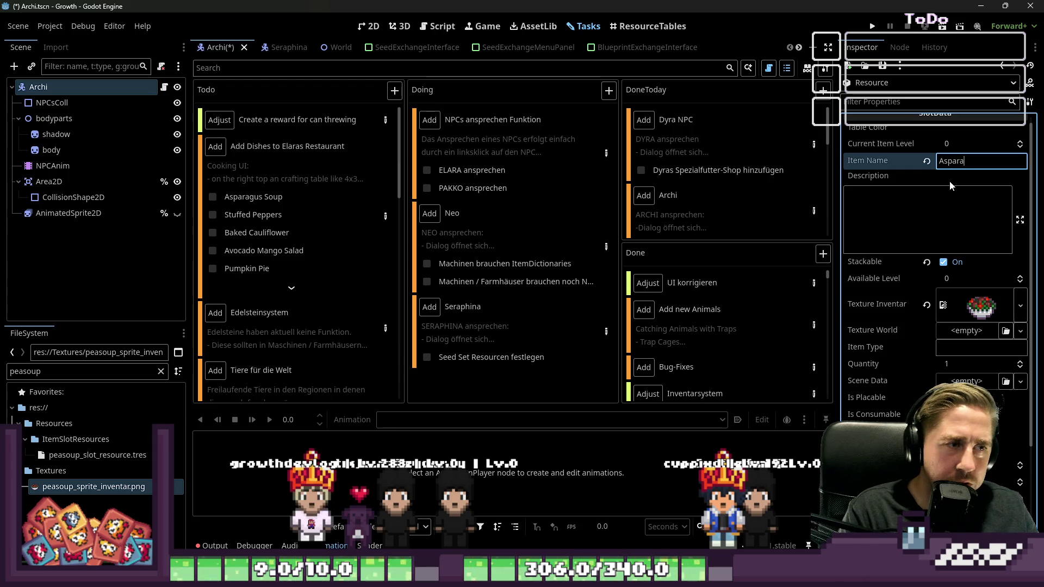
{"action": "type", "text": "gus Soup"}
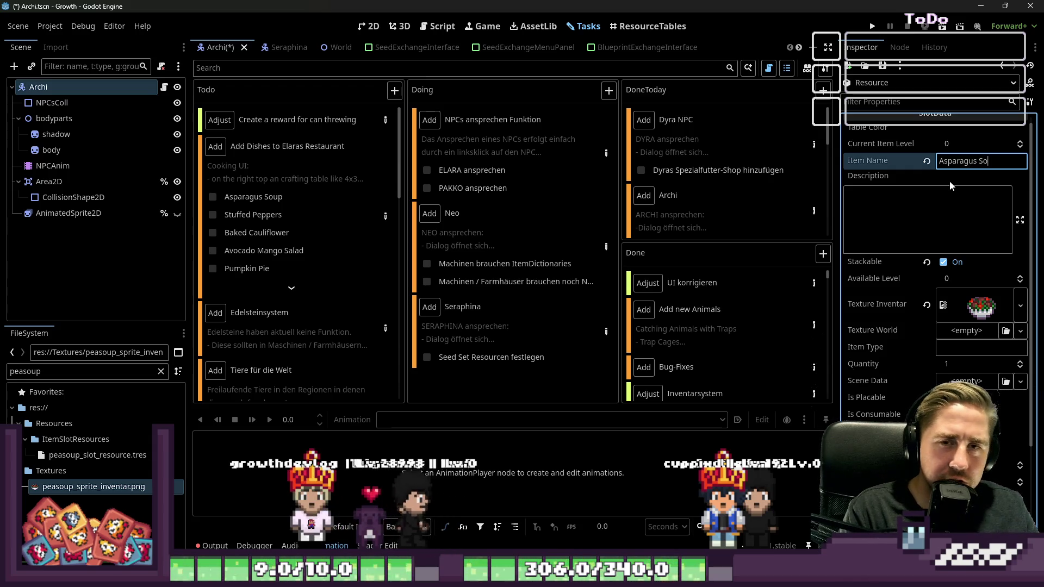
{"action": "key", "text": "ctrl+shift+o"}
{"action": "key", "text": "Escape"}
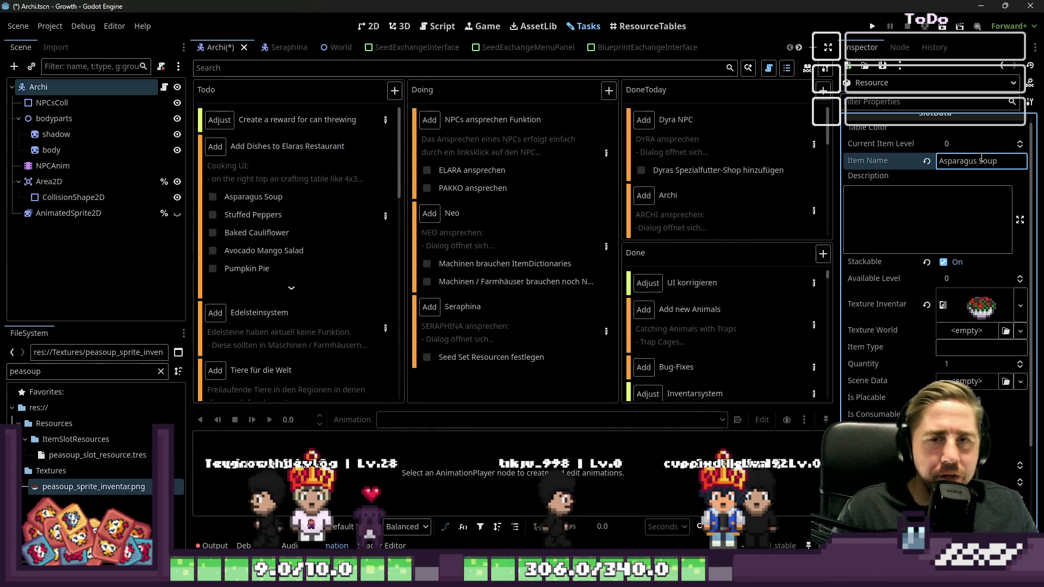
{"action": "left_click", "coordinate": [987, 175]}
{"action": "left_click", "coordinate": [999, 160]}
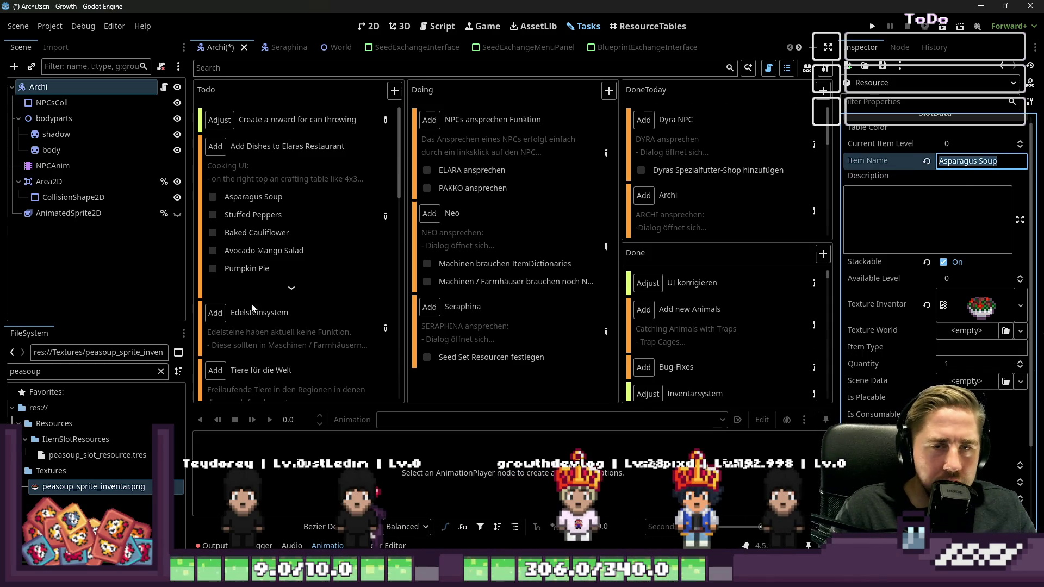
Filter files for asparagussoup and set its sprite as Texture Inventar.
{"action": "type", "text": "Asparagus Soup"}
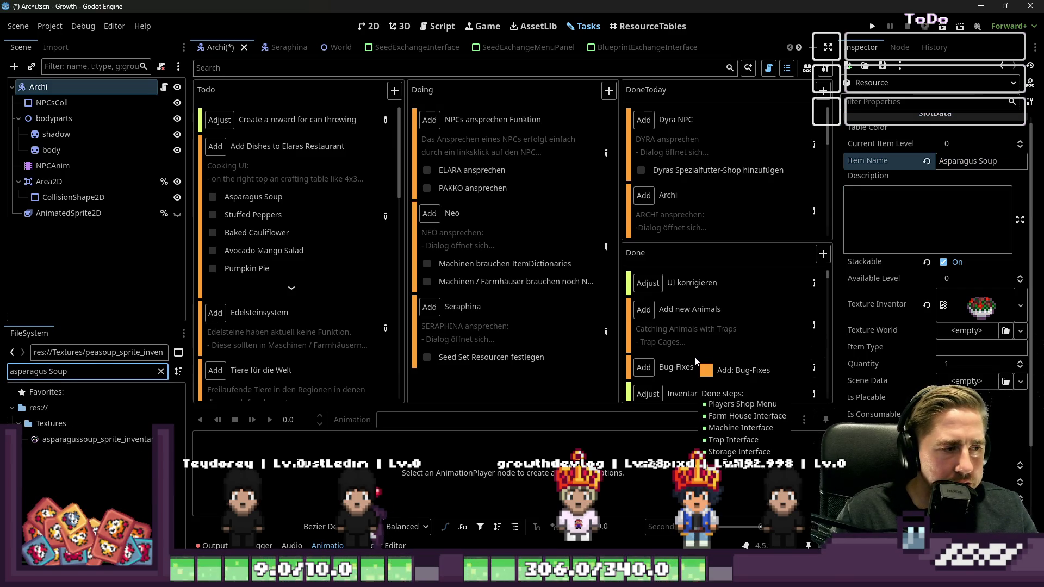
{"action": "key", "text": "BackSpace"}
{"action": "key", "text": "Delete"}
{"action": "type", "text": "s"}
{"action": "key", "text": "ctrl+a"}
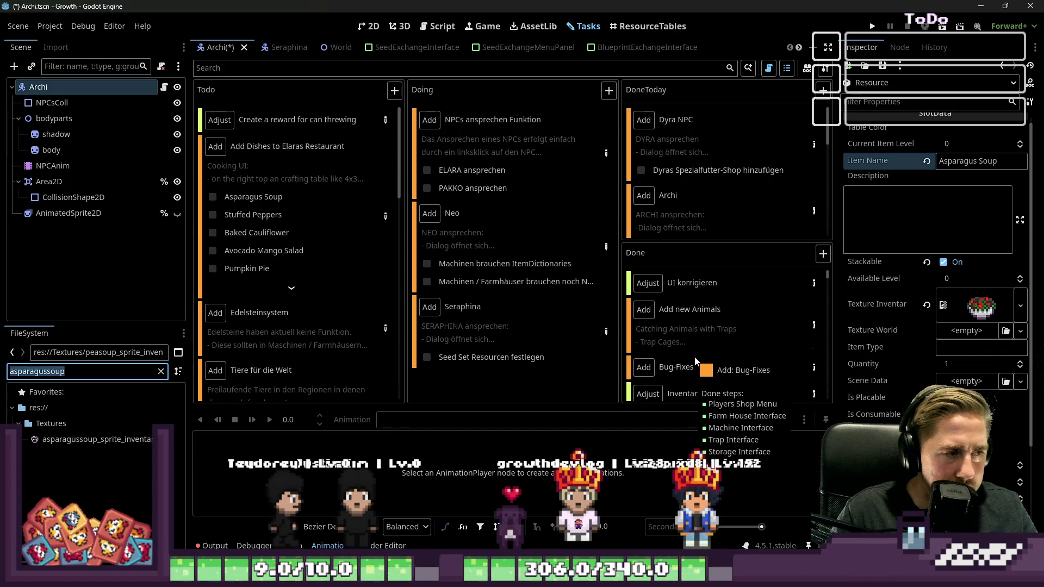
{"action": "mouse_move", "coordinate": [108, 443]}
{"action": "left_mouse_down"}
{"action": "mouse_move", "coordinate": [1030, 266]}
{"action": "mouse_move", "coordinate": [981, 306]}
{"action": "left_mouse_up"}
Save the resource as asparagussoup_slot_resource.tres.
{"action": "left_click", "coordinate": [882, 66]}
{"action": "left_click", "coordinate": [891, 96]}
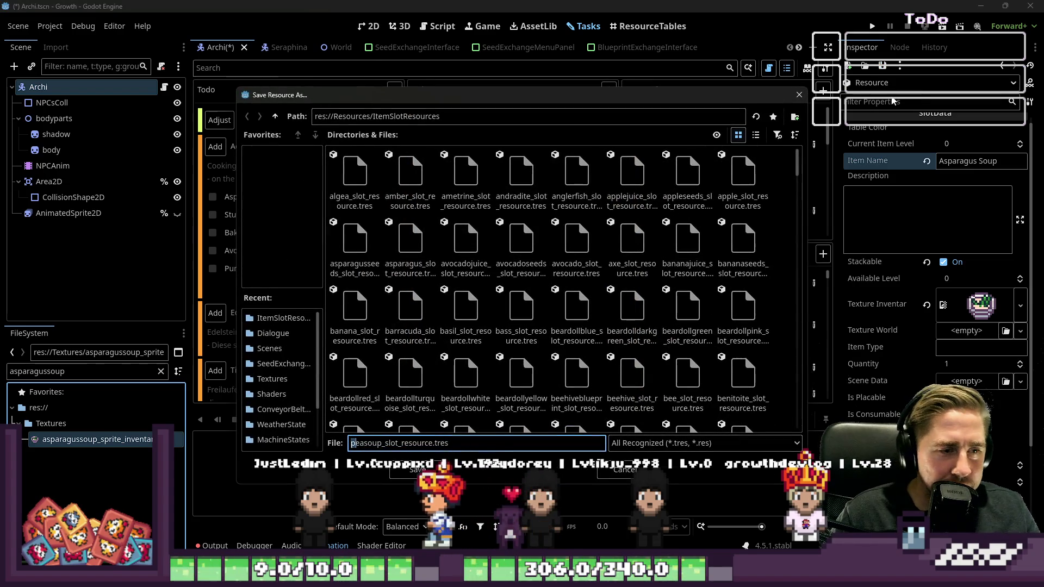
{"action": "key", "text": "Return"}
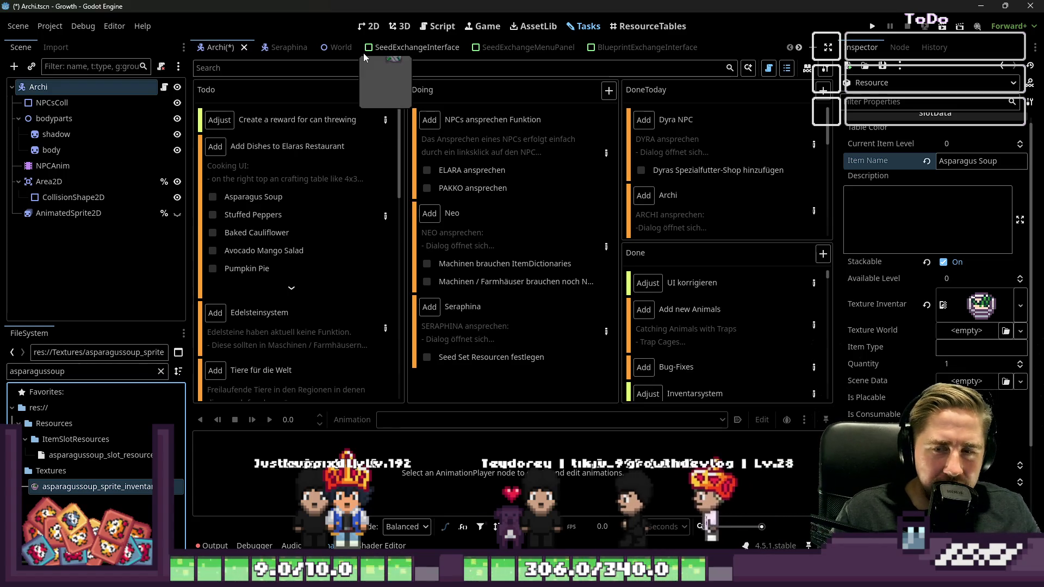
{"action": "double_click", "coordinate": [31, 371]}
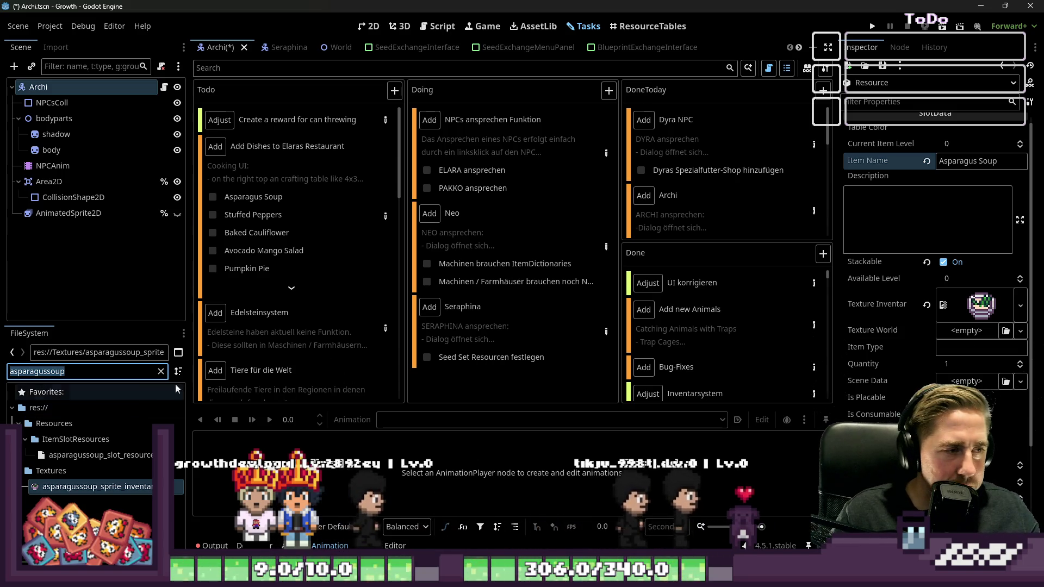
Tick Asparagus Soup off the to-do list and rename the item to Stuffed Peppers.
{"action": "left_click", "coordinate": [212, 196]}
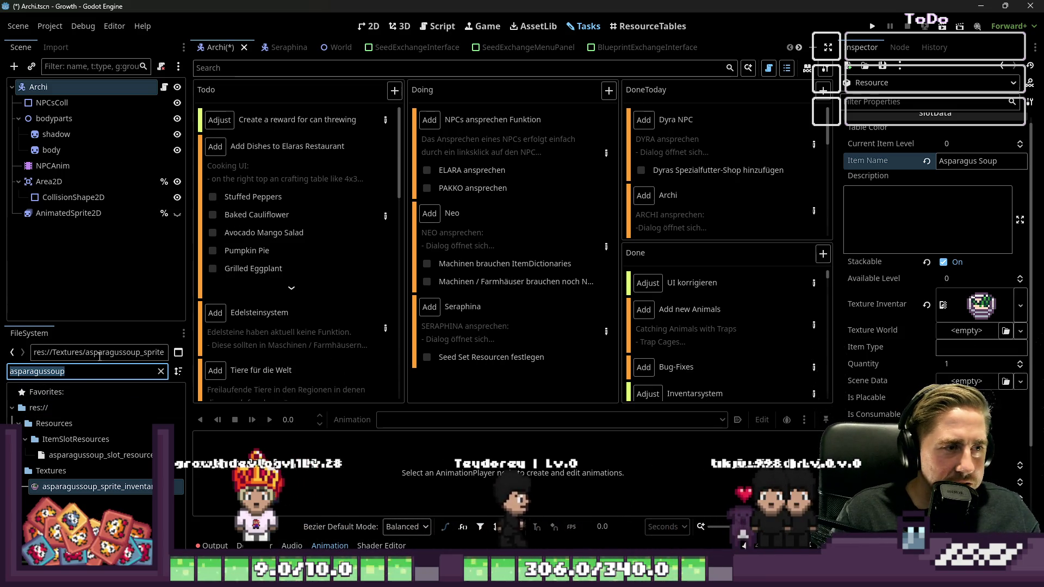
{"action": "left_click", "coordinate": [962, 162]}
{"action": "type", "text": "Stuffe"}
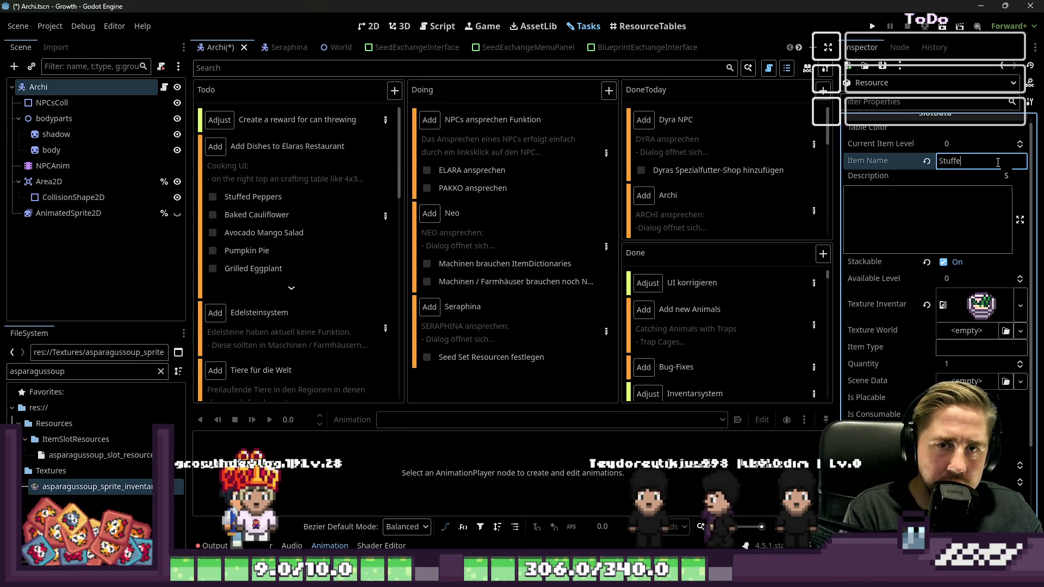
{"action": "type", "text": "d Peppers"}
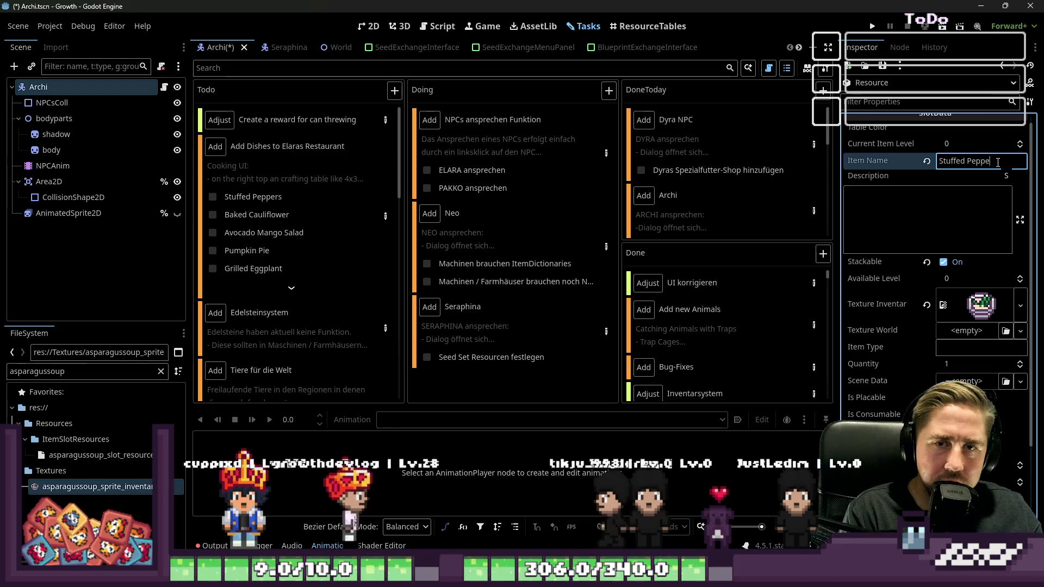
{"action": "key", "text": "Return"}
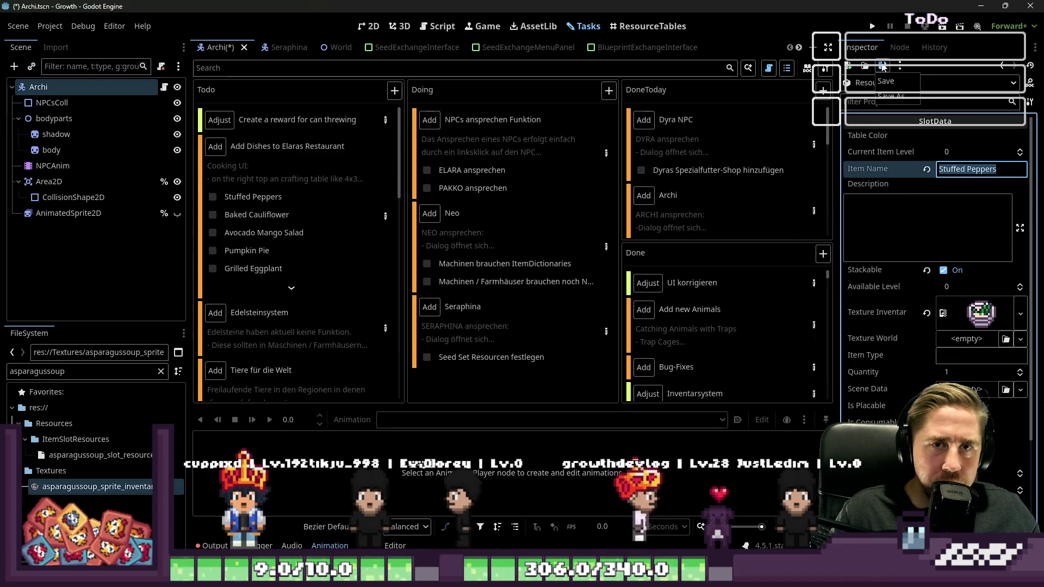
Search the FileSystem for the stuffed peppers sprite, narrowing the filter to stuff.
{"action": "left_click", "coordinate": [48, 372]}
{"action": "type", "text": "Stuffed Peppers"}
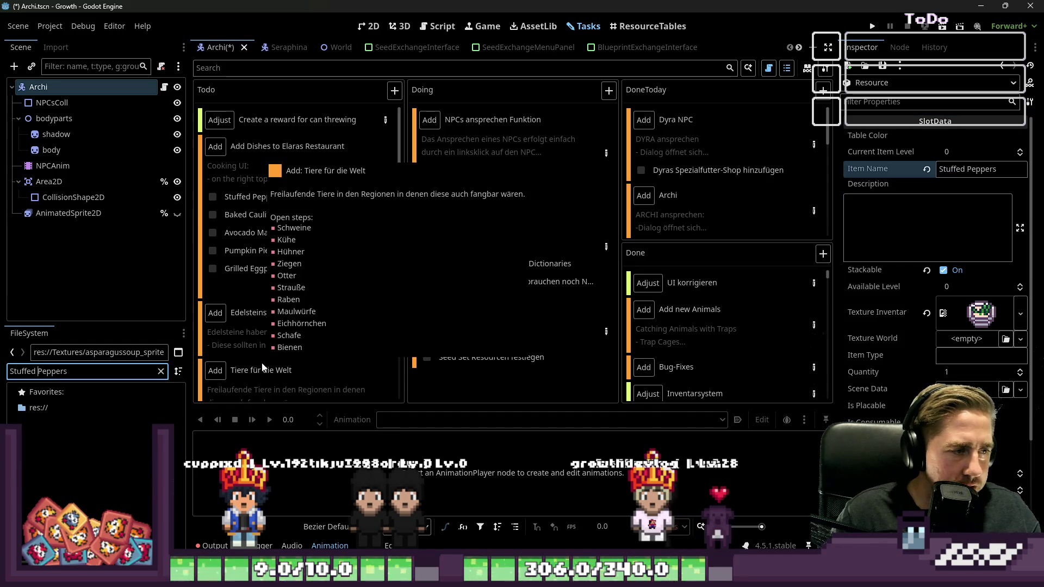
{"action": "key", "text": "Left"}
{"action": "key", "text": "Left"}
{"action": "key", "text": "Left"}
{"action": "key", "text": "BackSpace"}
{"action": "key", "text": "BackSpace"}
{"action": "type", "text": "p"}
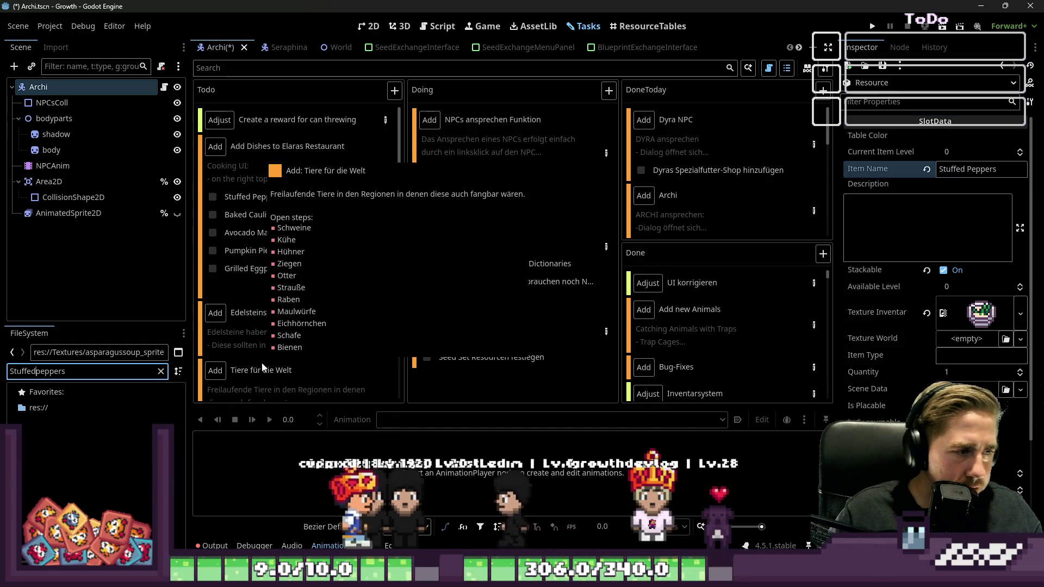
{"action": "key", "text": "Delete"}
{"action": "type", "text": "s"}
{"action": "key", "text": "End"}
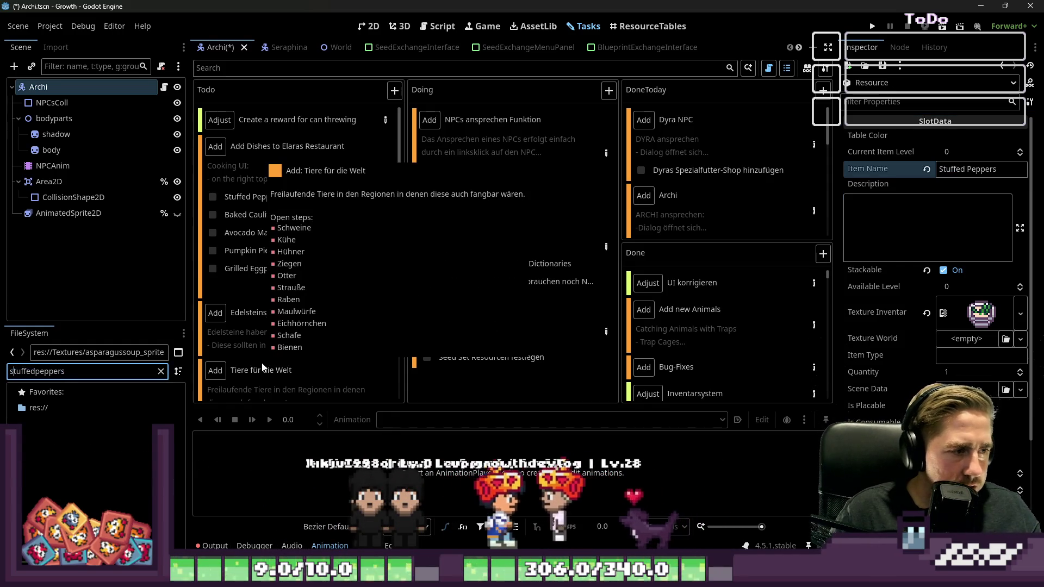
{"action": "key", "text": "Left"}
{"action": "key", "text": "Left"}
{"action": "key", "text": "Left"}
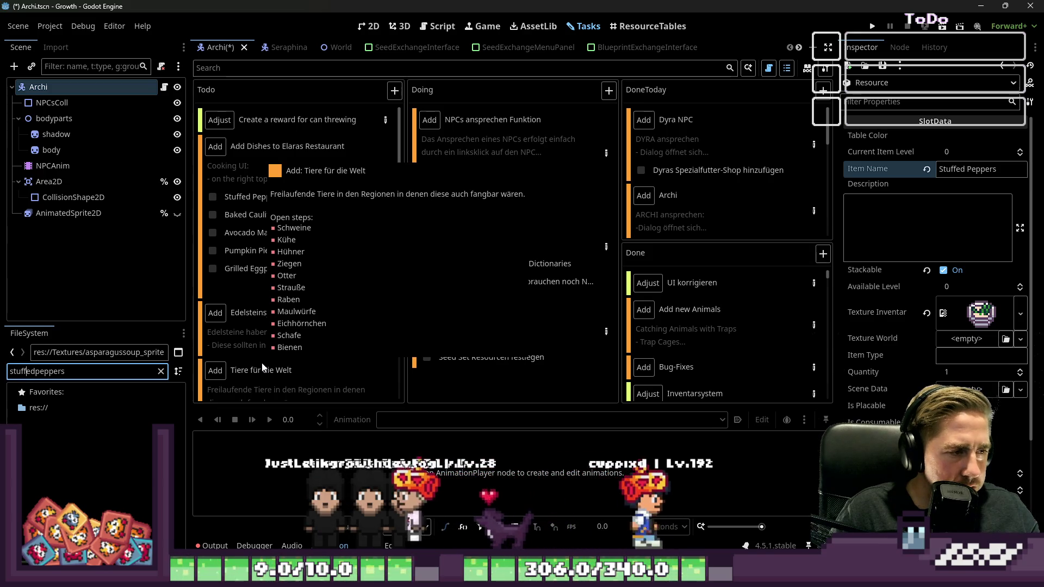
{"action": "key", "text": "BackSpace"}
{"action": "key", "text": "BackSpace"}
{"action": "key", "text": "BackSpace"}
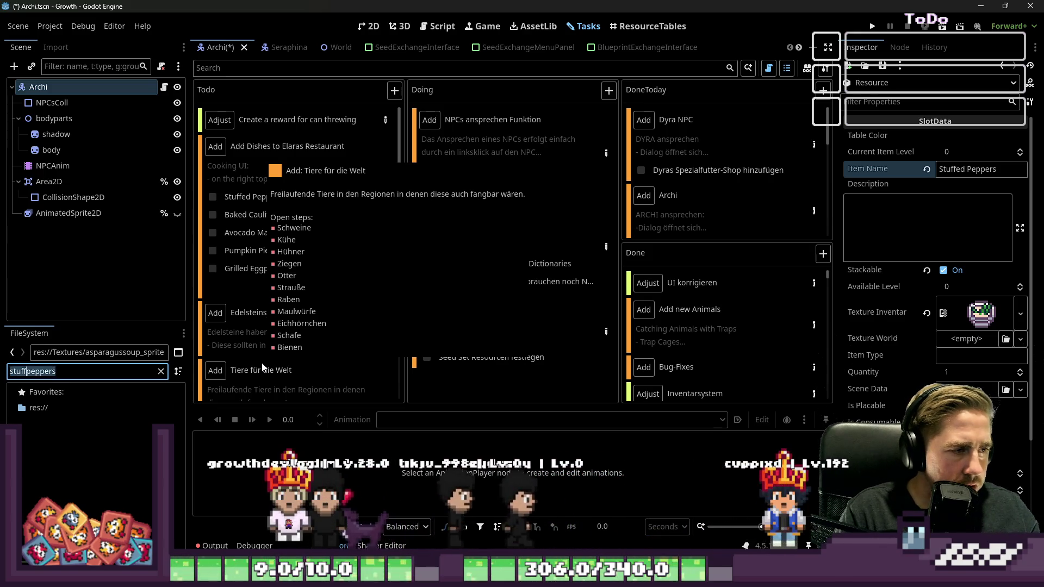
{"action": "key", "text": "End"}
{"action": "key", "text": "BackSpace"}
{"action": "key", "text": "BackSpace"}
{"action": "key", "text": "BackSpace"}
{"action": "type", "text": "s"}
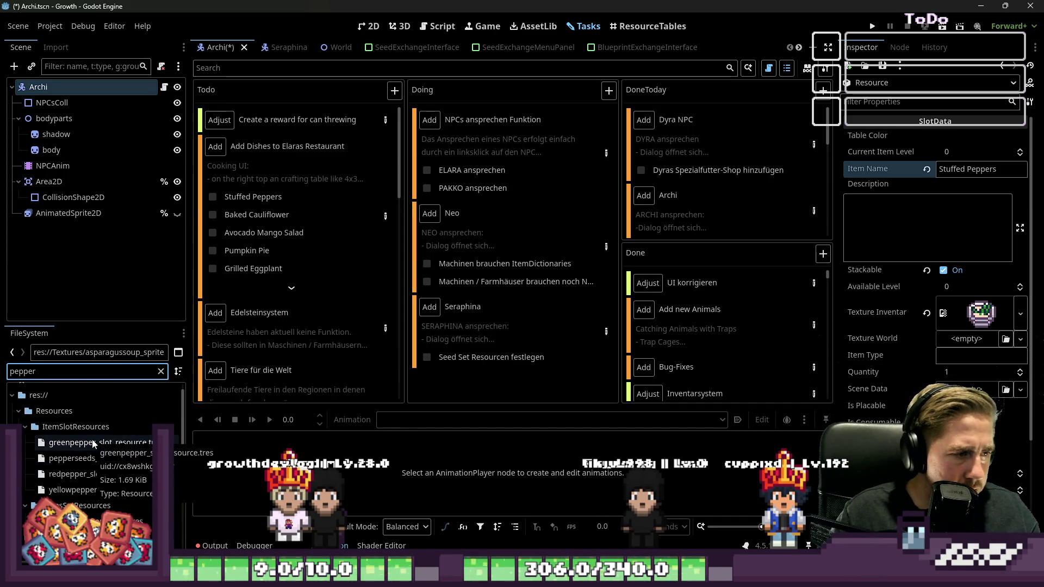
{"action": "key", "text": "BackSpace"}
{"action": "key", "text": "BackSpace"}
{"action": "key", "text": "BackSpace"}
{"action": "type", "text": "suf"}
{"action": "key", "text": "BackSpace"}
{"action": "key", "text": "BackSpace"}
{"action": "type", "text": "tuff"}
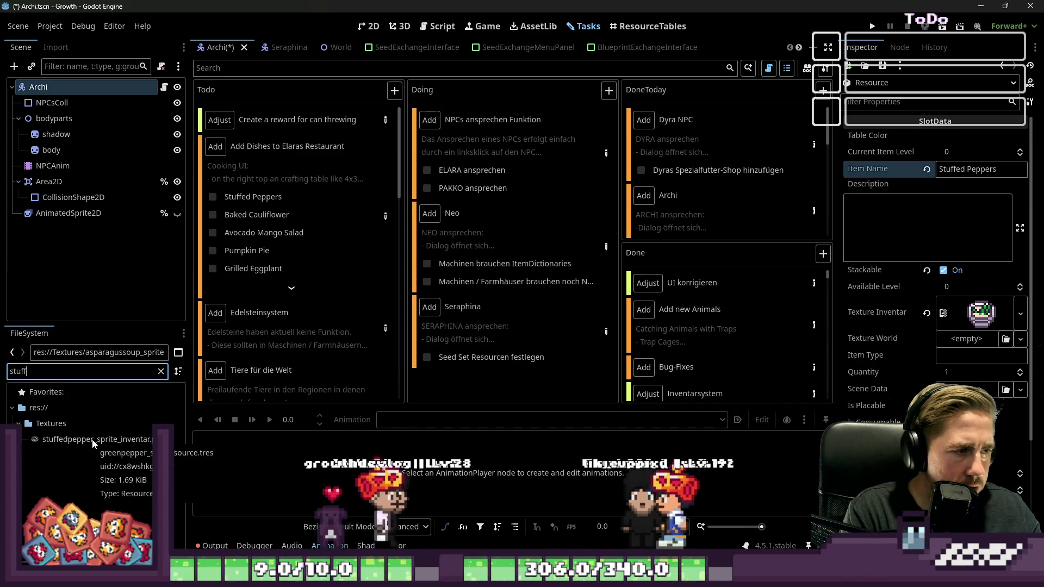
Rename the sprite file to stuffedpeppers_sprite_inventar.
{"action": "left_click", "coordinate": [93, 440]}
{"action": "key", "text": "F2"}
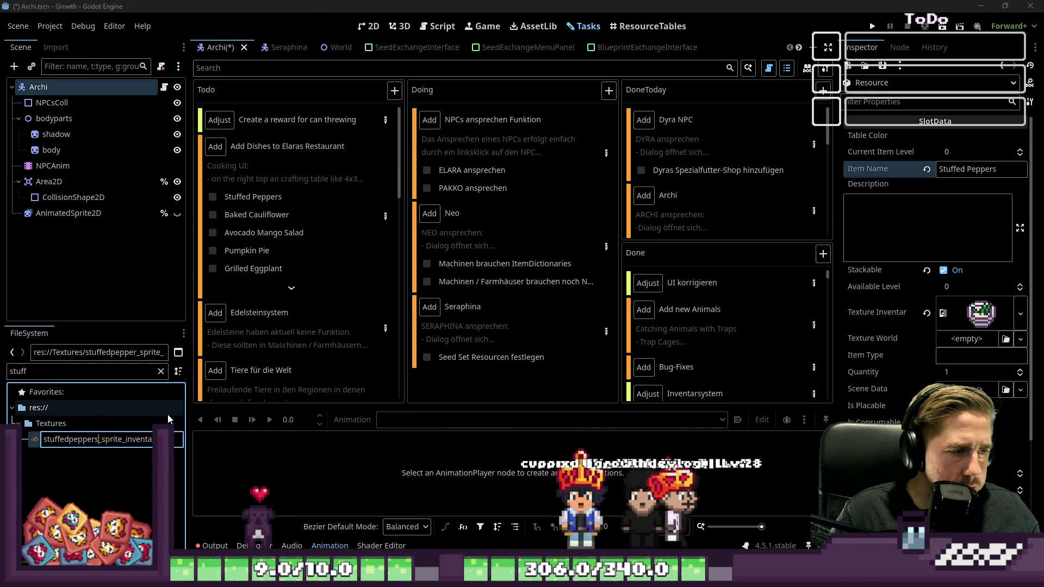
{"action": "type", "text": "s"}
{"action": "key", "text": "Return"}
Filter files for stuffedpeppers and save the current resource.
{"action": "left_click", "coordinate": [53, 377]}
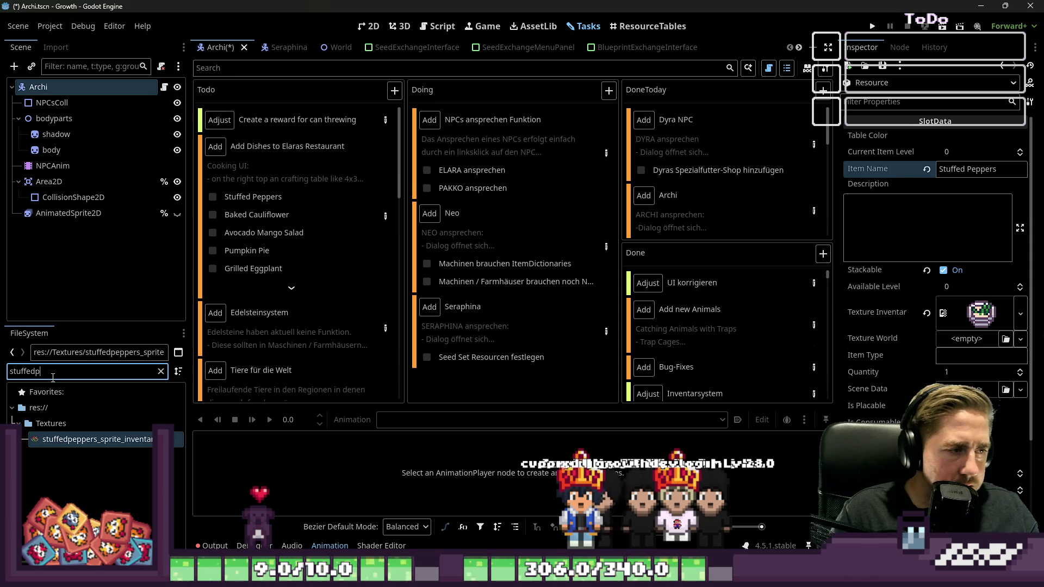
{"action": "type", "text": "ppers"}
{"action": "key", "text": "ctrl+a"}
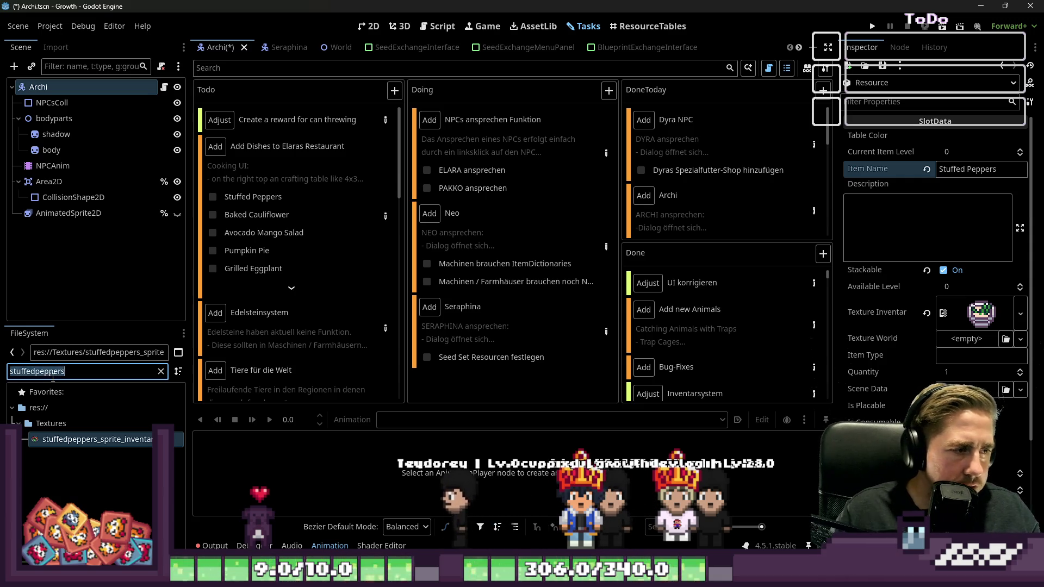
{"action": "left_click", "coordinate": [882, 65]}
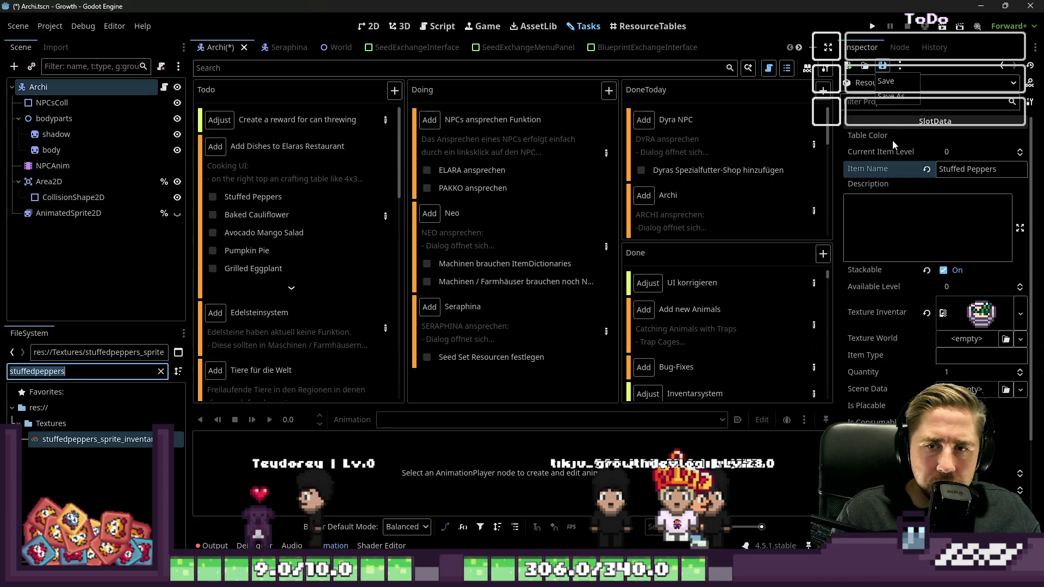
{"action": "left_click", "coordinate": [892, 82]}
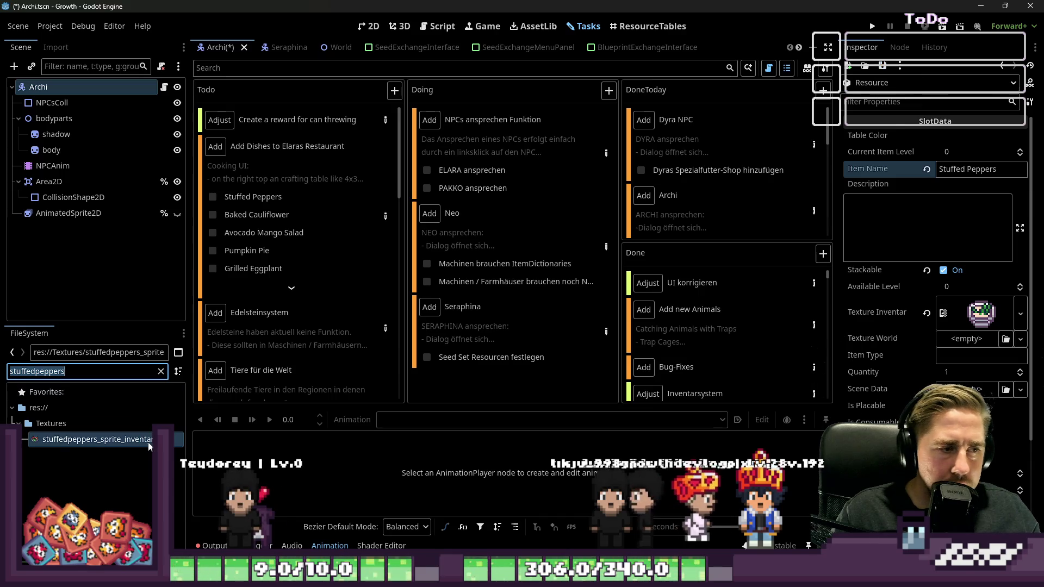
{"action": "key", "text": "End"}
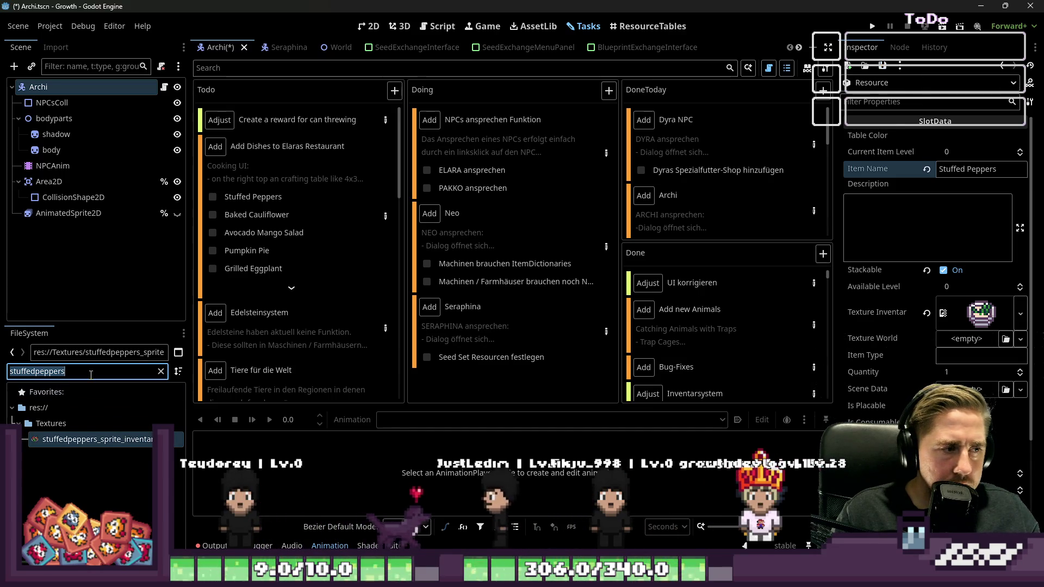
Set the stuffed peppers sprite as Texture Inventar and save as stuffedpeppers_slot_resource.tres.
{"action": "left_click_drag", "start_coordinate": [82, 439], "coordinate": [979, 313]}
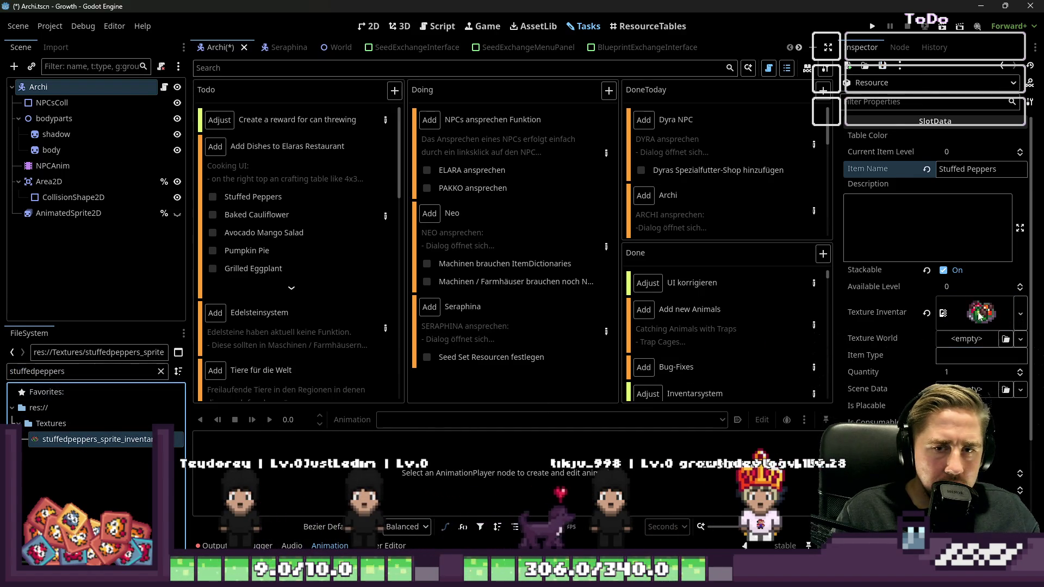
{"action": "left_click", "coordinate": [882, 66]}
{"action": "left_click", "coordinate": [891, 97]}
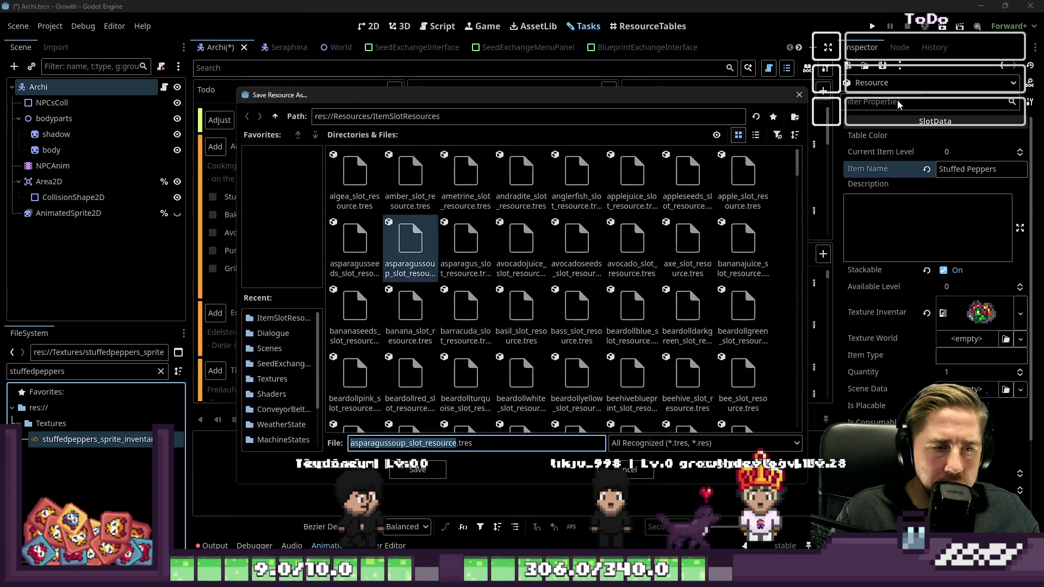
{"action": "key", "text": "shift+Right"}
{"action": "key", "text": "shift+Right"}
{"action": "key", "text": "shift+Right"}
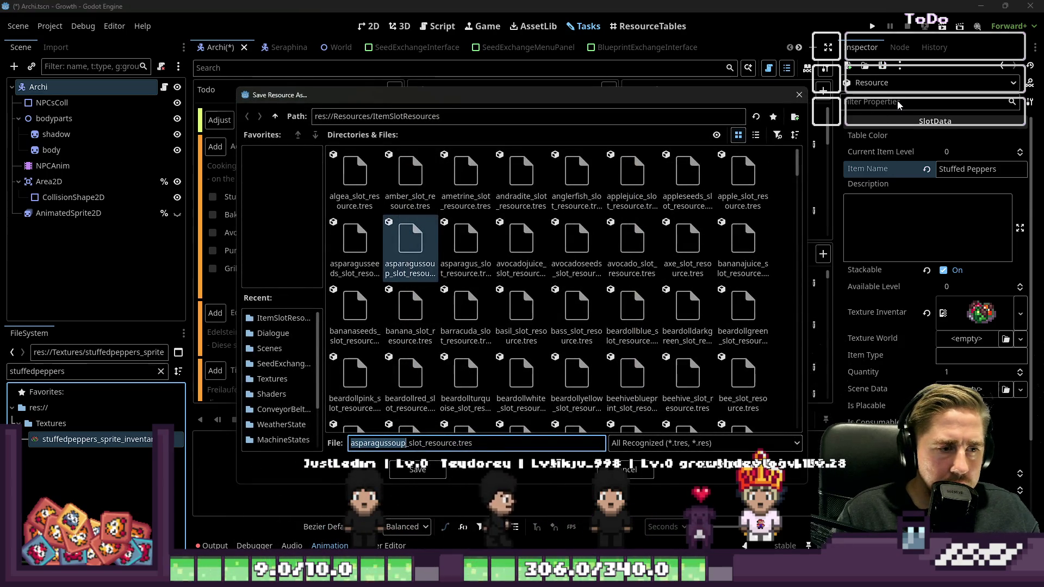
{"action": "type", "text": "stuffedpeppers"}
{"action": "key", "text": "Return"}
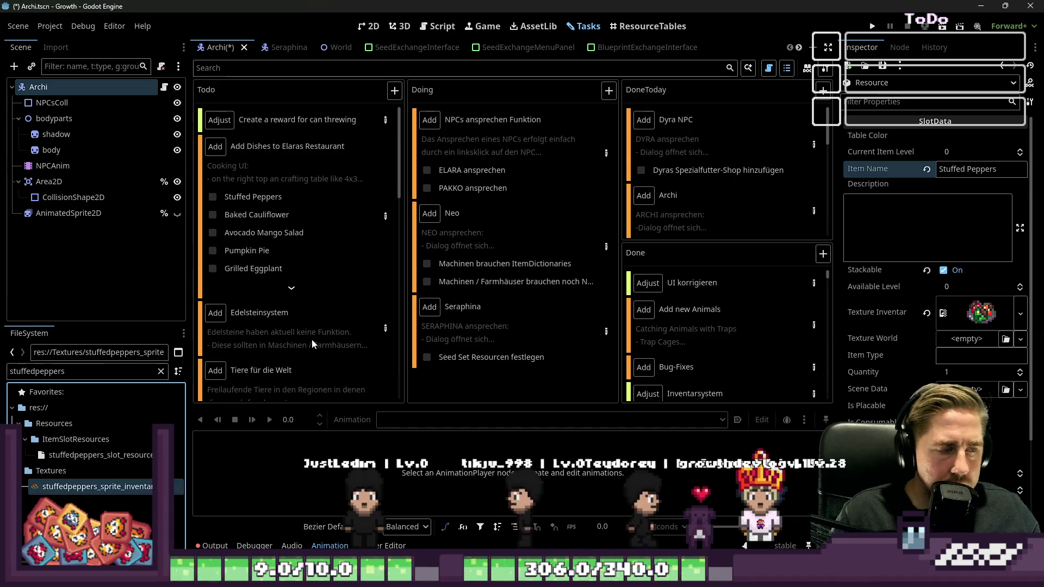
{"action": "double_click", "coordinate": [71, 371]}
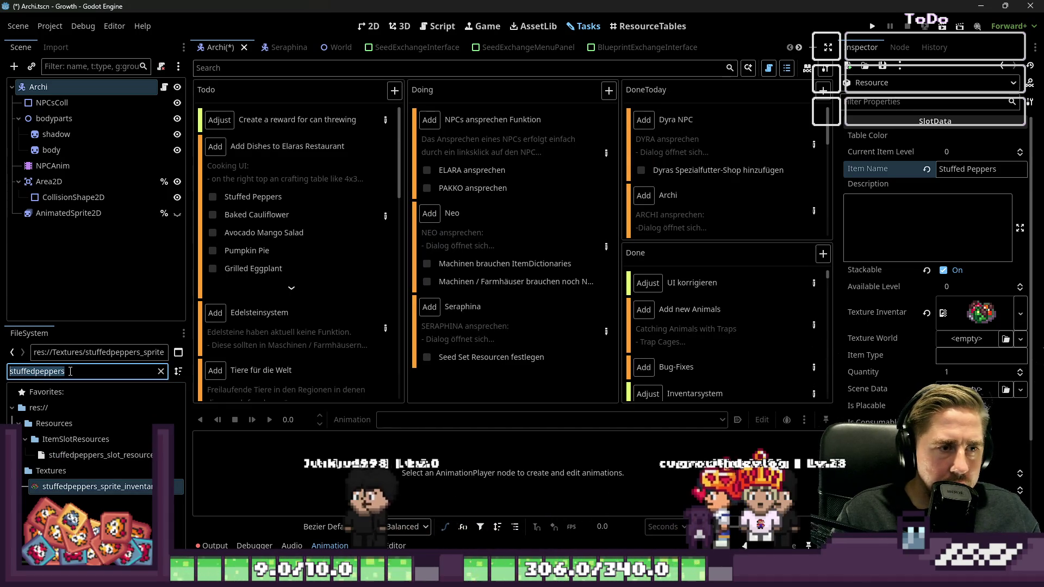
Filter files for bakedcauliflower, rename the item, and set its sprite as Texture Inventar.
{"action": "type", "text": "bake"}
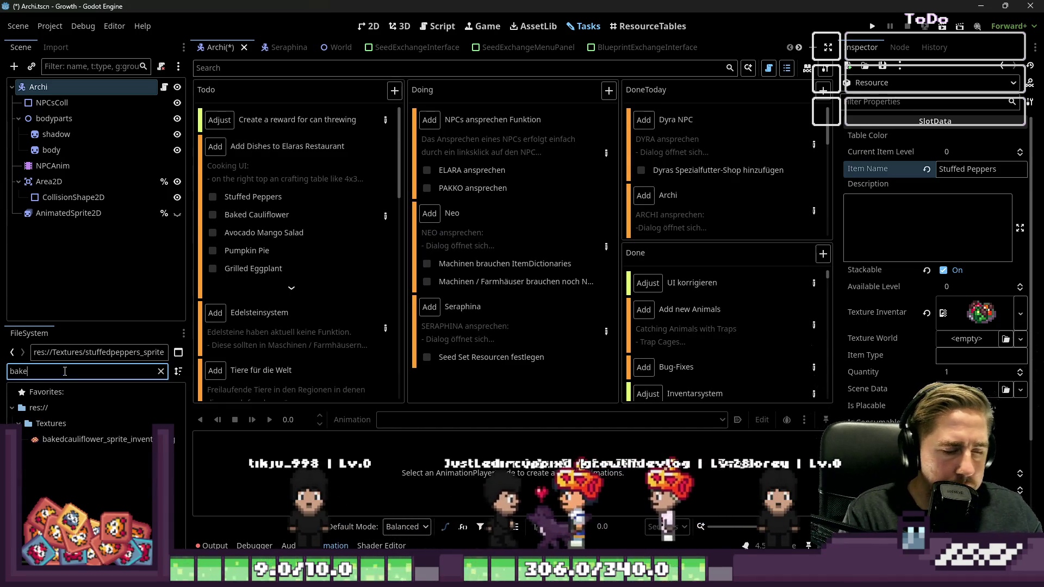
{"action": "type", "text": "dcauli"}
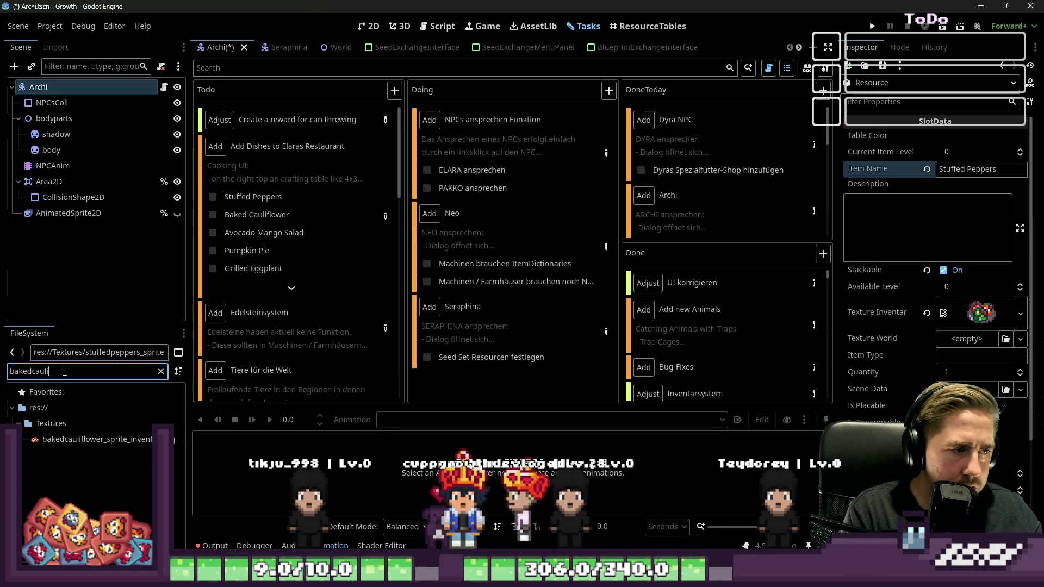
{"action": "type", "text": "flower"}
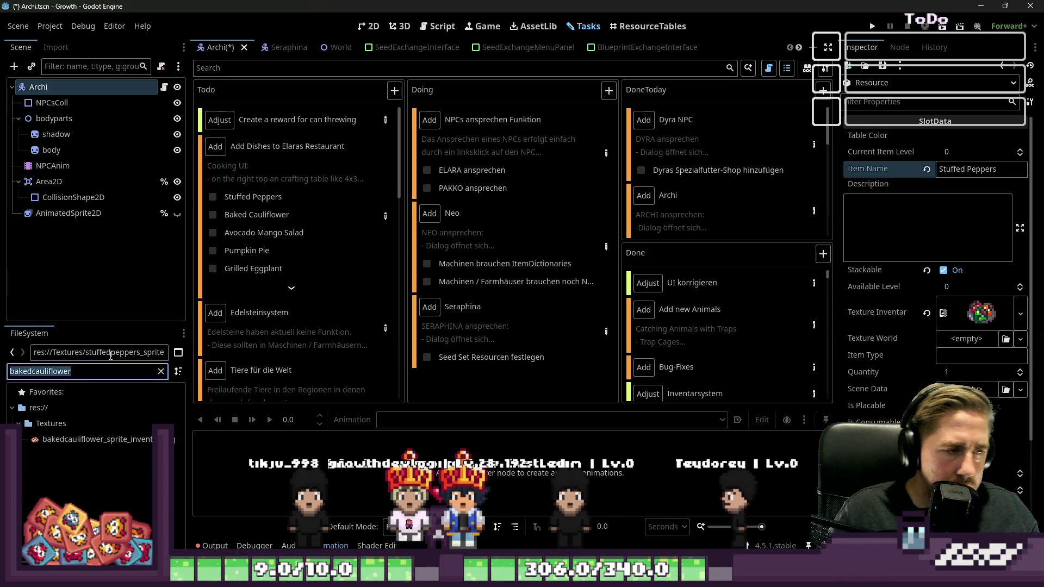
{"action": "left_click", "coordinate": [978, 170]}
{"action": "type", "text": "Baked Cauliflower"}
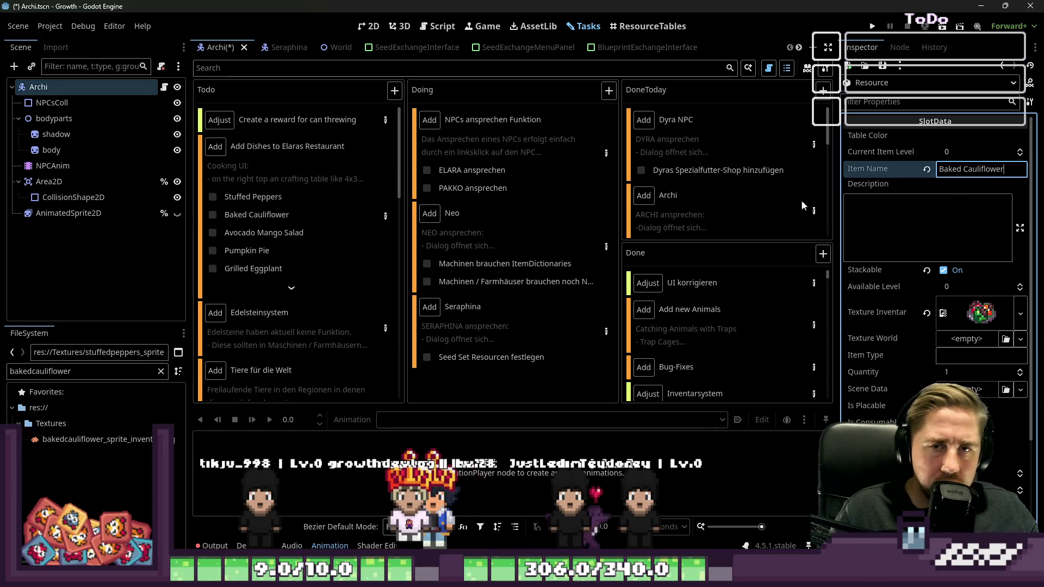
{"action": "mouse_move", "coordinate": [98, 439]}
{"action": "left_mouse_down"}
{"action": "mouse_move", "coordinate": [766, 468]}
{"action": "mouse_move", "coordinate": [978, 314]}
{"action": "left_mouse_up"}
Save as bakedcauliflower_slot_resource.tres and tick Stuffed Peppers and Baked Cauliflower.
{"action": "left_click", "coordinate": [882, 65]}
{"action": "left_click", "coordinate": [897, 103]}
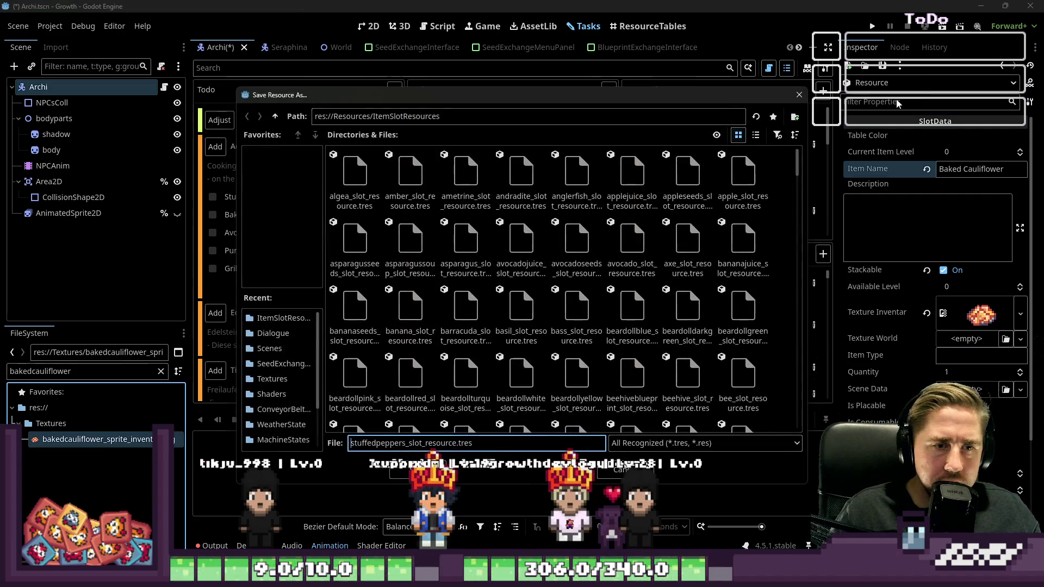
{"action": "type", "text": "bakedcauliflower"}
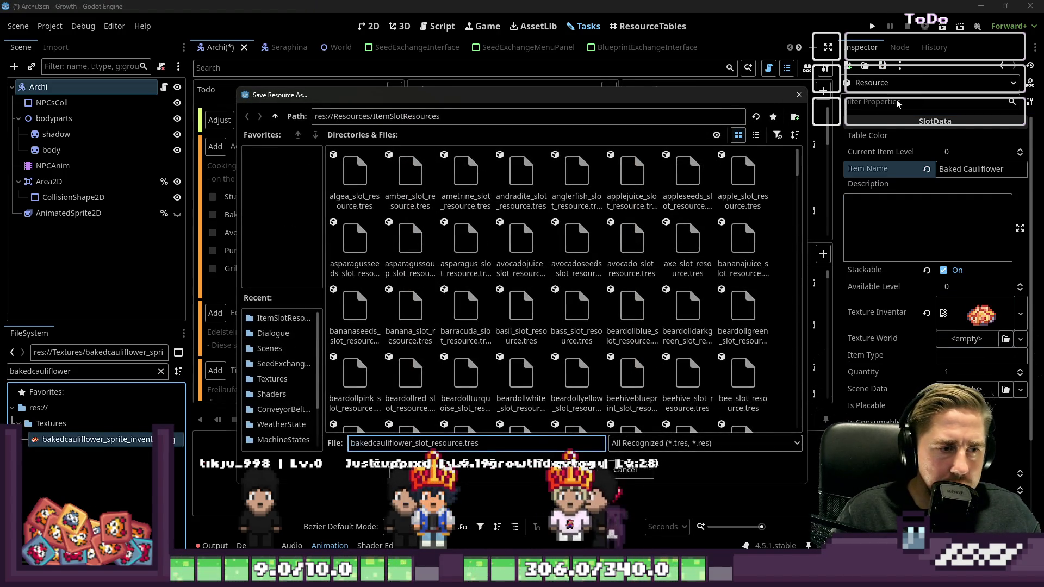
{"action": "key", "text": "Return"}
{"action": "left_click", "coordinate": [215, 195]}
{"action": "left_click", "coordinate": [217, 197]}
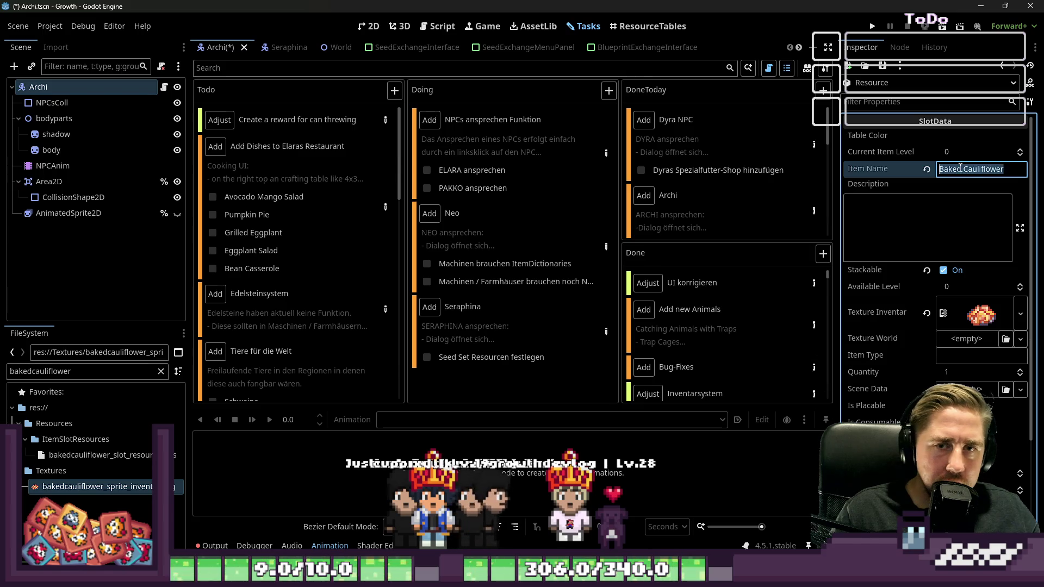
Name the item 'Avocado Mango Salad' and filter the FileSystem by that dish name.
{"action": "type", "text": "Avocado"}
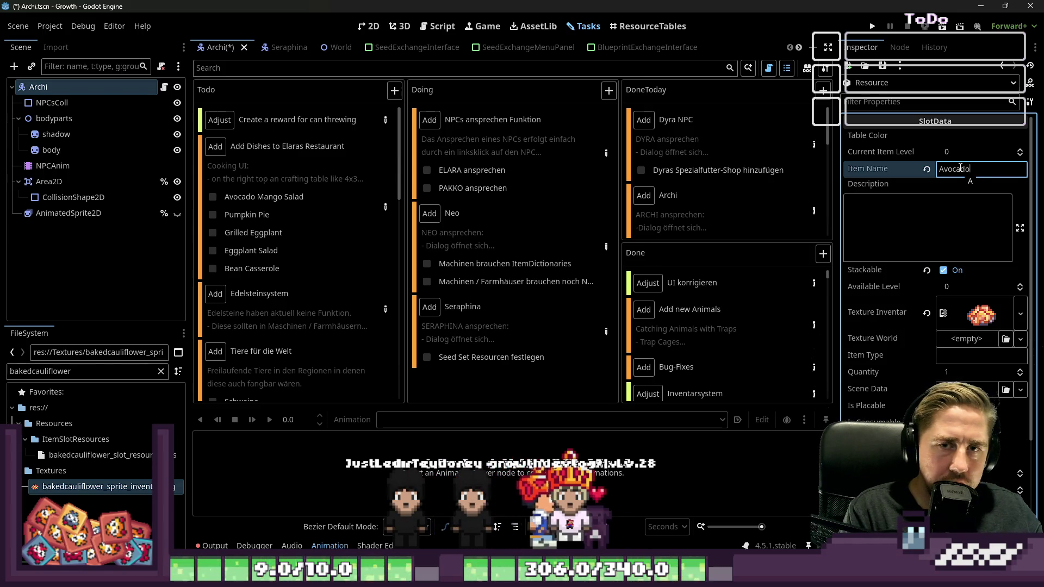
{"action": "type", "text": " Mango Salad"}
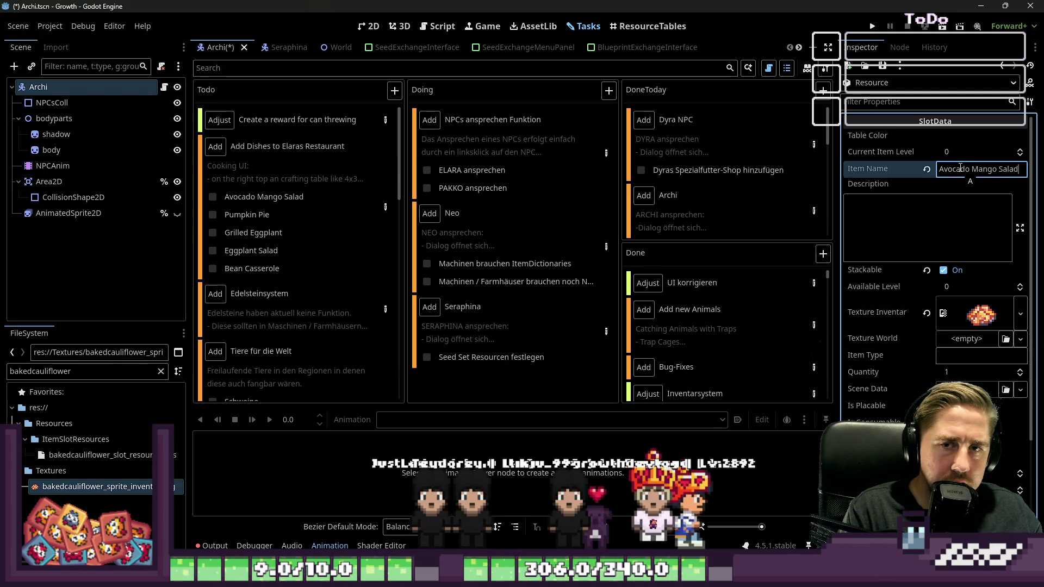
{"action": "key", "text": "Return"}
{"action": "key", "text": "ctrl+c"}
{"action": "double_click", "coordinate": [82, 370]}
{"action": "key", "text": "ctrl+v"}
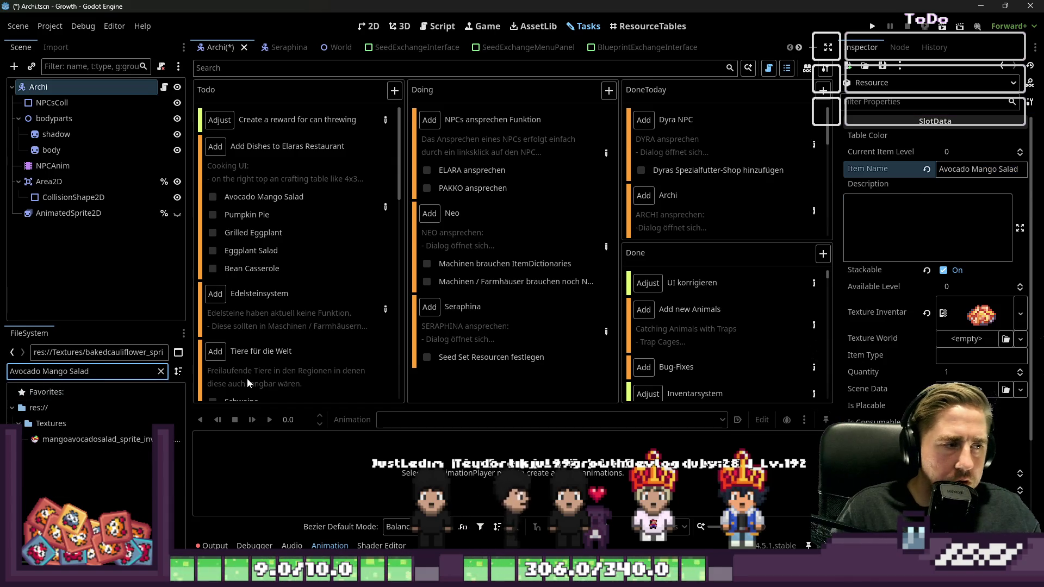
Assign the mango avocado salad sprite as Texture Inventar and correct the item name to 'Mango Avocado Salad'.
{"action": "mouse_move", "coordinate": [247, 377]}
{"action": "left_click", "coordinate": [63, 440]}
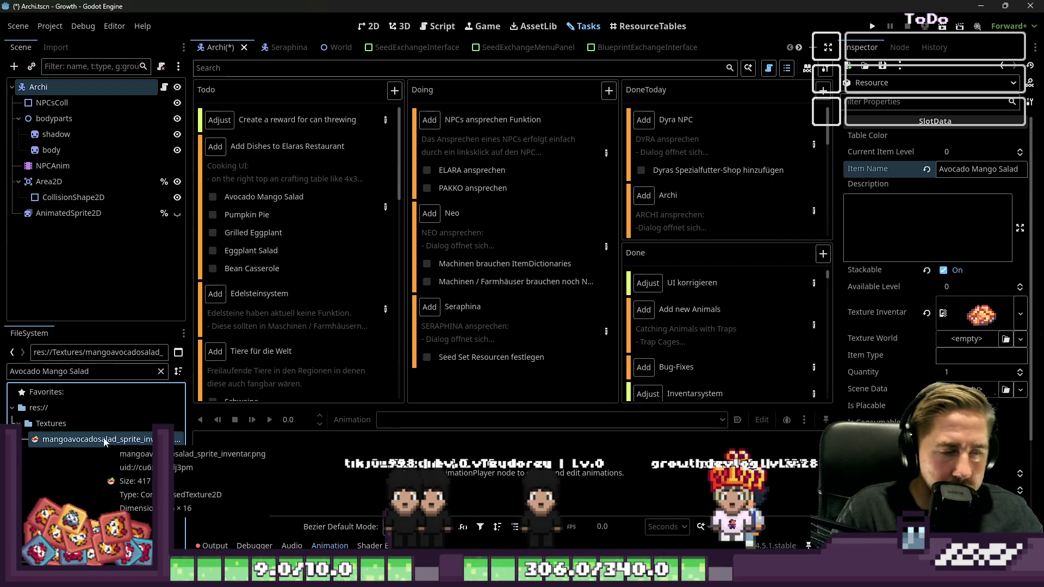
{"action": "left_click_drag", "start_coordinate": [93, 439], "coordinate": [972, 312]}
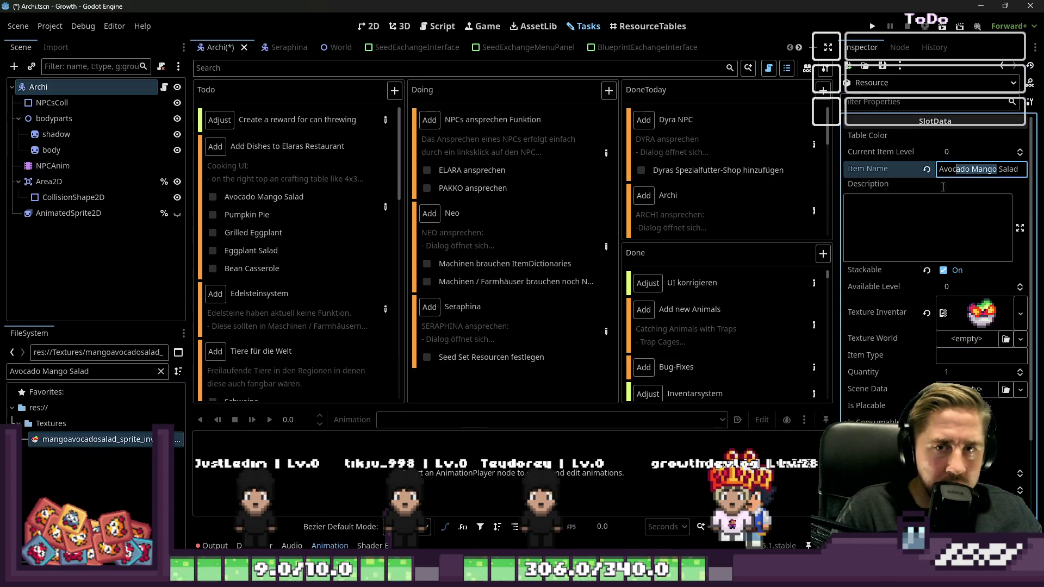
{"action": "type", "text": "Mango Aco"}
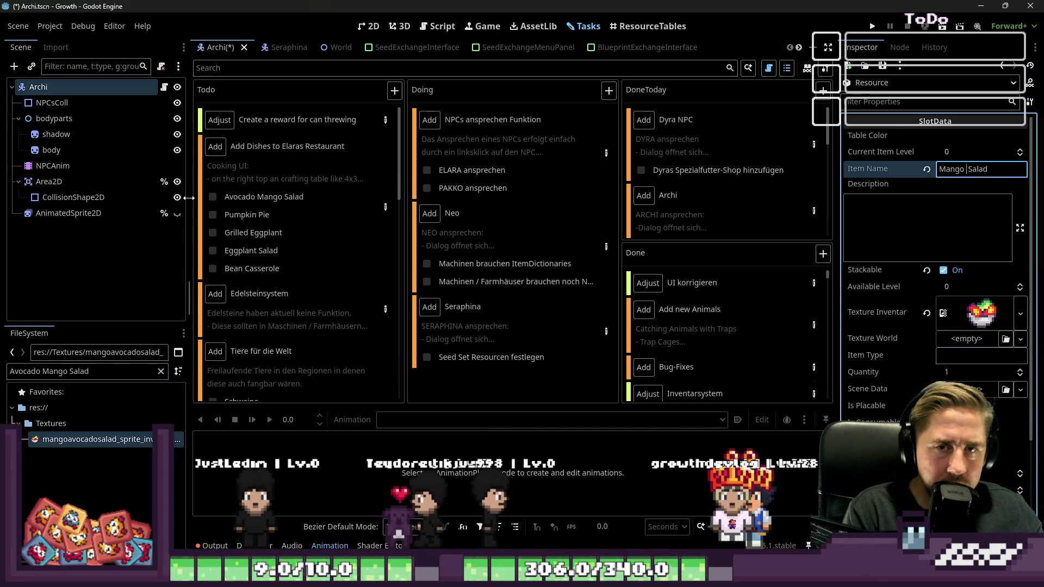
{"action": "key", "text": "BackSpace"}
{"action": "key", "text": "BackSpace"}
{"action": "type", "text": "vocado"}
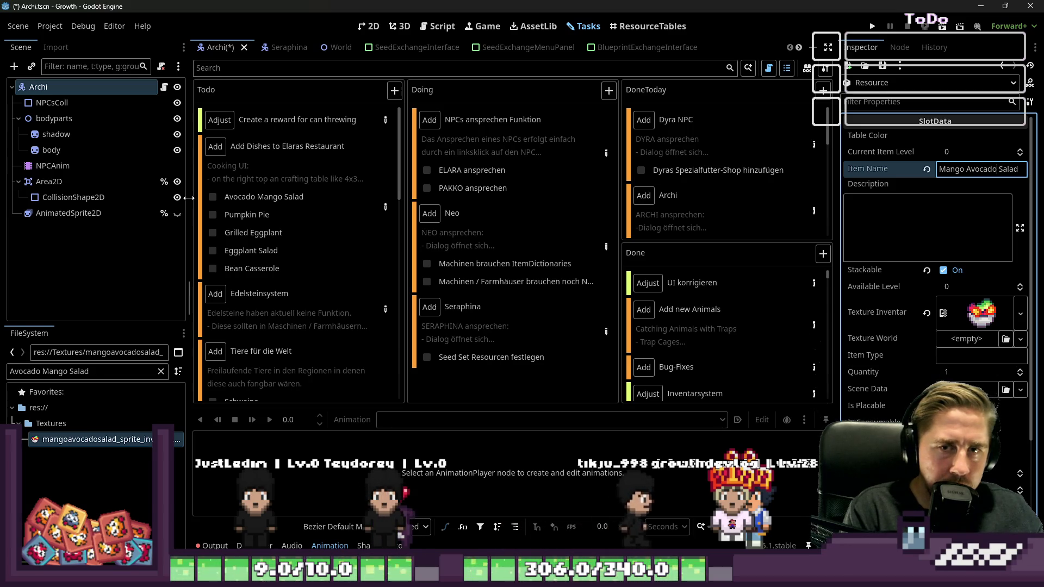
{"action": "key", "text": "Return"}
Turn the FileSystem filter text into the joined file name Mangoavocadosalad and copy it.
{"action": "key", "text": "ctrl+c"}
{"action": "left_click", "coordinate": [55, 371]}
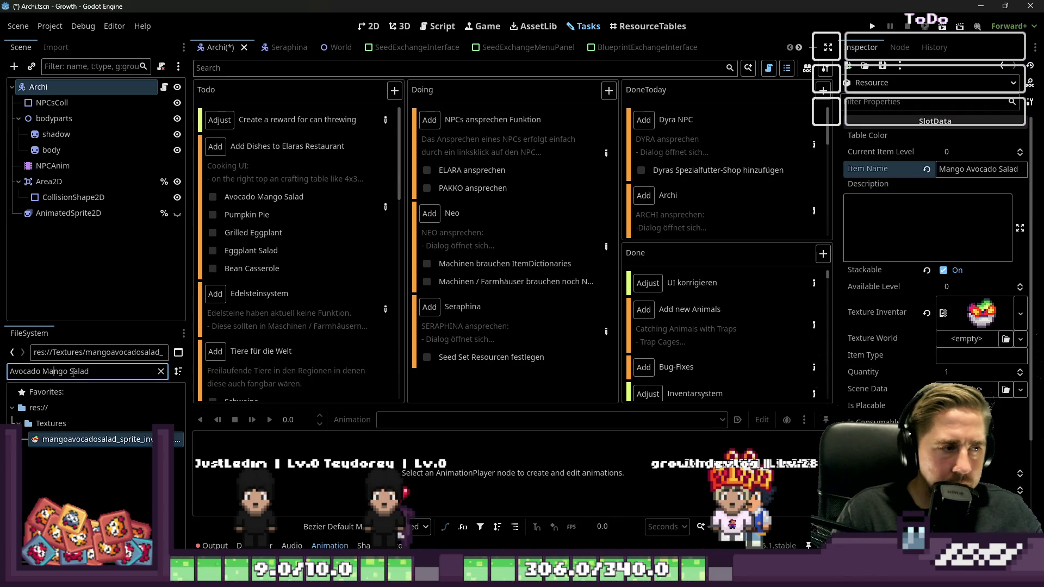
{"action": "key", "text": "ctrl+a"}
{"action": "key", "text": "ctrl+v"}
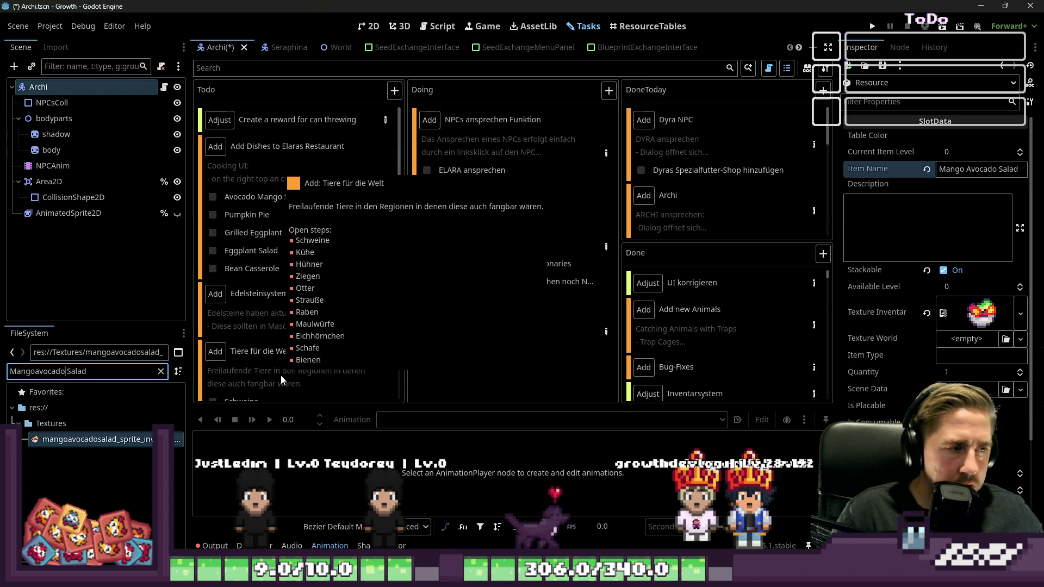
{"action": "key", "text": "BackSpace"}
{"action": "key", "text": "Delete"}
{"action": "type", "text": "s"}
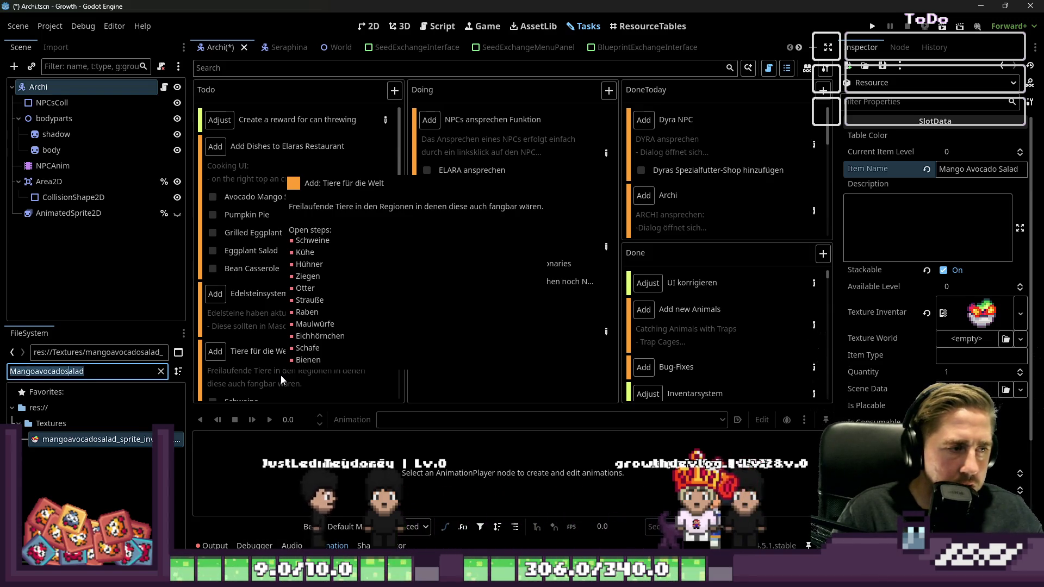
{"action": "key", "text": "ctrl+a"}
Save the slot resource as Mangoavocadosalad_slot_resource.tres through Inspector Save As.
{"action": "left_click", "coordinate": [883, 65]}
{"action": "left_click", "coordinate": [881, 97]}
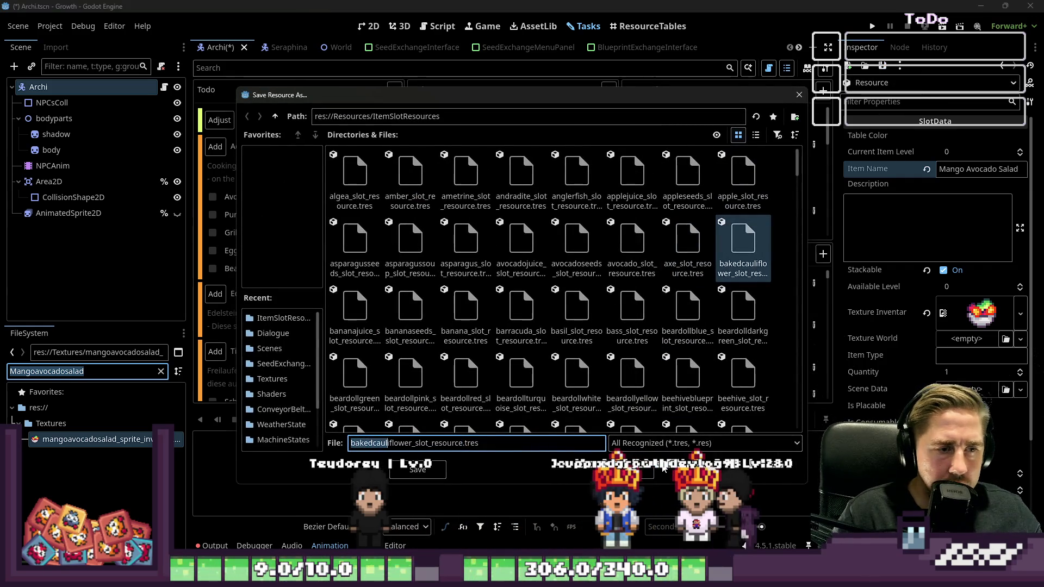
{"action": "key", "text": "ctrl+v"}
{"action": "key", "text": "Return"}
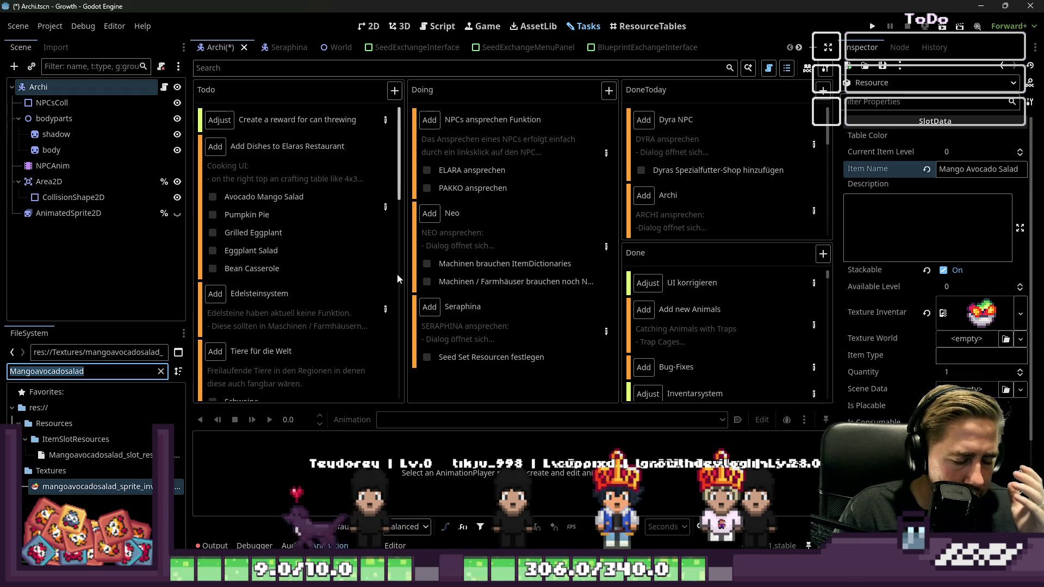
{"action": "mouse_move", "coordinate": [343, 299]}
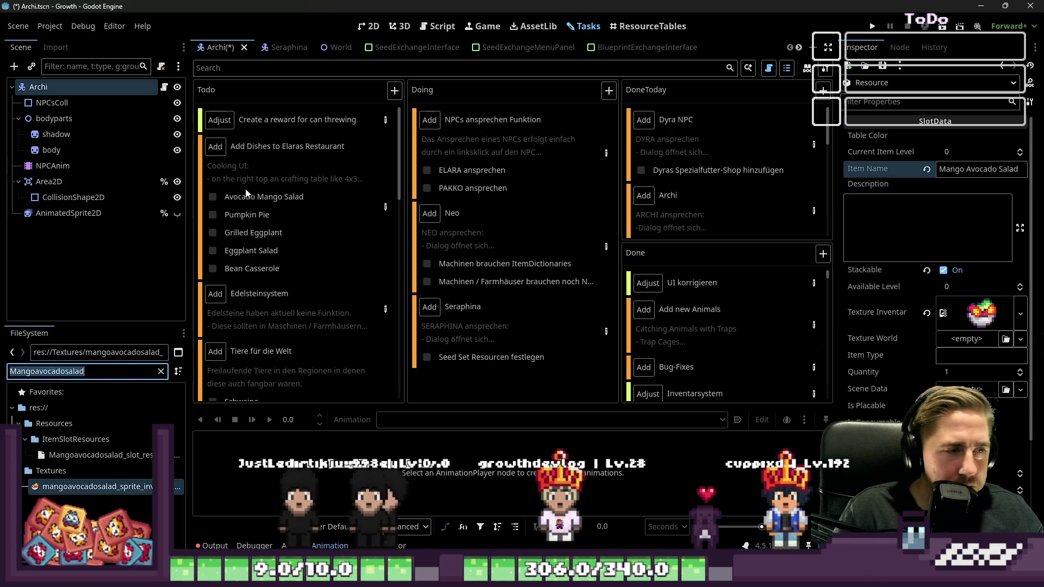
Tick off Avocado Mango Salad and assign the pumpkinpie sprite as Texture Inventar.
{"action": "left_click", "coordinate": [212, 197]}
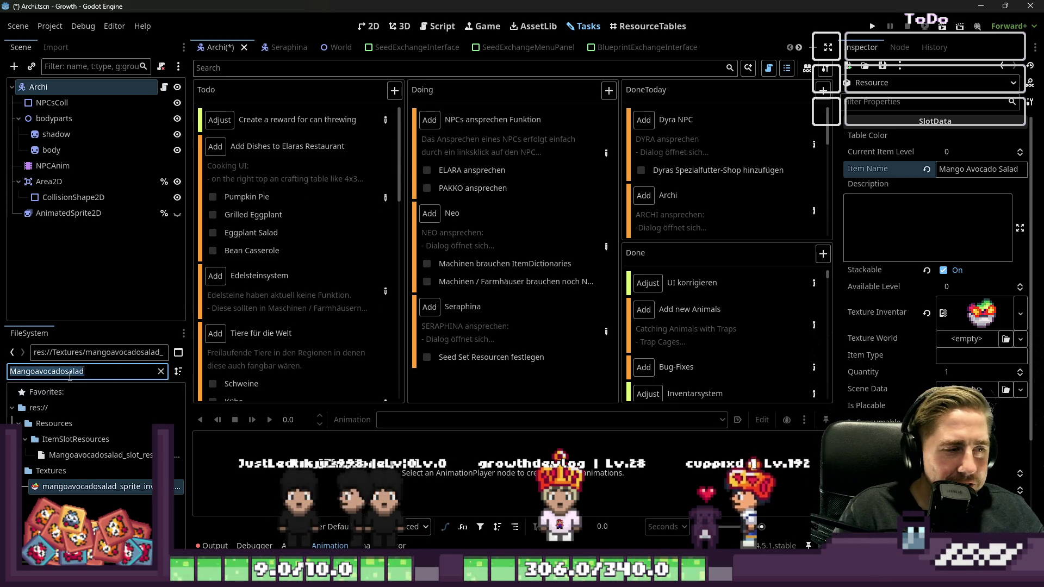
{"action": "type", "text": "pumpk"}
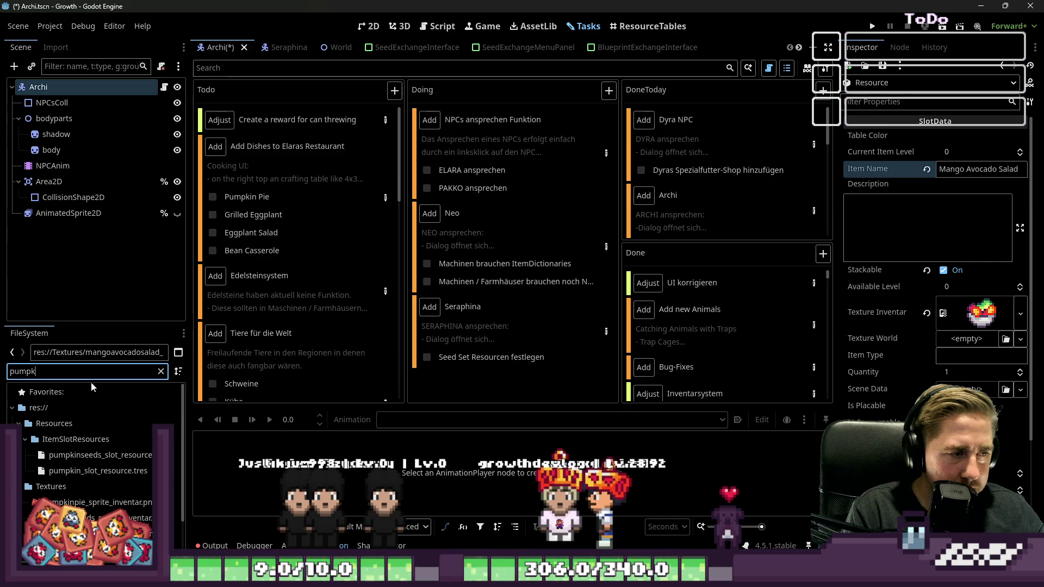
{"action": "type", "text": "inpie"}
{"action": "key", "text": "ctrl+a"}
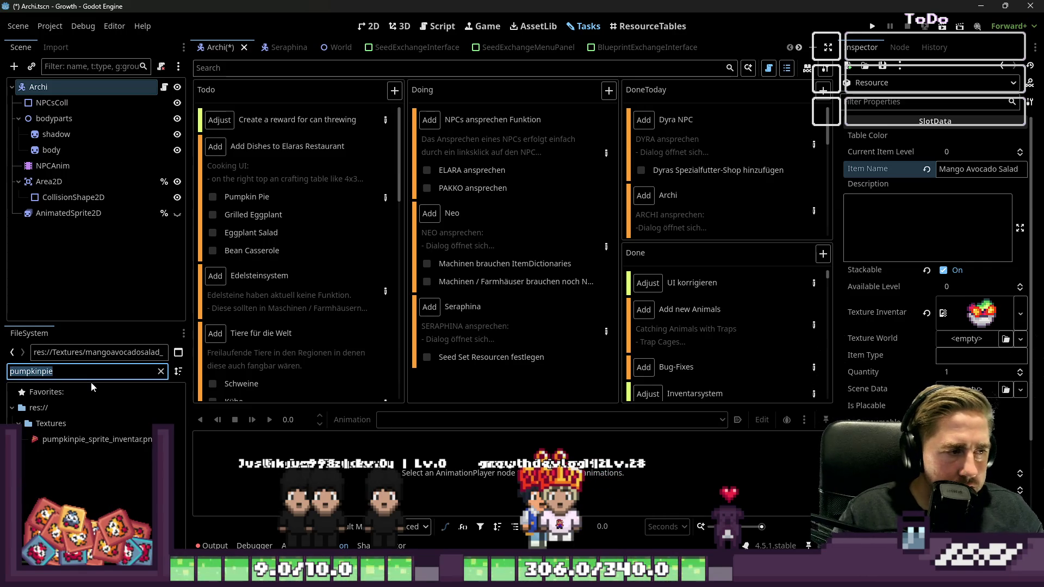
{"action": "left_click_drag", "start_coordinate": [91, 439], "coordinate": [978, 312]}
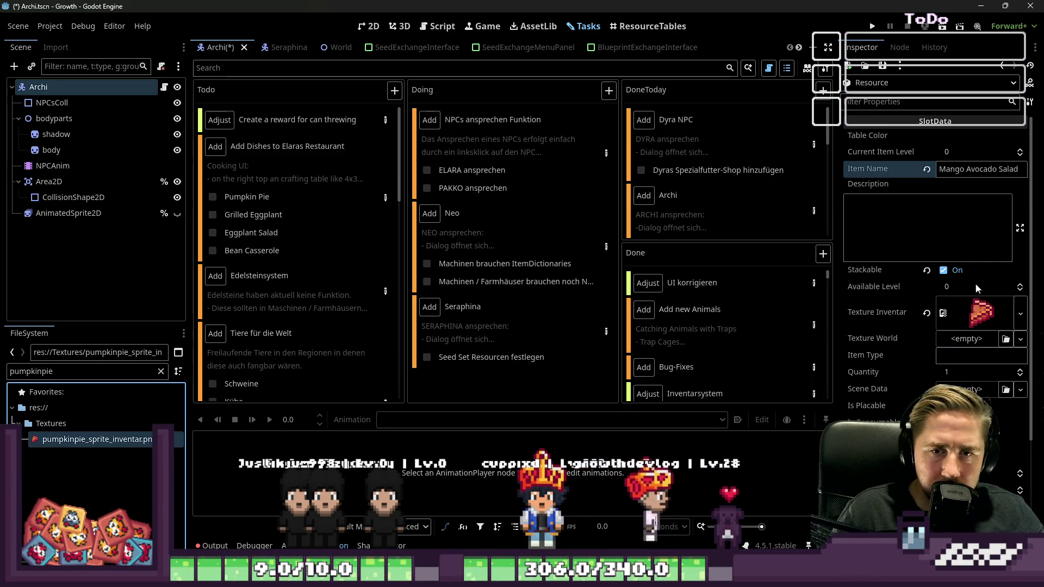
Set Item Name to 'Pumpkin Pie' and save it as pumpkinpie_slot_resource.tres.
{"action": "double_click", "coordinate": [977, 169]}
{"action": "type", "text": "Pumpkin Pie"}
{"action": "key", "text": "ctrl+s"}
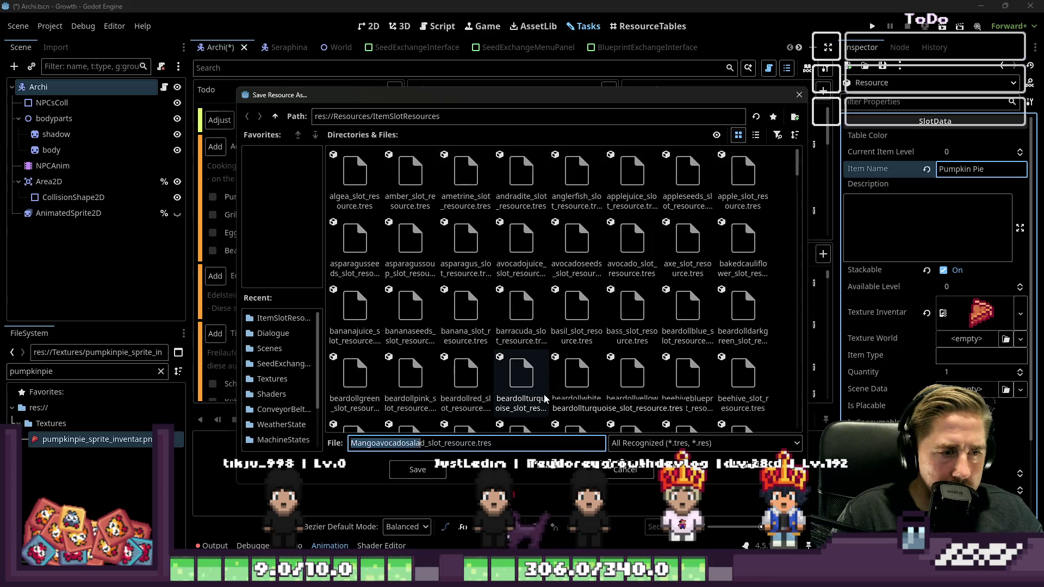
{"action": "key", "text": "Return"}
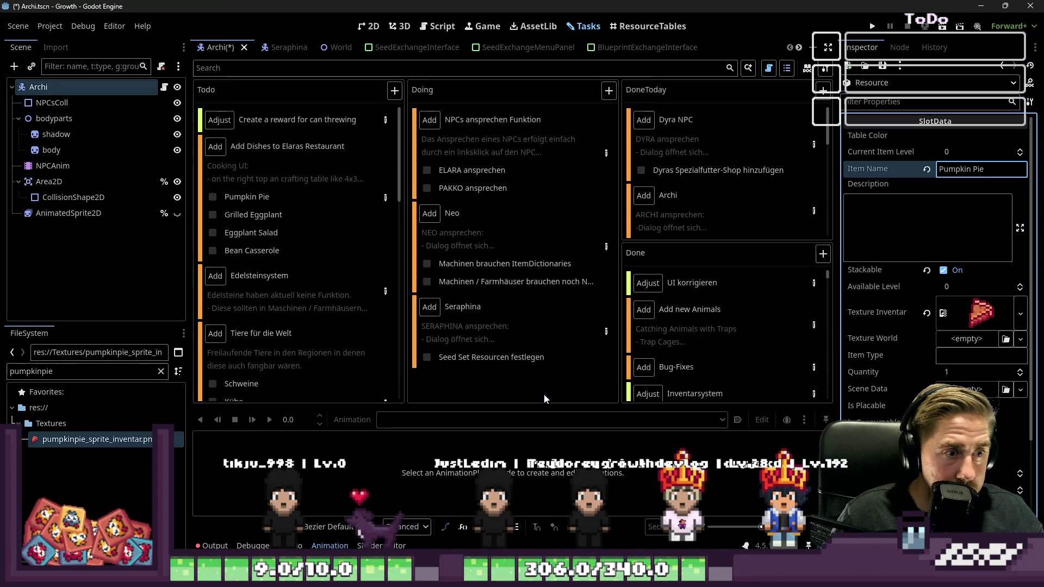
Rename the mango salad resource file to start with lowercase 'm' and tick off Pumpkin Pie.
{"action": "double_click", "coordinate": [50, 370]}
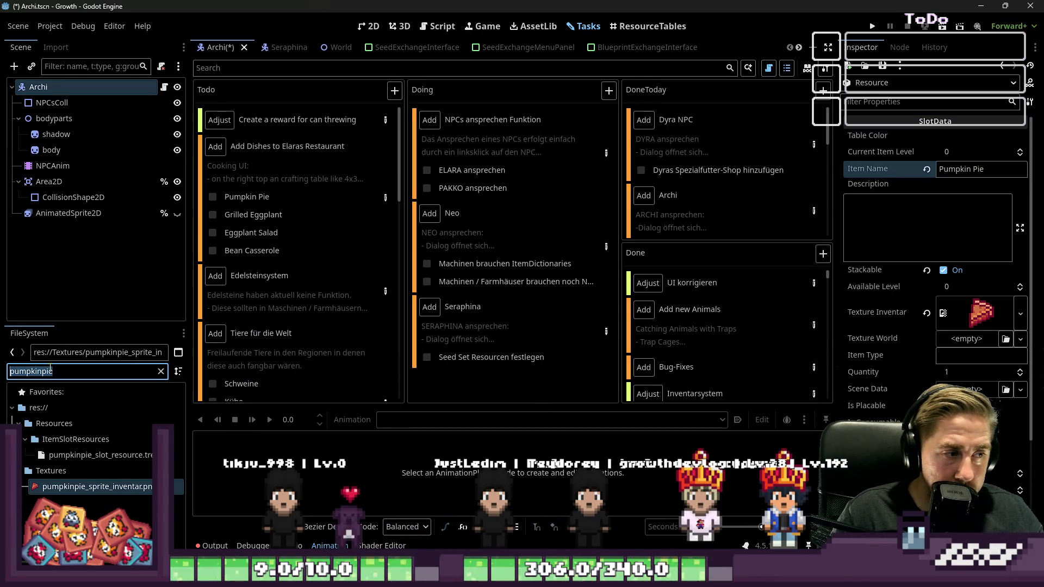
{"action": "type", "text": "Mango"}
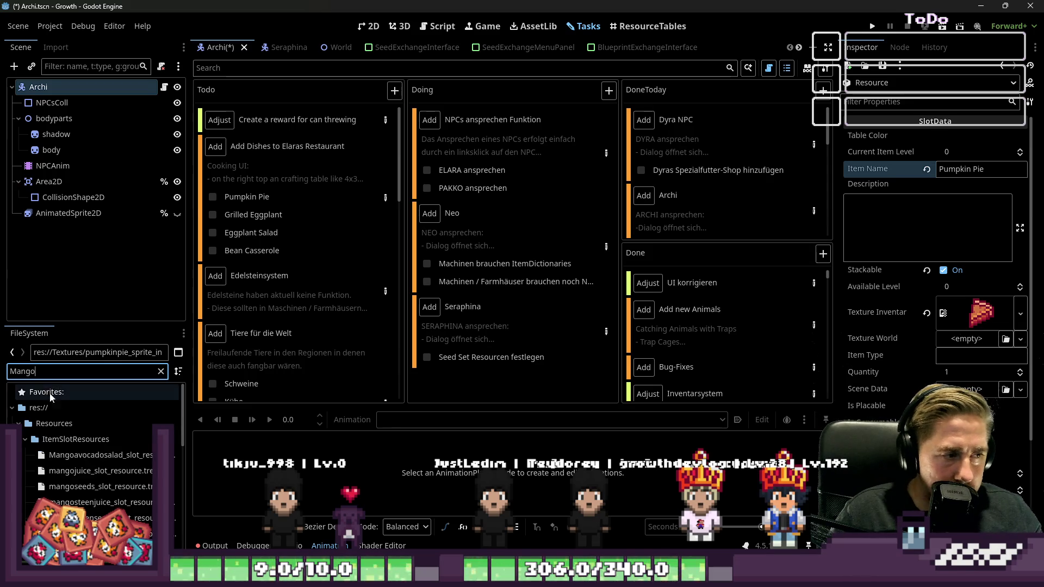
{"action": "left_click", "coordinate": [74, 455]}
{"action": "key", "text": "F2"}
{"action": "type", "text": "m"}
{"action": "key", "text": "Return"}
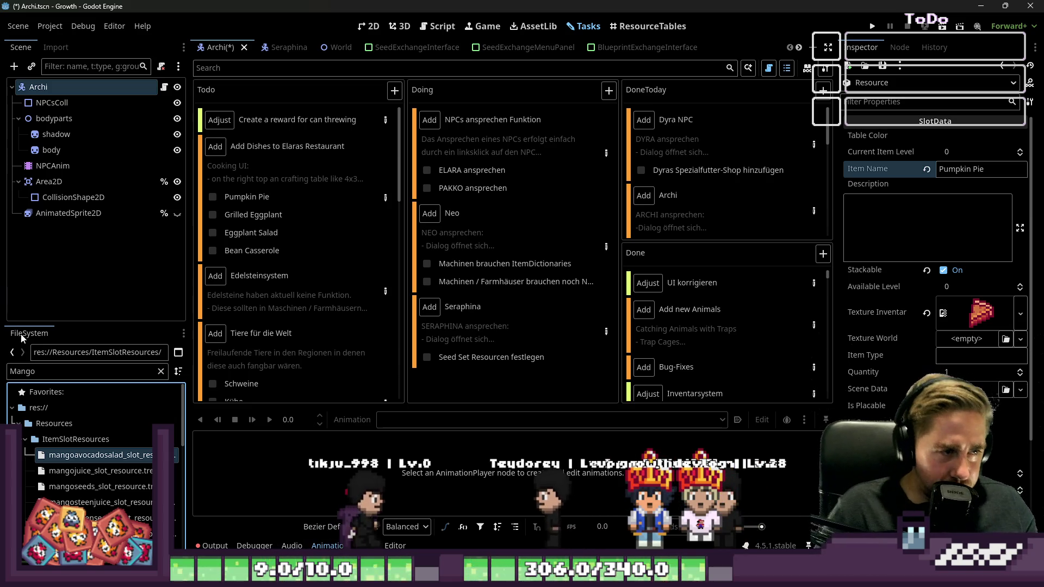
{"action": "left_click", "coordinate": [212, 199]}
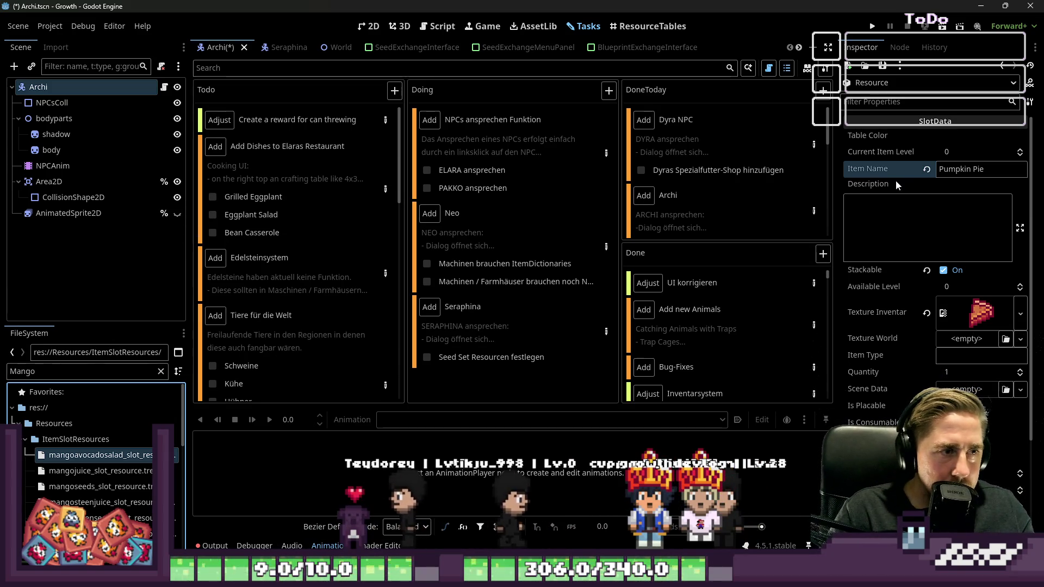
{"action": "triple_click", "coordinate": [954, 169]}
Enter 'Grilled Eggplant' as the item name and turn the filter into the file name grilledeggplant.
{"action": "type", "text": "Grilled Eggplant"}
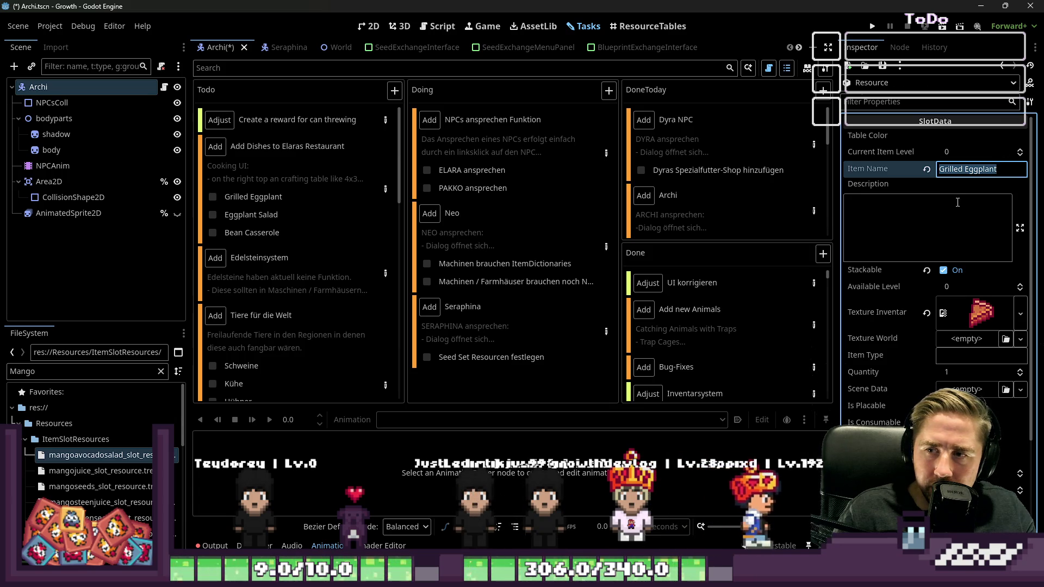
{"action": "double_click", "coordinate": [35, 372]}
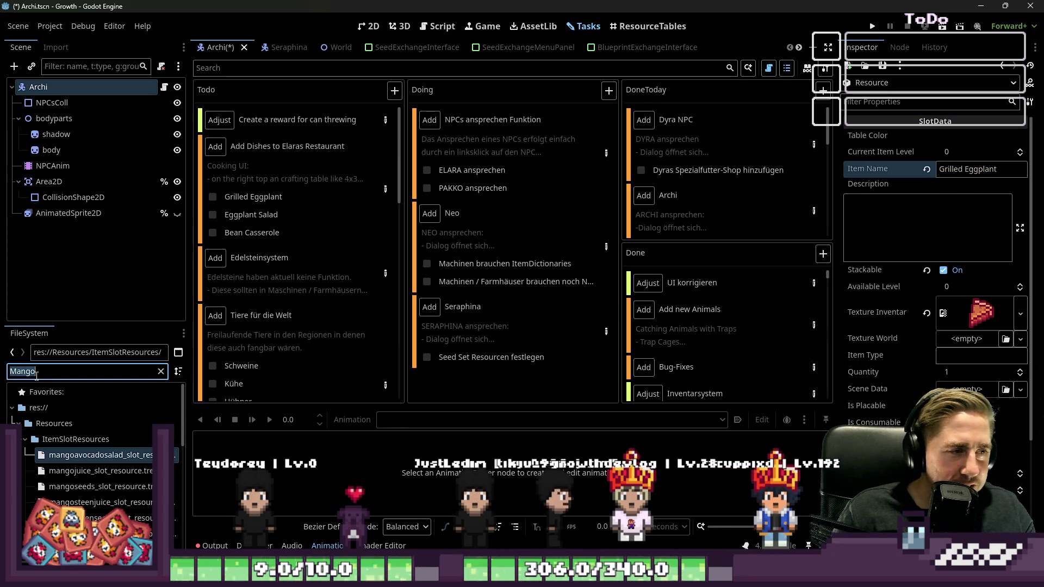
{"action": "key", "text": "ctrl+v"}
{"action": "key", "text": "Home"}
{"action": "key", "text": "Delete"}
{"action": "type", "text": "g"}
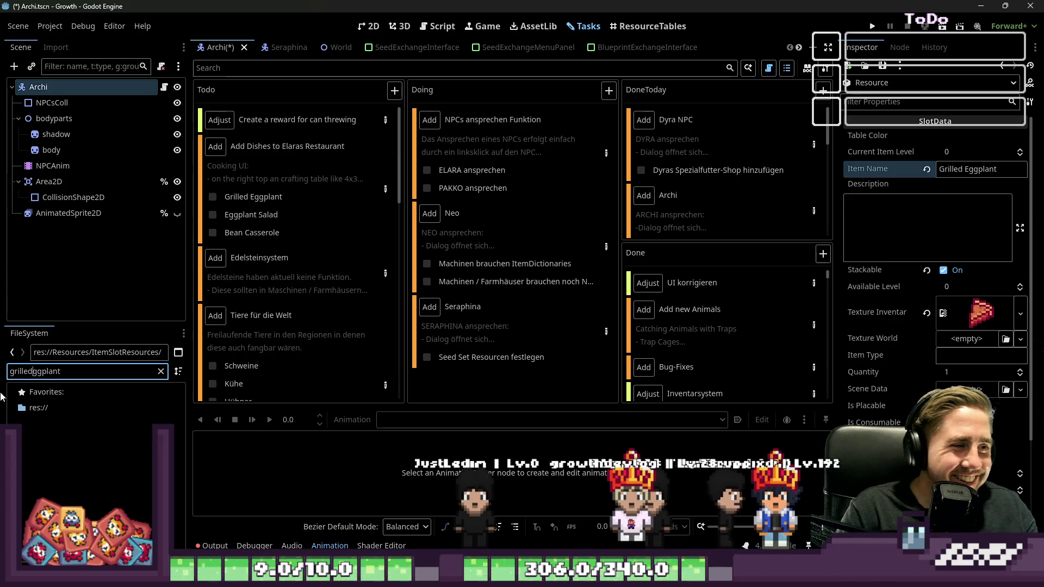
{"action": "key", "text": "BackSpace"}
{"action": "key", "text": "Delete"}
{"action": "type", "text": "e"}
{"action": "key", "text": "ctrl+a"}
{"action": "key", "text": "ctrl+c"}
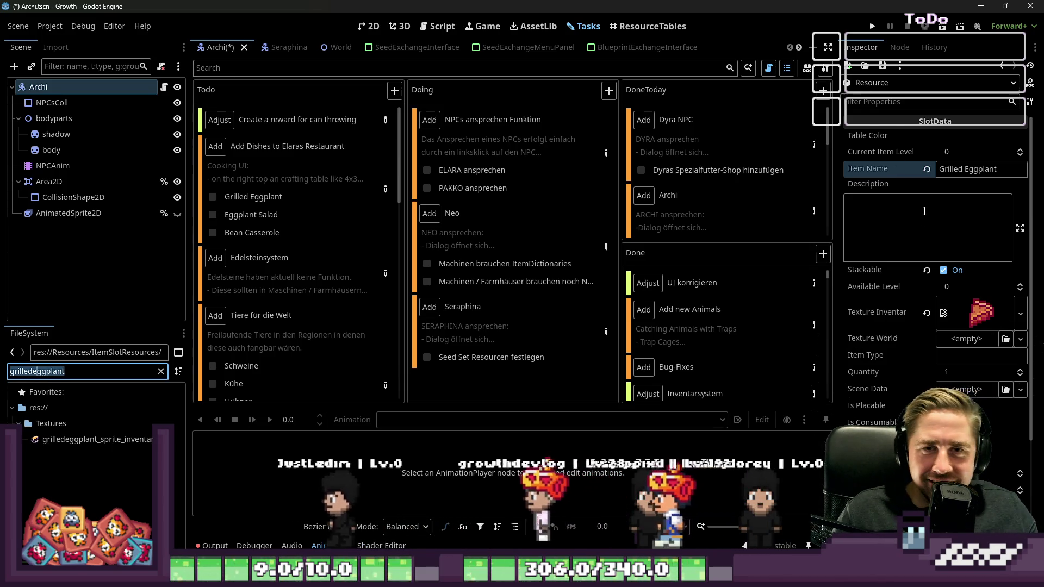
Save the resource as grilledeggplant_slot_resource.tres through Inspector Save As.
{"action": "left_click", "coordinate": [882, 65]}
{"action": "left_click", "coordinate": [892, 96]}
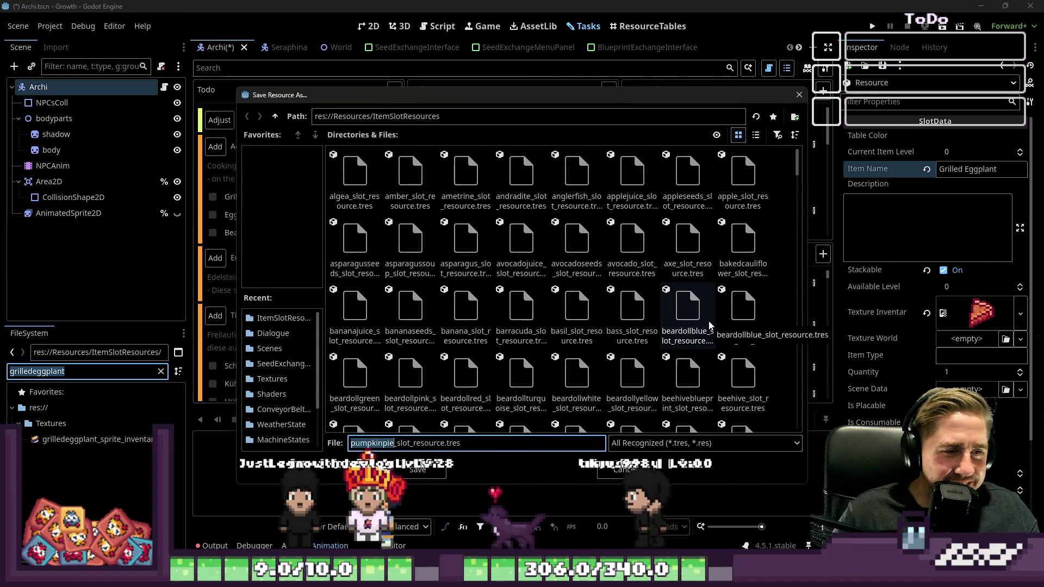
{"action": "key", "text": "ctrl+v"}
{"action": "key", "text": "Return"}
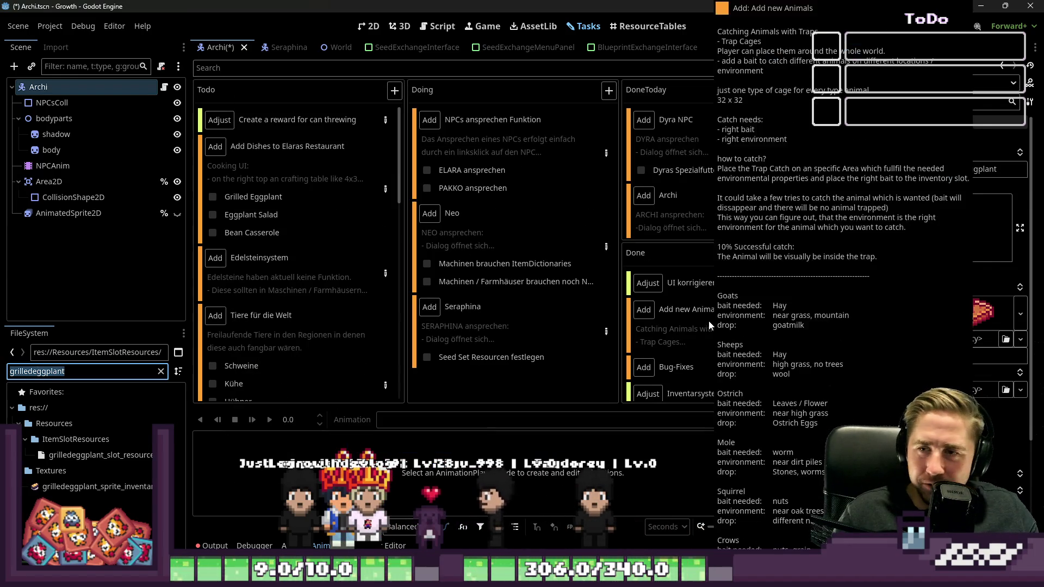
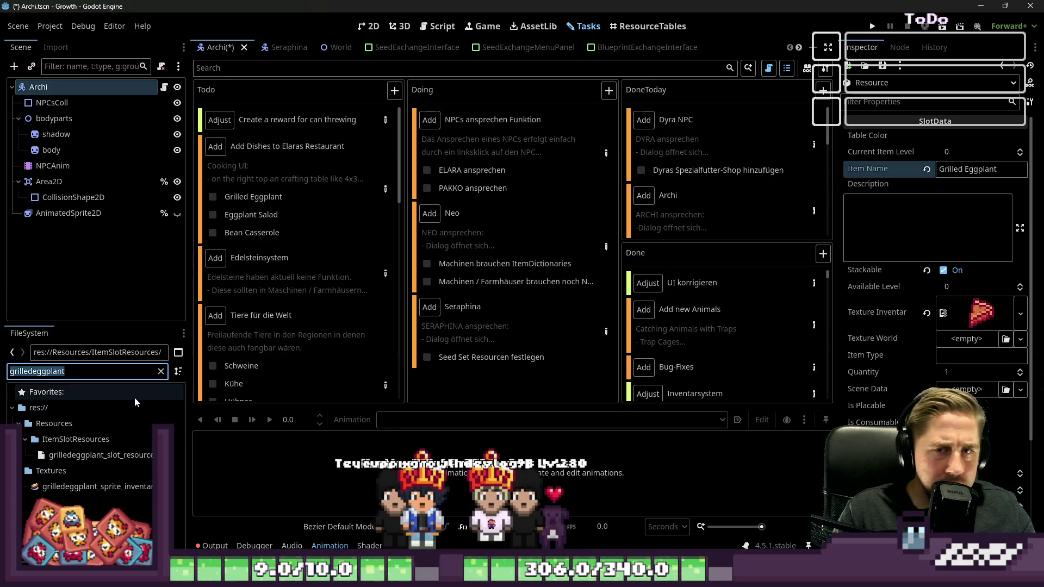
Assign the grilled eggplant texture, tick Grilled Eggplant off, and rename the item to Eggplant Salad.
{"action": "left_click_drag", "start_coordinate": [93, 487], "coordinate": [957, 317]}
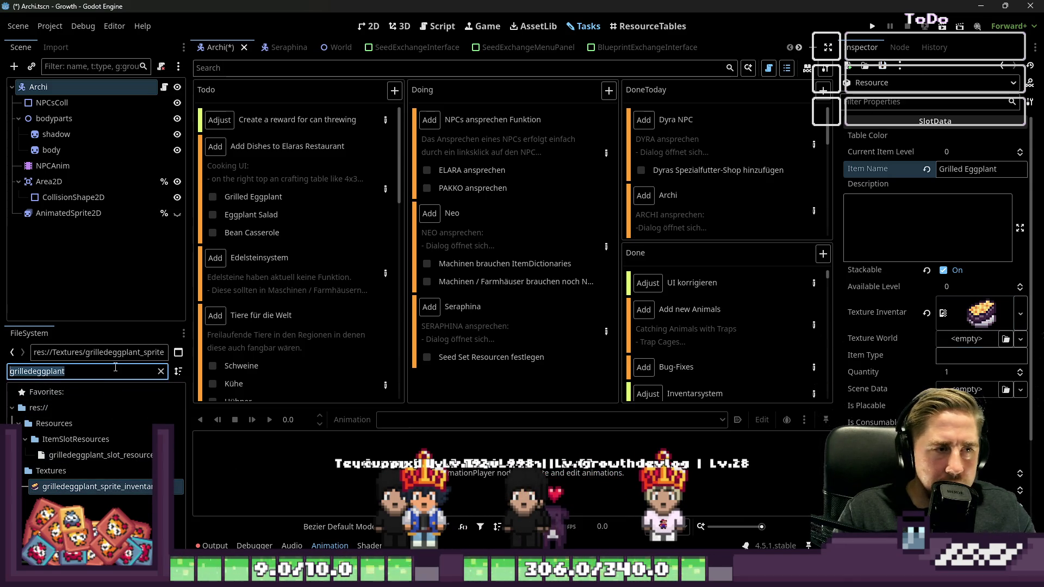
{"action": "left_click", "coordinate": [212, 198]}
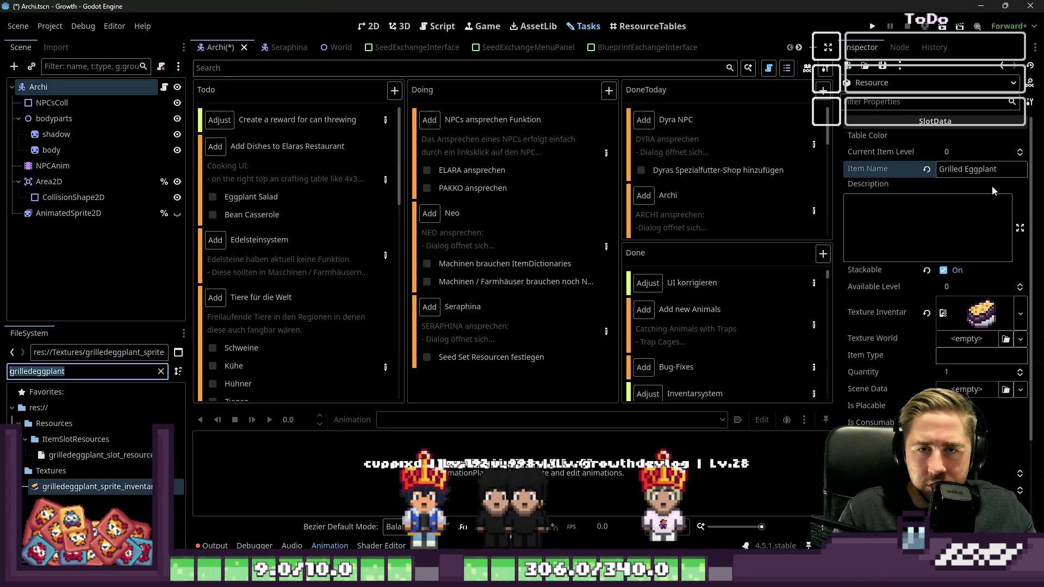
{"action": "left_click", "coordinate": [994, 170]}
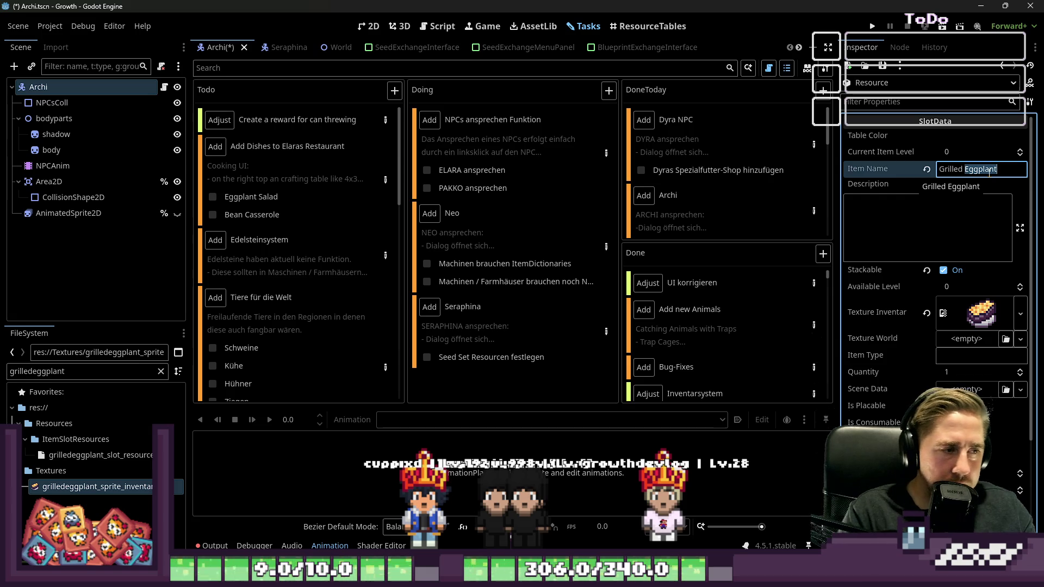
{"action": "key", "text": "ctrl+a"}
{"action": "type", "text": "Eggplant"}
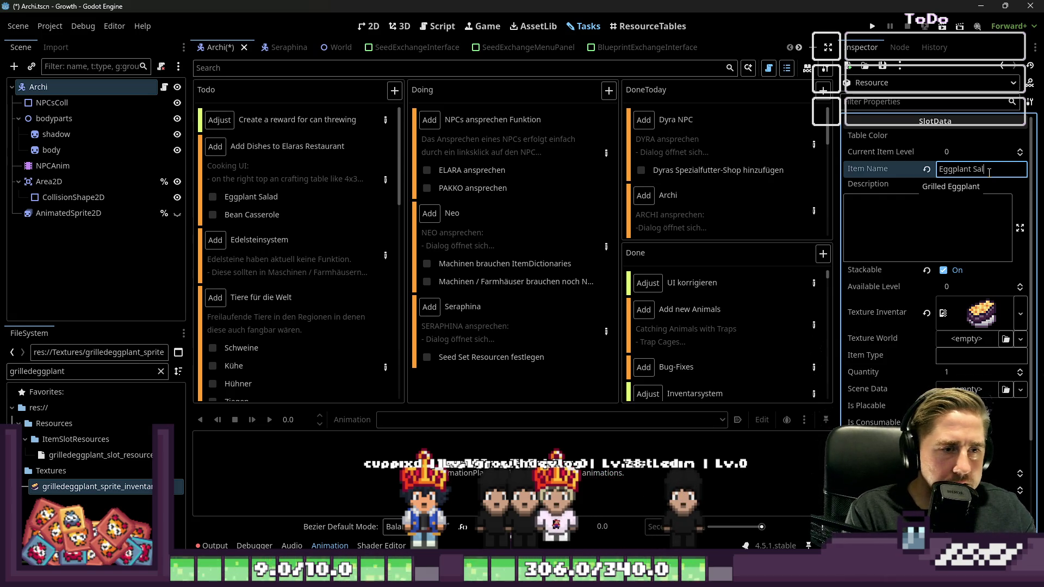
{"action": "key", "text": "ctrl+a"}
{"action": "key", "text": "ctrl+c"}
Filter the FileSystem by the item name and assign the eggplant salad sprite as Texture Inventar.
{"action": "double_click", "coordinate": [82, 372]}
{"action": "key", "text": "ctrl+v"}
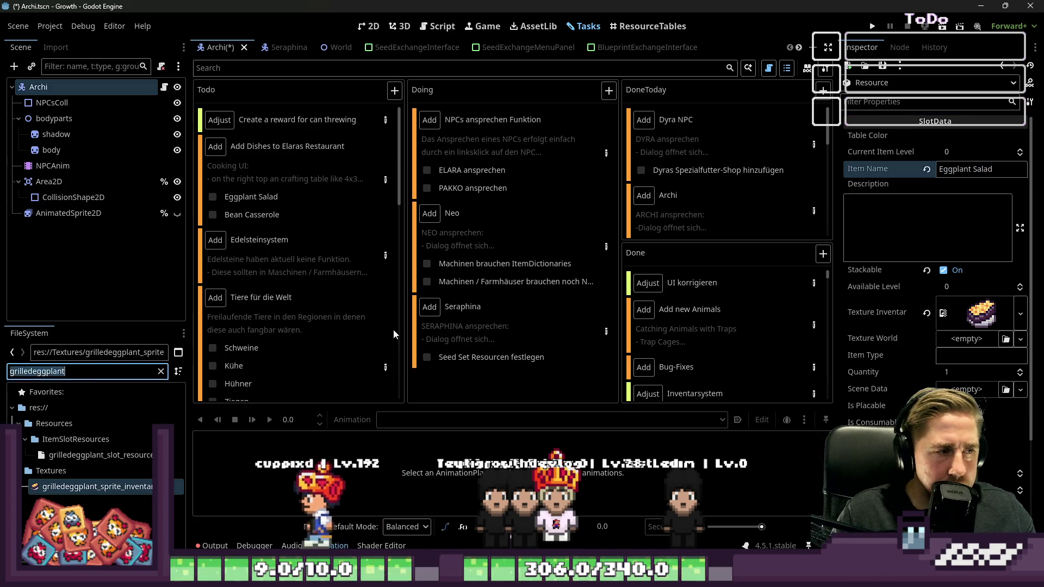
{"action": "key", "text": "ctrl+Right"}
{"action": "key", "text": "Right"}
{"action": "key", "text": "shift+Right"}
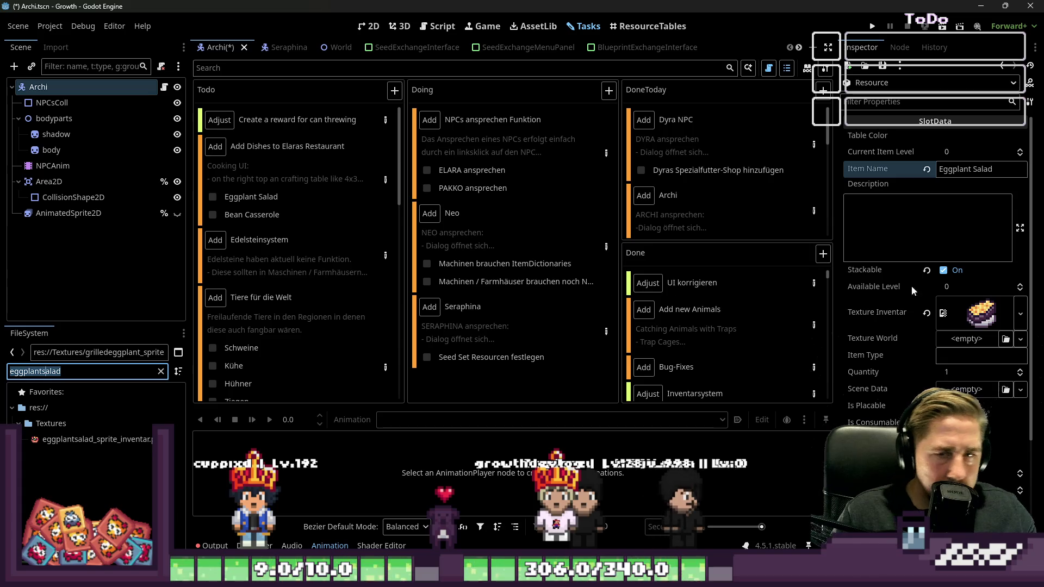
{"action": "left_click_drag", "start_coordinate": [92, 439], "coordinate": [785, 453]}
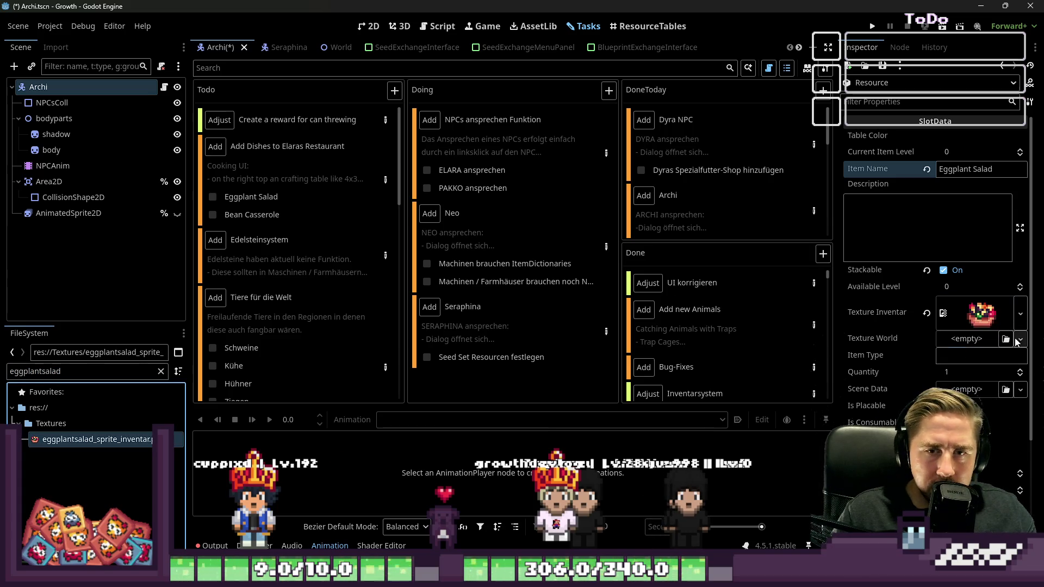
Save as eggplantsalad_slot_resource.tres and tick Eggplant Salad off the dishes task.
{"action": "left_click", "coordinate": [889, 97]}
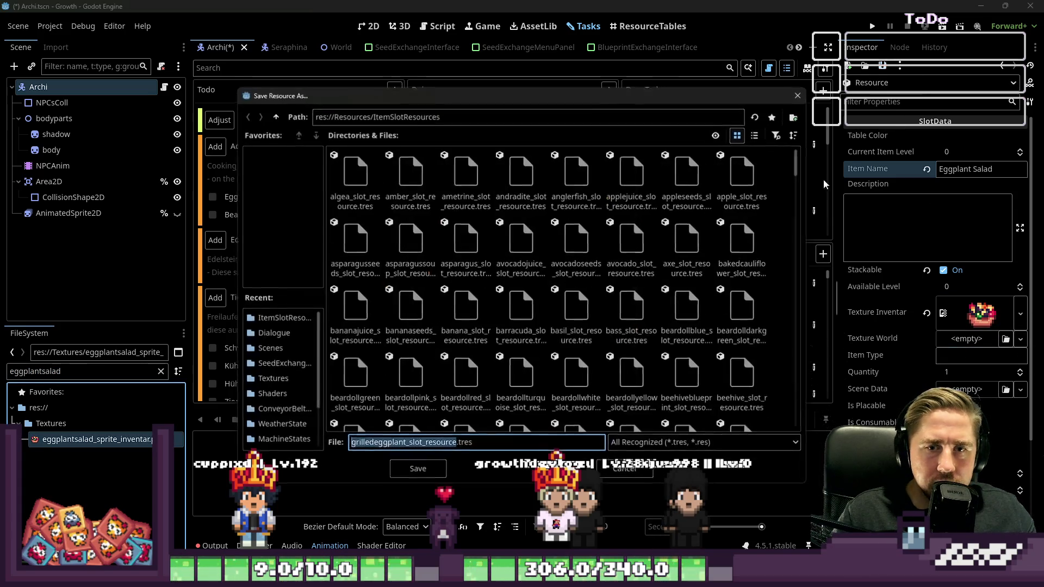
{"action": "key", "text": "ctrl+shift+Right"}
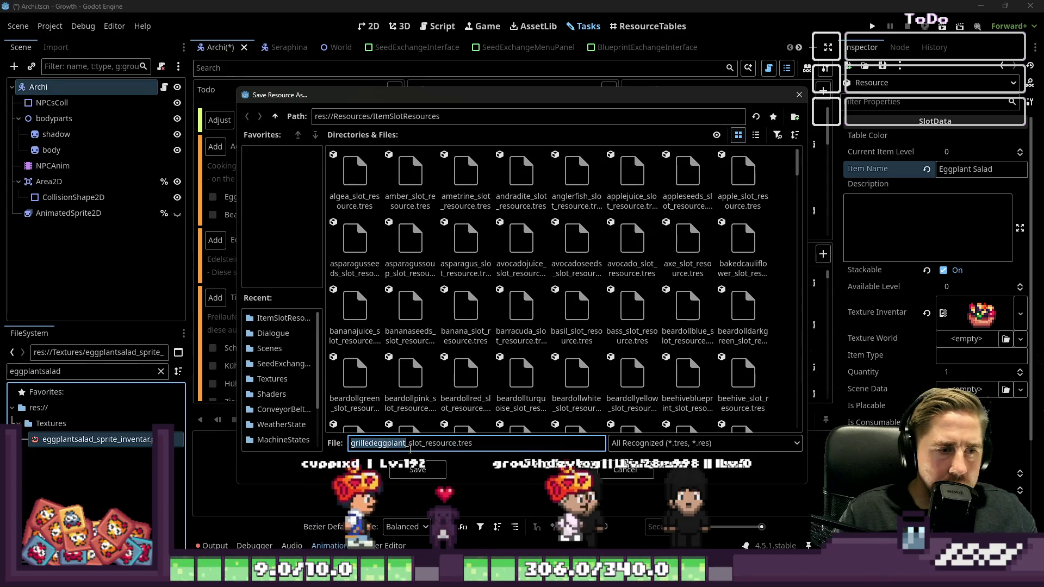
{"action": "type", "text": "eggplantsalad"}
{"action": "key", "text": "Return"}
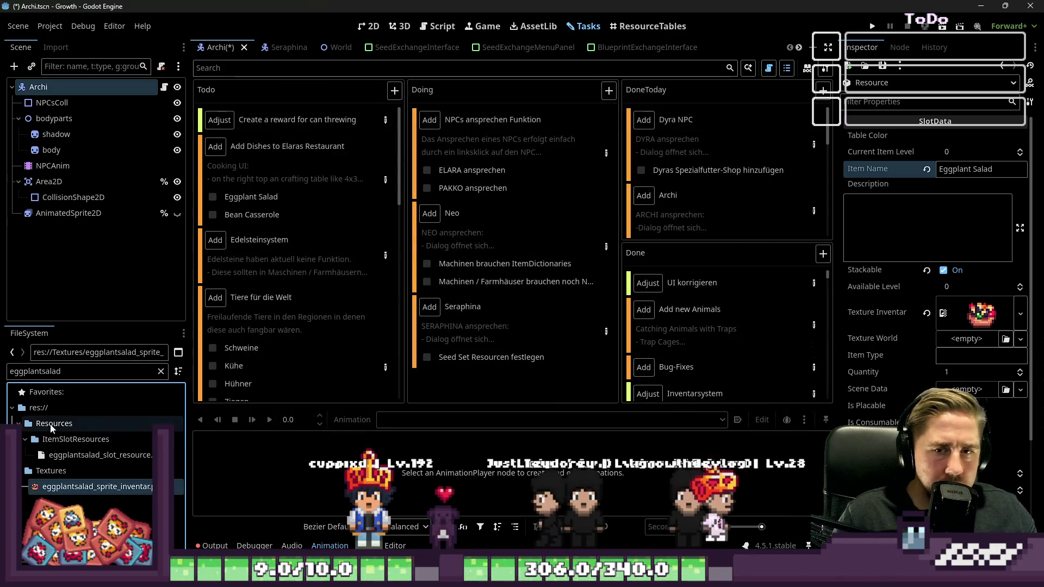
{"action": "left_click", "coordinate": [219, 199]}
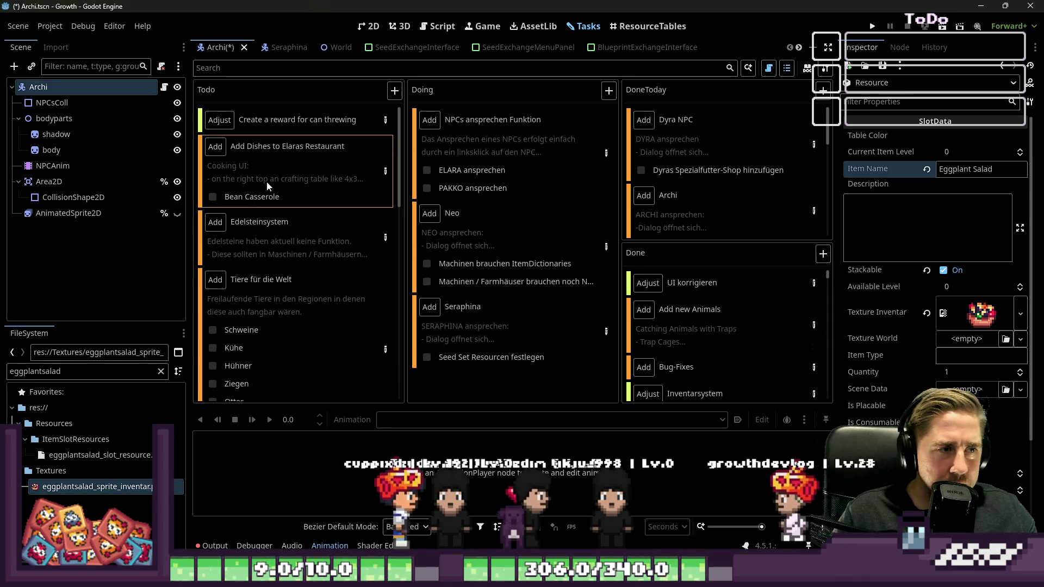
{"action": "left_click", "coordinate": [272, 164]}
{"action": "scroll", "coordinate": [399, 358], "scroll_direction": "down", "scroll_amount": 10}
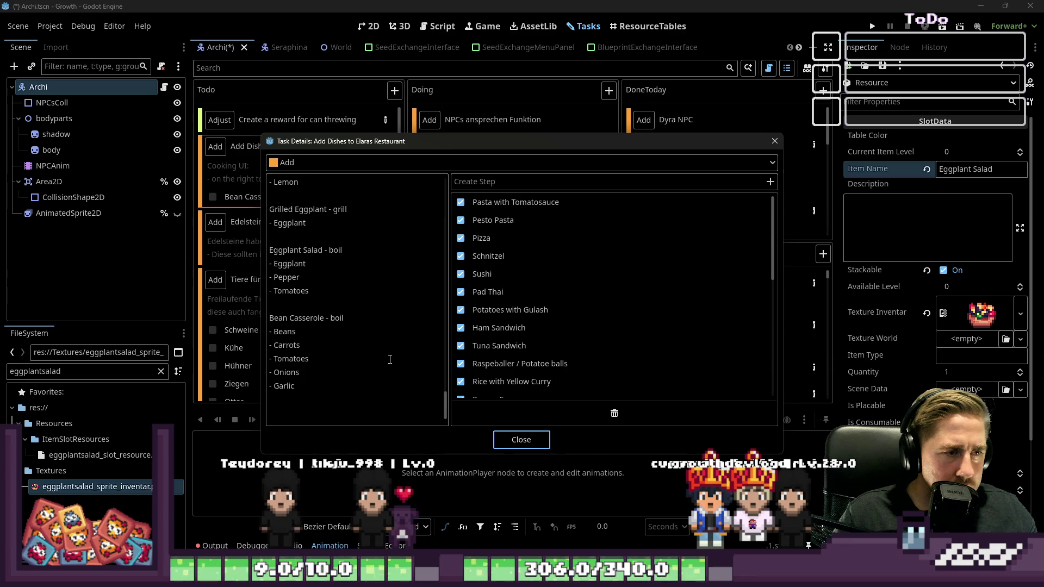
{"action": "scroll", "coordinate": [389, 358], "scroll_direction": "up", "scroll_amount": 5}
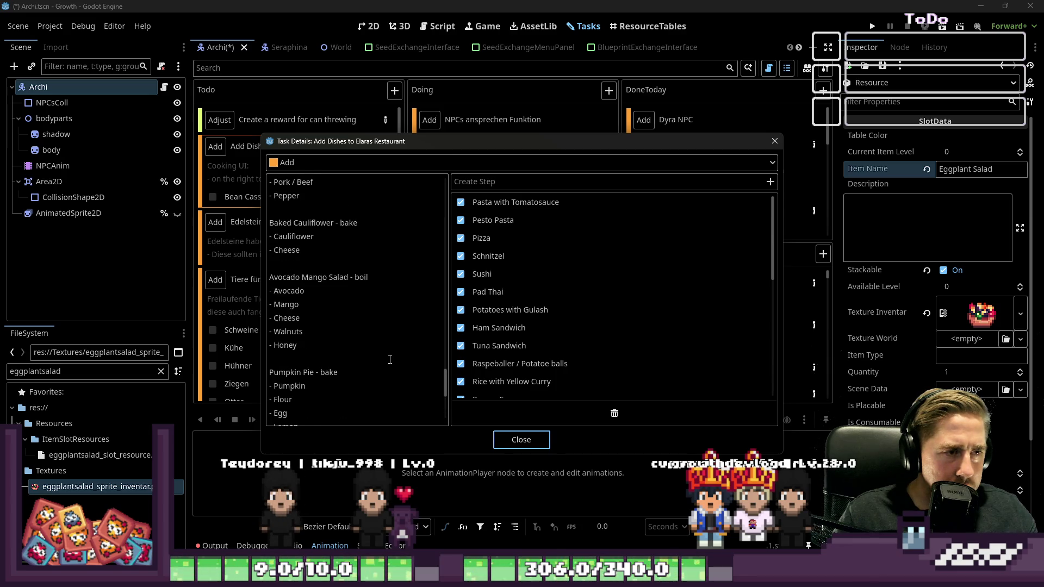
{"action": "scroll", "coordinate": [390, 359], "scroll_direction": "up", "scroll_amount": 5}
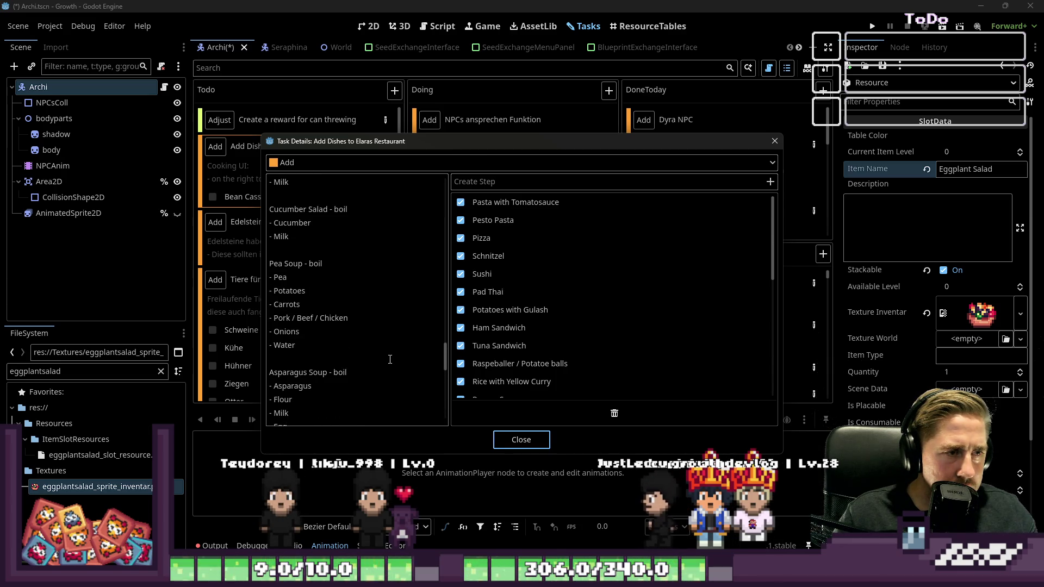
{"action": "scroll", "coordinate": [471, 339], "scroll_direction": "down", "scroll_amount": 10}
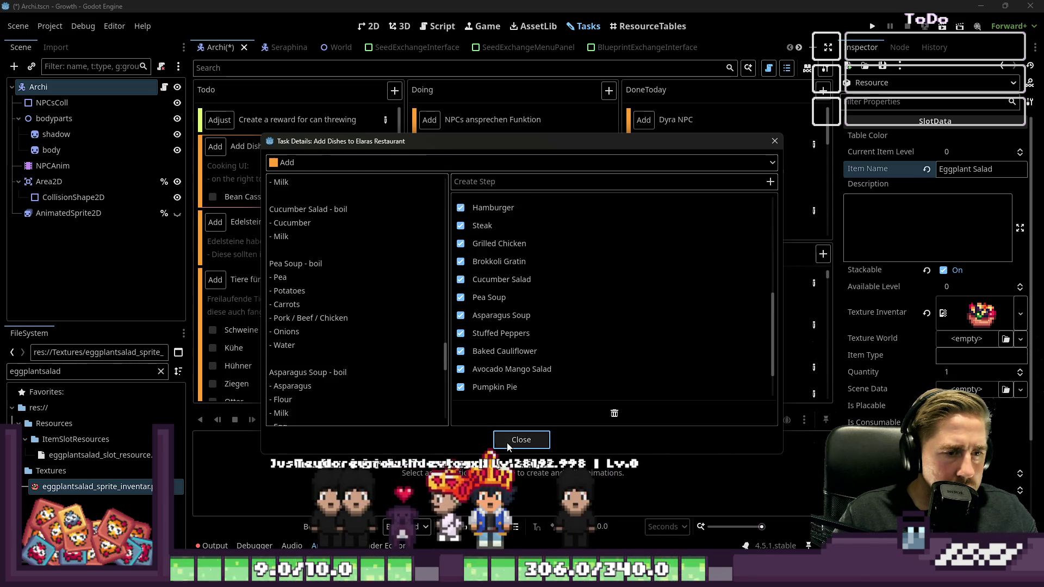
{"action": "scroll", "coordinate": [406, 350], "scroll_direction": "down", "scroll_amount": 10}
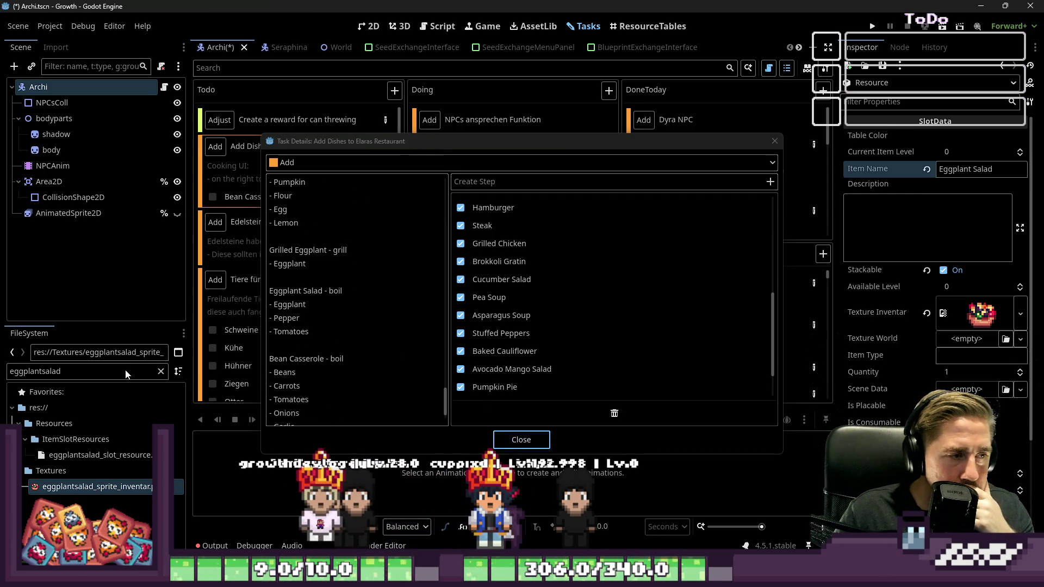
{"action": "left_click", "coordinate": [507, 441]}
{"action": "double_click", "coordinate": [29, 371]}
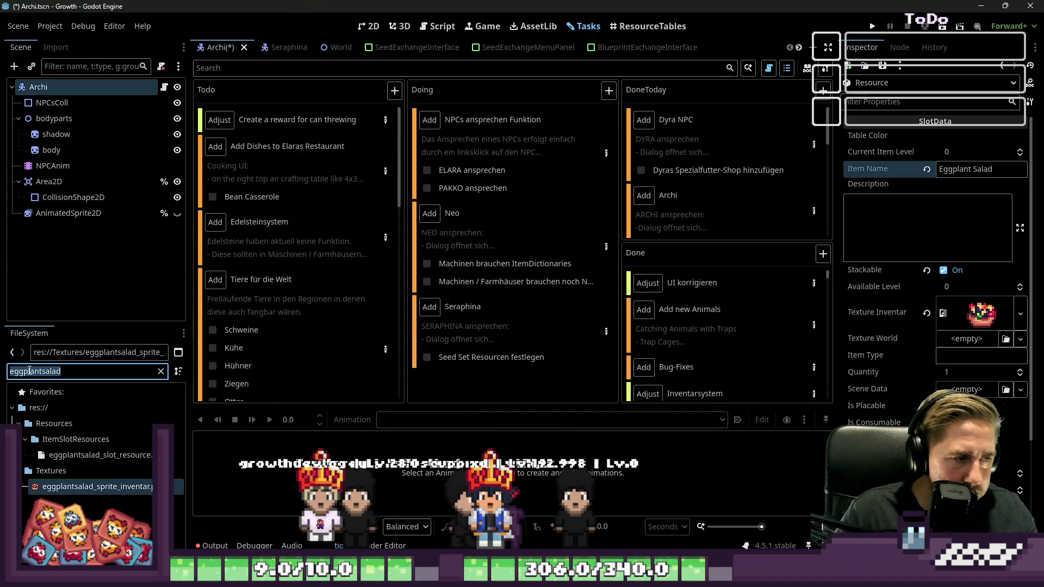
Filter the FileSystem by 'bean' and rename the bean salad sprite to beancasserole_sprite_inventar.
{"action": "type", "text": "bean"}
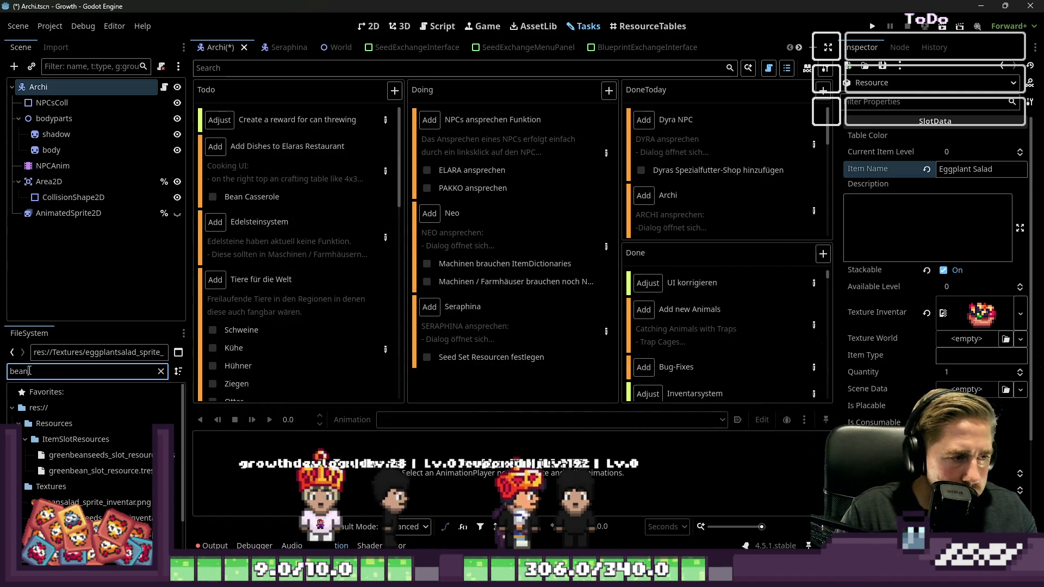
{"action": "scroll", "coordinate": [82, 465], "scroll_direction": "down", "scroll_amount": 2}
{"action": "left_click", "coordinate": [82, 465]}
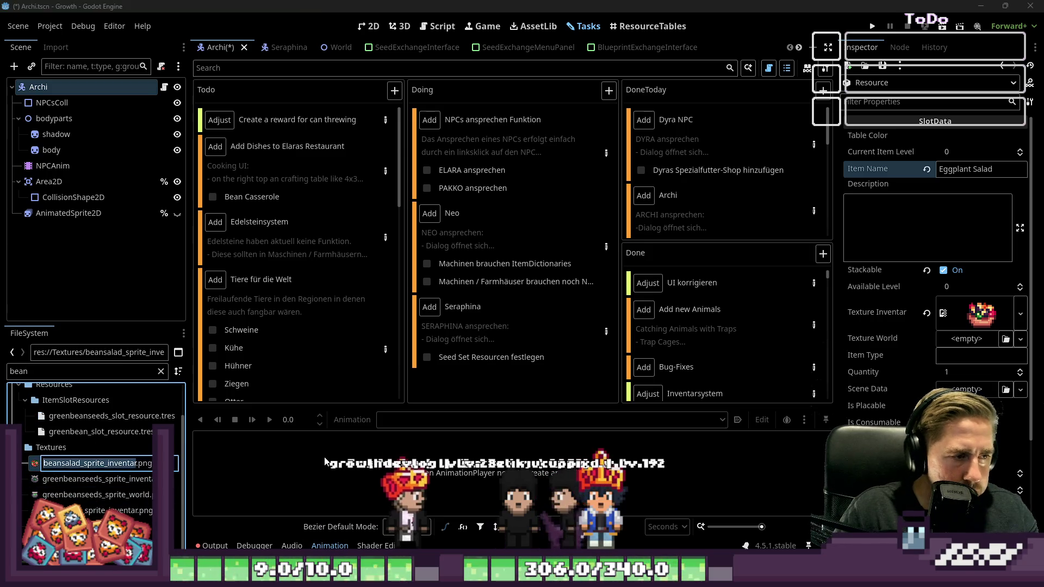
{"action": "key", "text": "F2"}
{"action": "key", "text": "BackSpace"}
{"action": "key", "text": "Delete"}
{"action": "key", "text": "Delete"}
{"action": "key", "text": "Delete"}
{"action": "type", "text": "casserole"}
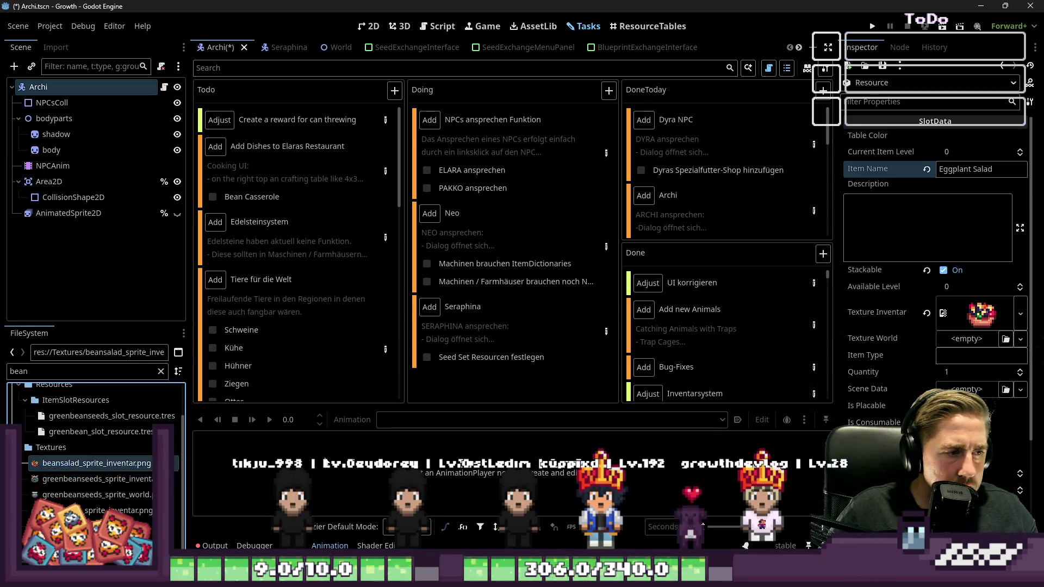
Set the Item Name to Bean Casserole and assign its sprite as Texture Inventar.
{"action": "double_click", "coordinate": [979, 170]}
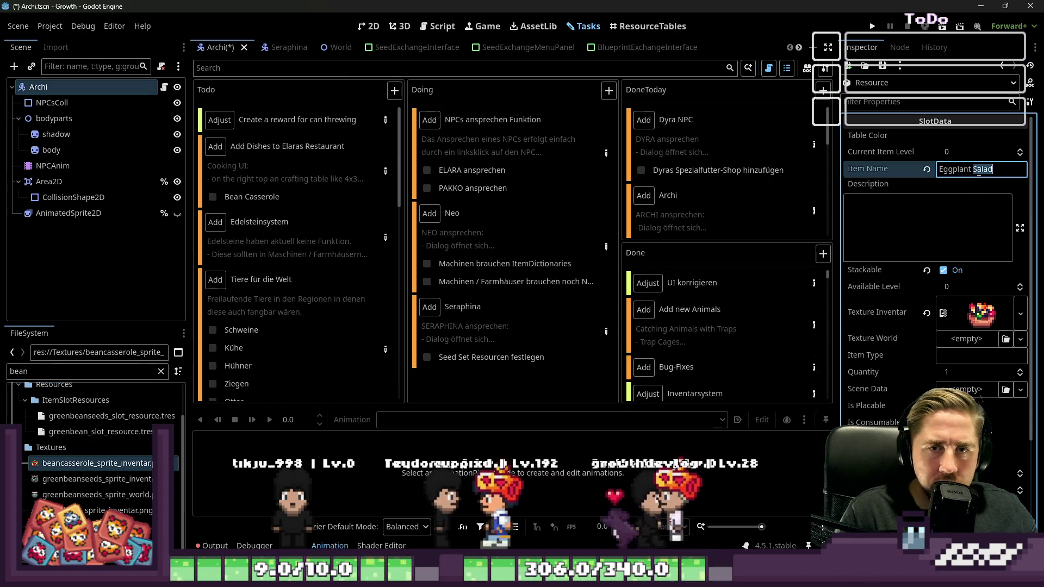
{"action": "key", "text": "ctrl+a"}
{"action": "type", "text": "Bean Casserol"}
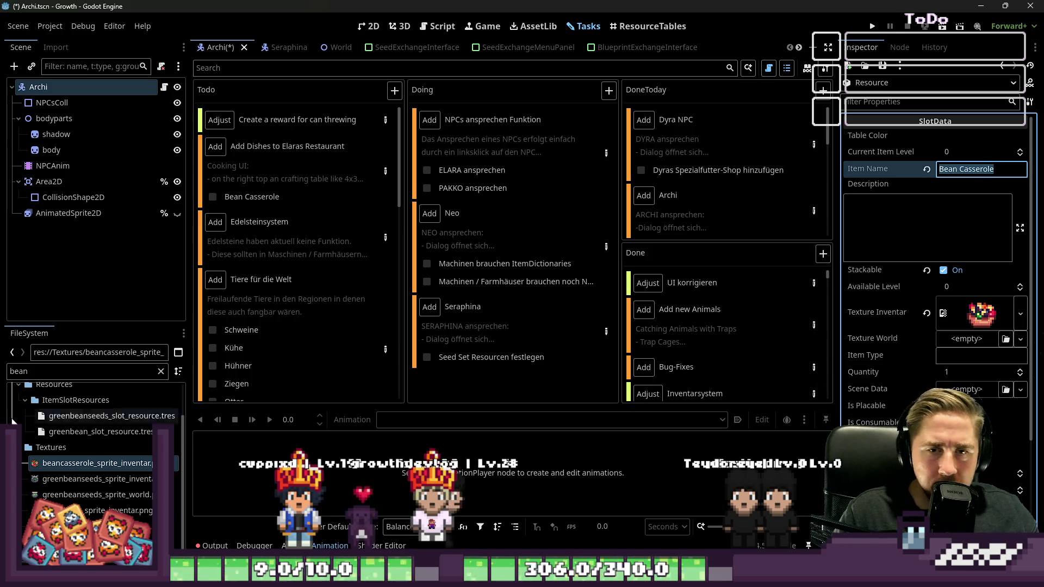
{"action": "left_click_drag", "start_coordinate": [53, 461], "coordinate": [450, 424]}
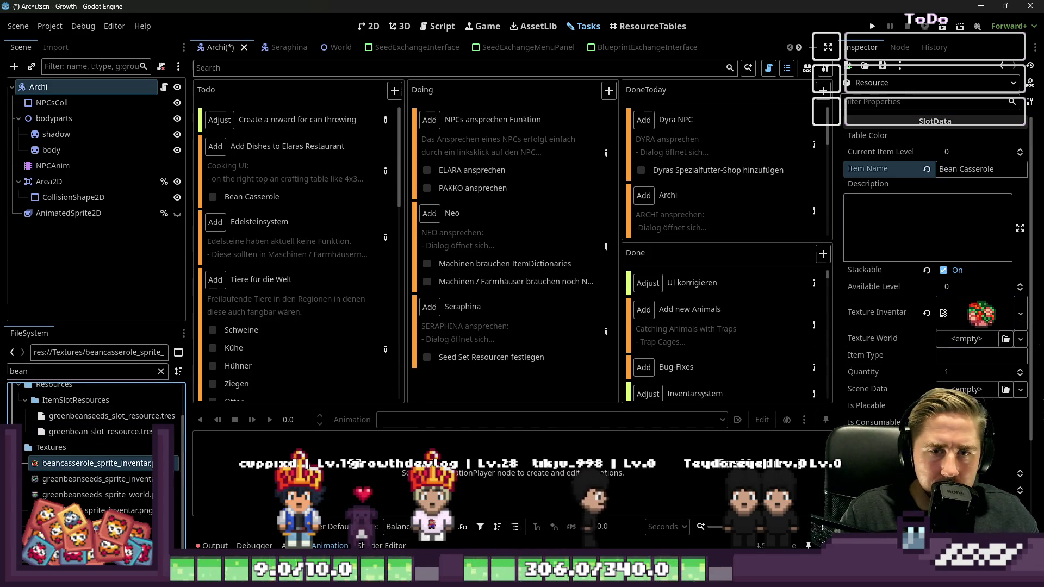
Save as Bean Casserole_slot_resource.tres and tick Bean Casserole off the dishes task.
{"action": "left_click", "coordinate": [891, 96]}
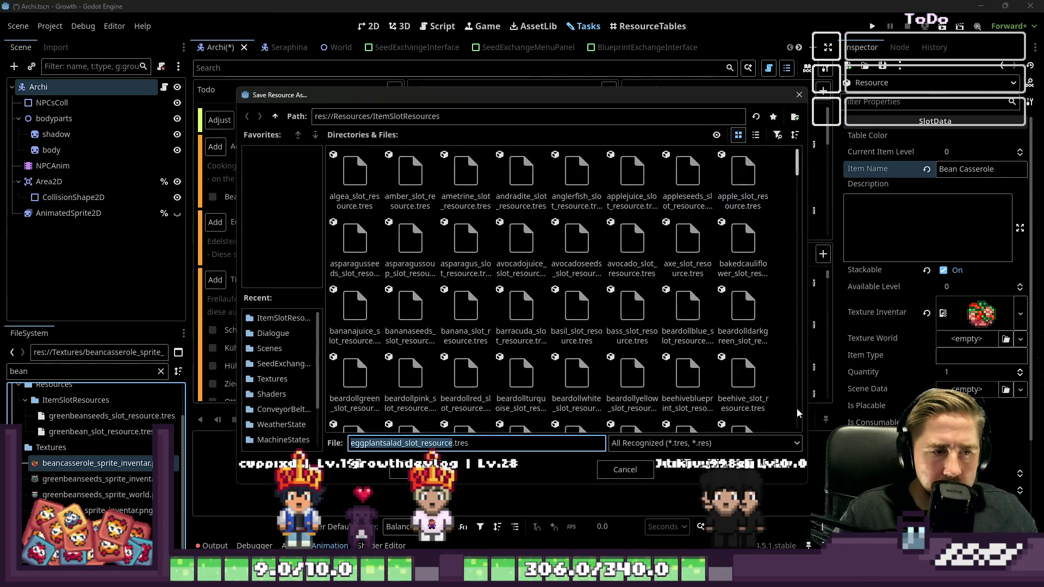
{"action": "key", "text": "Home"}
{"action": "key", "text": "shift+Right"}
{"action": "key", "text": "shift+Right"}
{"action": "key", "text": "shift+Right"}
{"action": "type", "text": "beancasserole"}
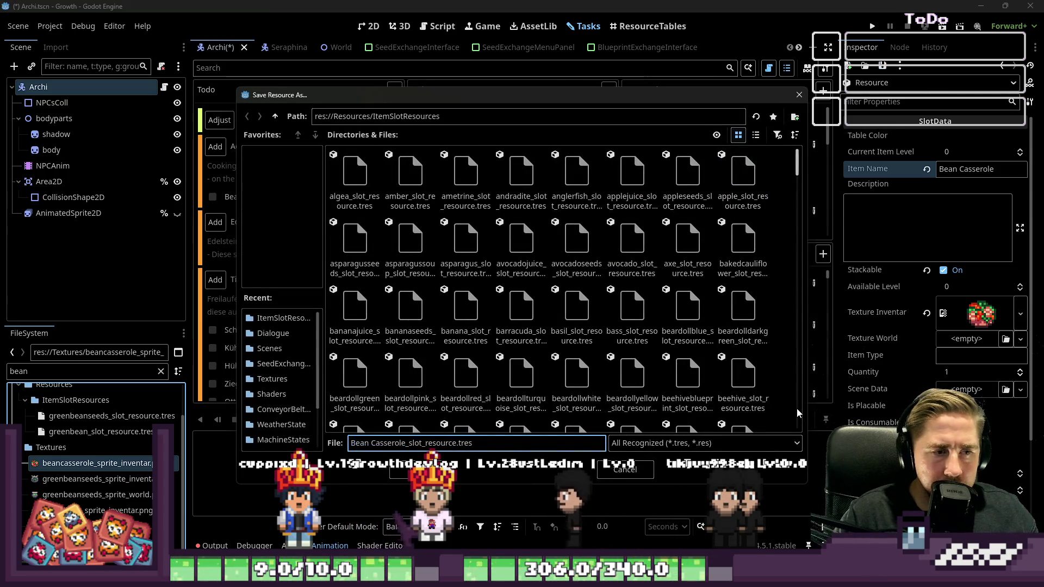
{"action": "key", "text": "Return"}
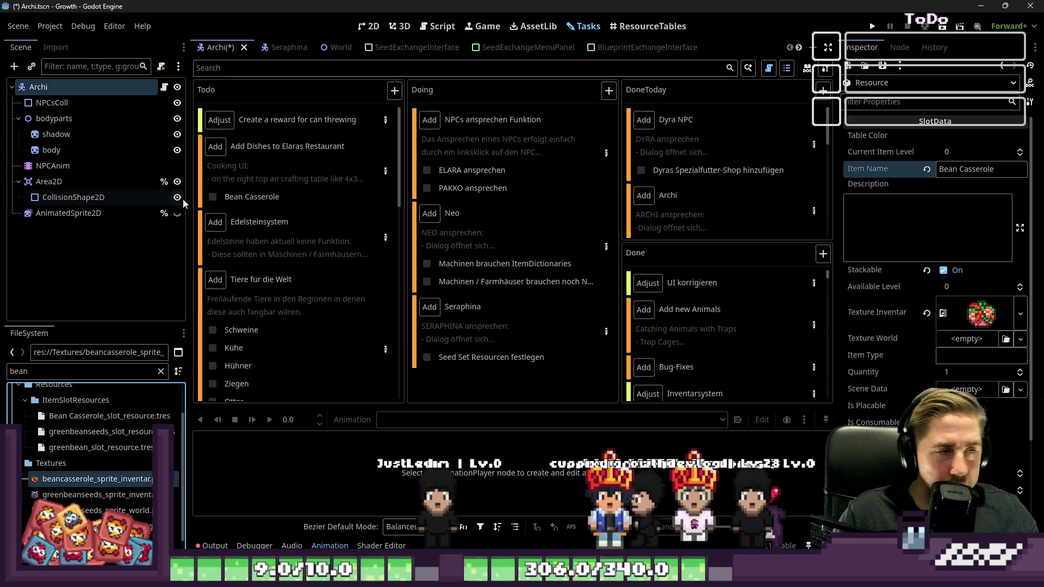
{"action": "left_click", "coordinate": [211, 197]}
Close the Add Dishes task details and enter food as Bean Casserole's Item Type.
{"action": "double_click", "coordinate": [256, 169]}
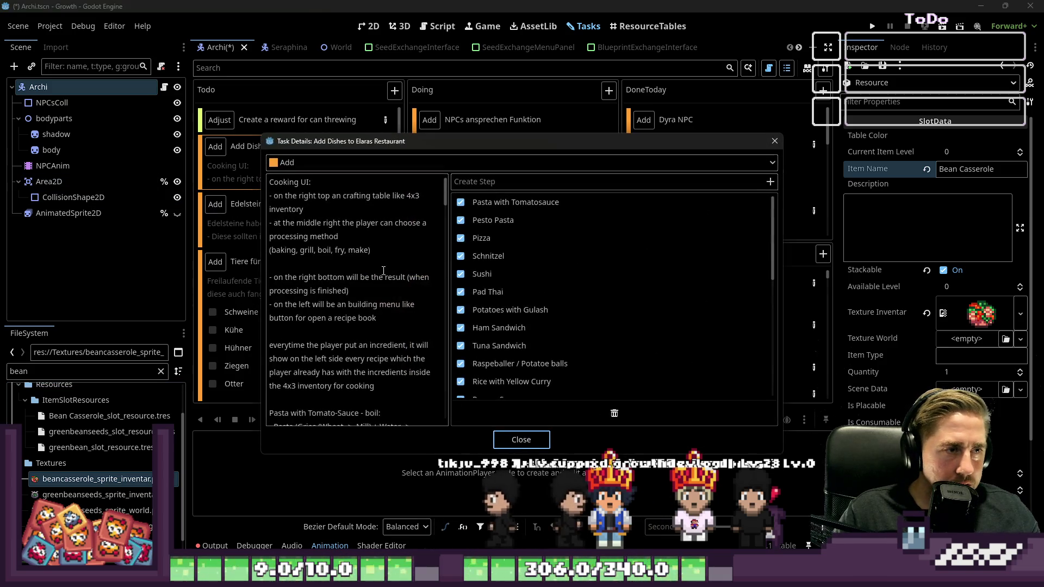
{"action": "scroll", "coordinate": [363, 296], "scroll_direction": "up", "scroll_amount": 5}
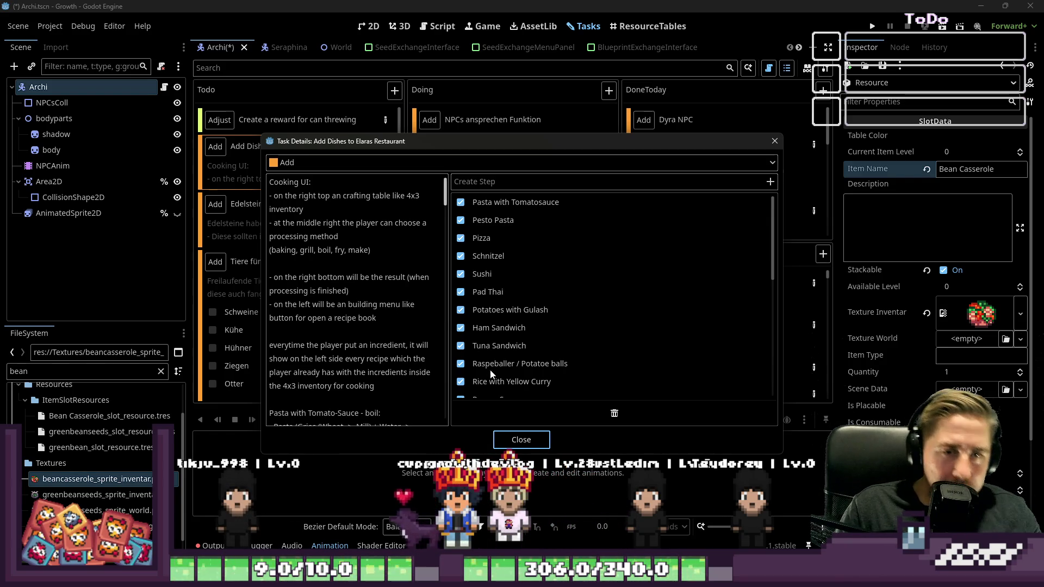
{"action": "left_click", "coordinate": [510, 441]}
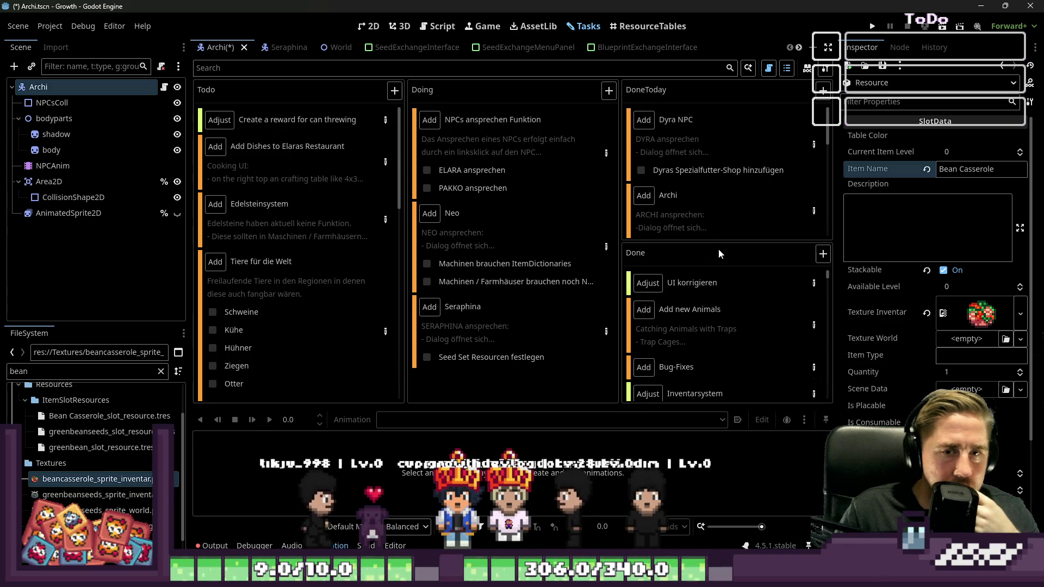
{"action": "left_click", "coordinate": [276, 161]}
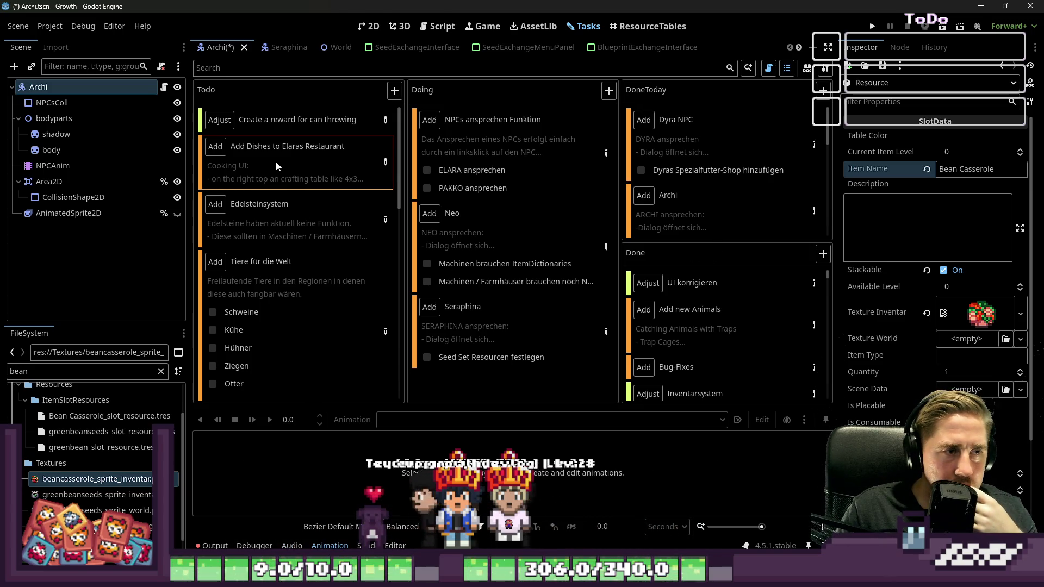
{"action": "left_click", "coordinate": [942, 354]}
{"action": "type", "text": "food"}
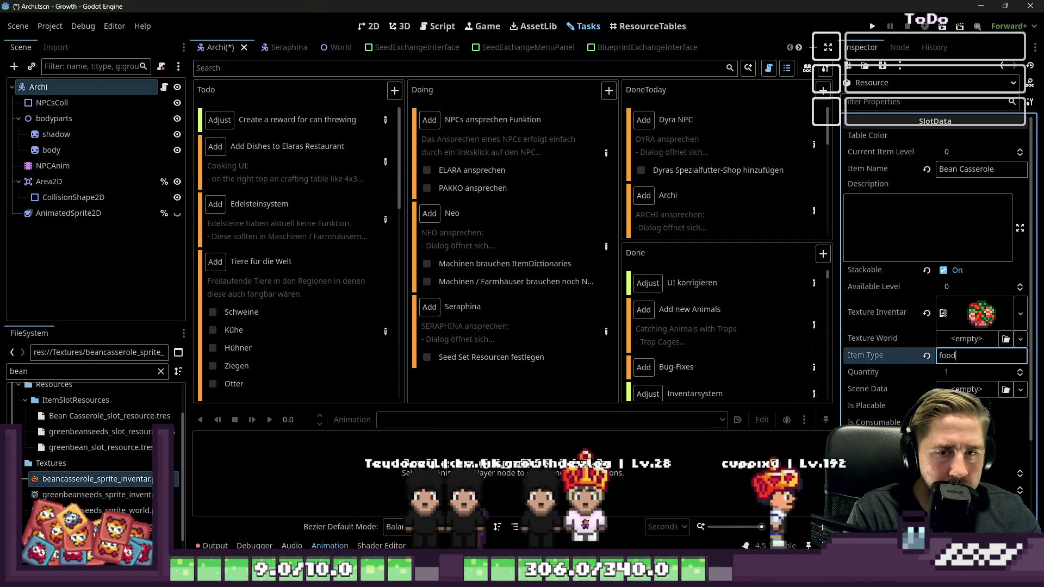
{"action": "left_click", "coordinate": [44, 374]}
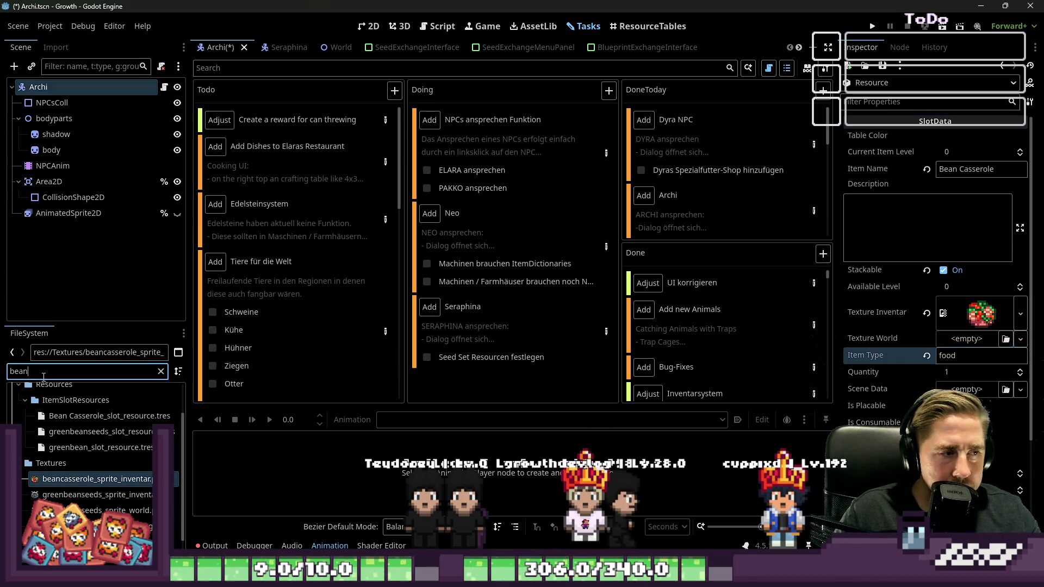
Untick Pasta with Tomatosauce, Pesto Pasta, Pizza, Schnitzel, Sushi and the next dishes.
{"action": "double_click", "coordinate": [260, 173]}
{"action": "left_click", "coordinate": [461, 203]}
{"action": "left_click", "coordinate": [461, 220]}
{"action": "left_click", "coordinate": [461, 238]}
{"action": "left_click", "coordinate": [460, 256]}
{"action": "left_click", "coordinate": [461, 274]}
{"action": "left_click", "coordinate": [461, 292]}
{"action": "left_click", "coordinate": [460, 328]}
{"action": "scroll", "coordinate": [460, 310], "scroll_direction": "down", "scroll_amount": 3}
Untick Tuna Sandwich through Avocado Mango Salad, then close the task details.
{"action": "left_click", "coordinate": [461, 219]}
{"action": "left_click", "coordinate": [460, 237]}
{"action": "left_click", "coordinate": [461, 255]}
{"action": "left_click", "coordinate": [460, 273]}
{"action": "left_click", "coordinate": [461, 291]}
{"action": "left_click", "coordinate": [461, 309]}
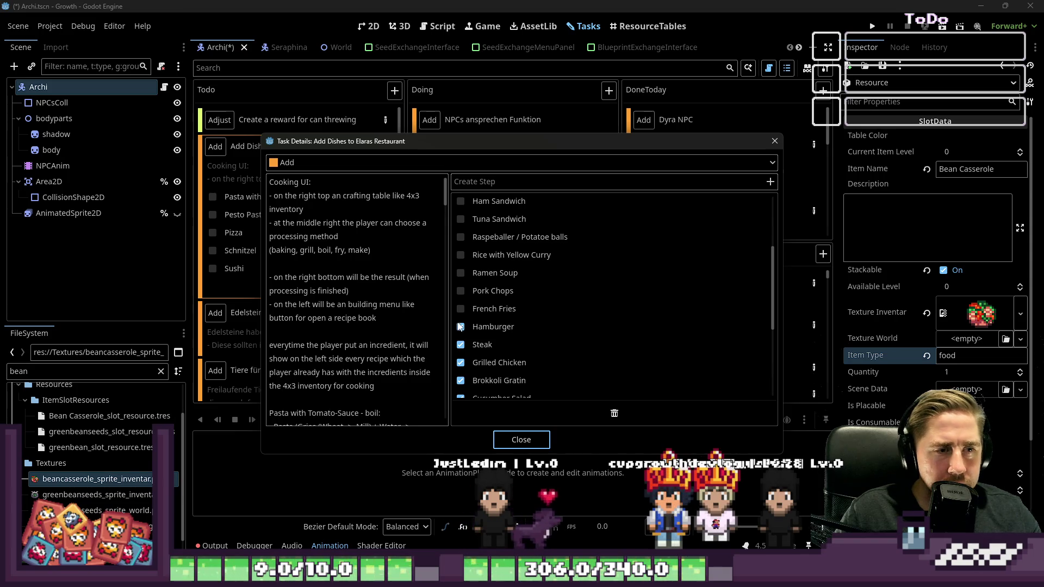
{"action": "left_click", "coordinate": [460, 380]}
{"action": "scroll", "coordinate": [460, 359], "scroll_direction": "down", "scroll_amount": 3}
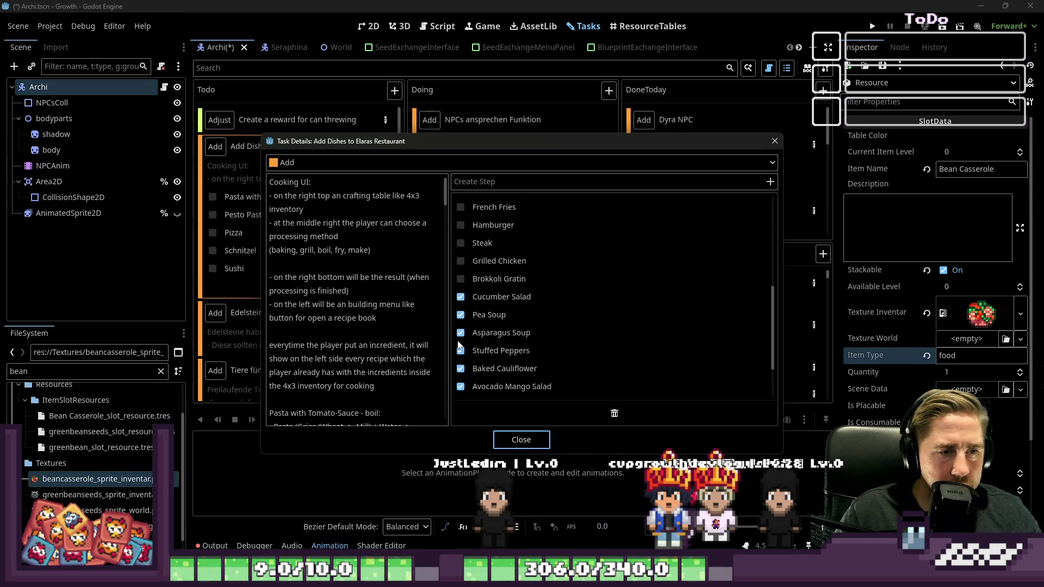
{"action": "left_click", "coordinate": [460, 315]}
{"action": "left_click", "coordinate": [461, 351]}
{"action": "left_click", "coordinate": [461, 368]}
{"action": "left_click", "coordinate": [461, 386]}
{"action": "scroll", "coordinate": [462, 348], "scroll_direction": "down", "scroll_amount": 2}
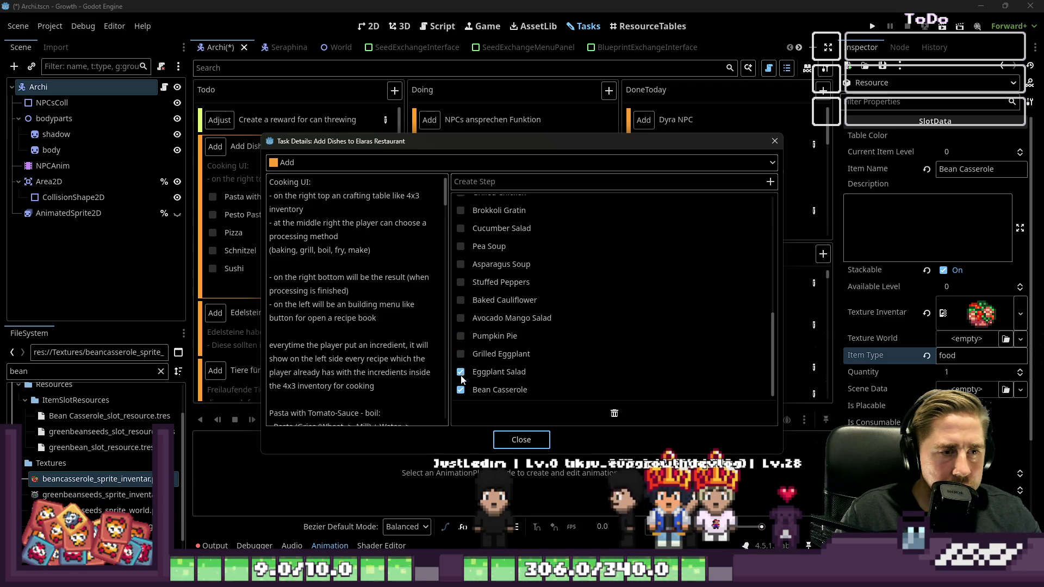
{"action": "scroll", "coordinate": [462, 380], "scroll_direction": "up", "scroll_amount": 10}
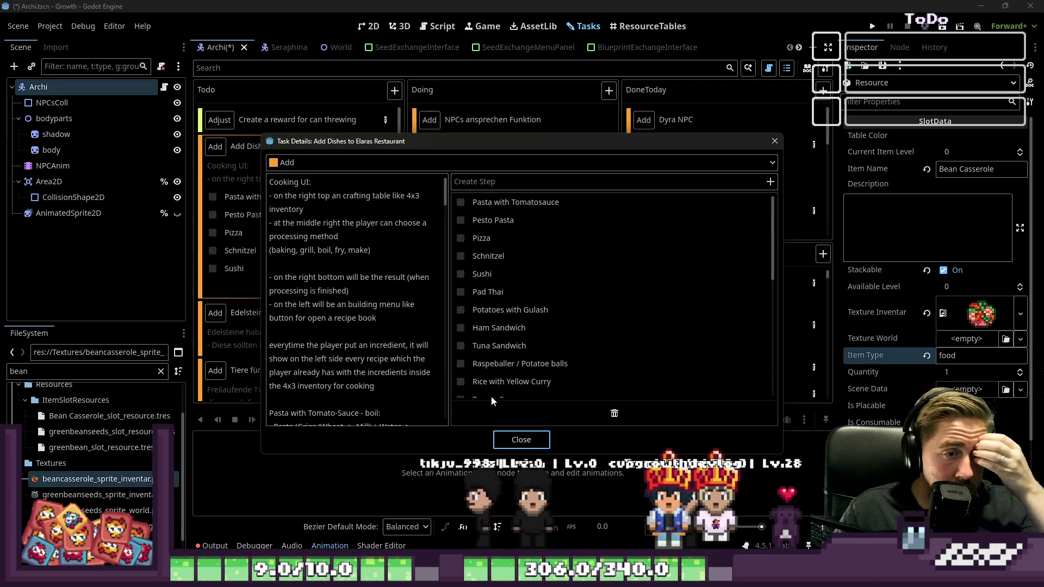
{"action": "left_click", "coordinate": [520, 439]}
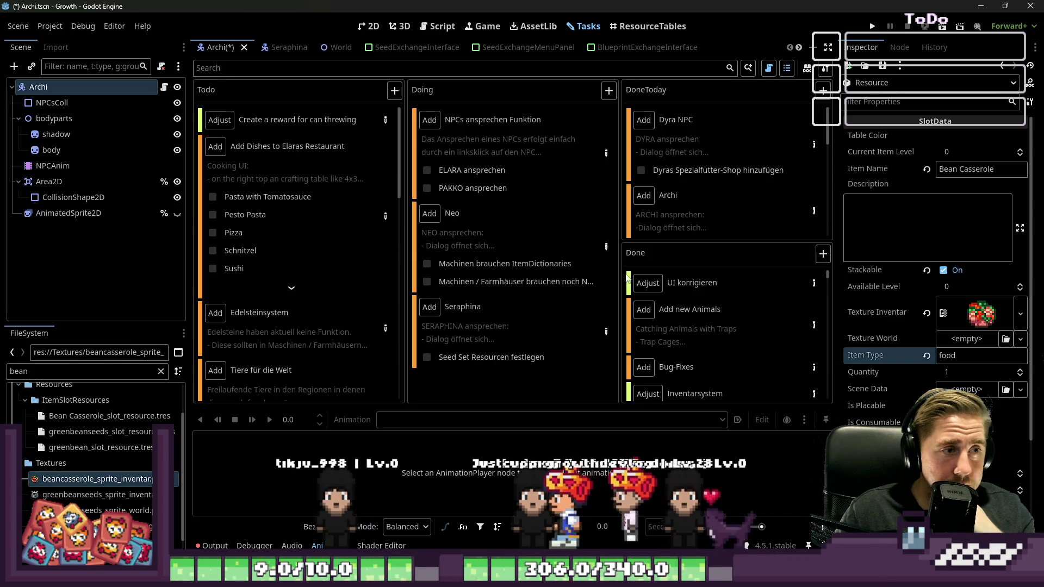
Filter the FileSystem for 'Pastato', set the pasta resource's Item Type to food, and show ResourceTables.
{"action": "double_click", "coordinate": [109, 371]}
{"action": "type", "text": "Pa"}
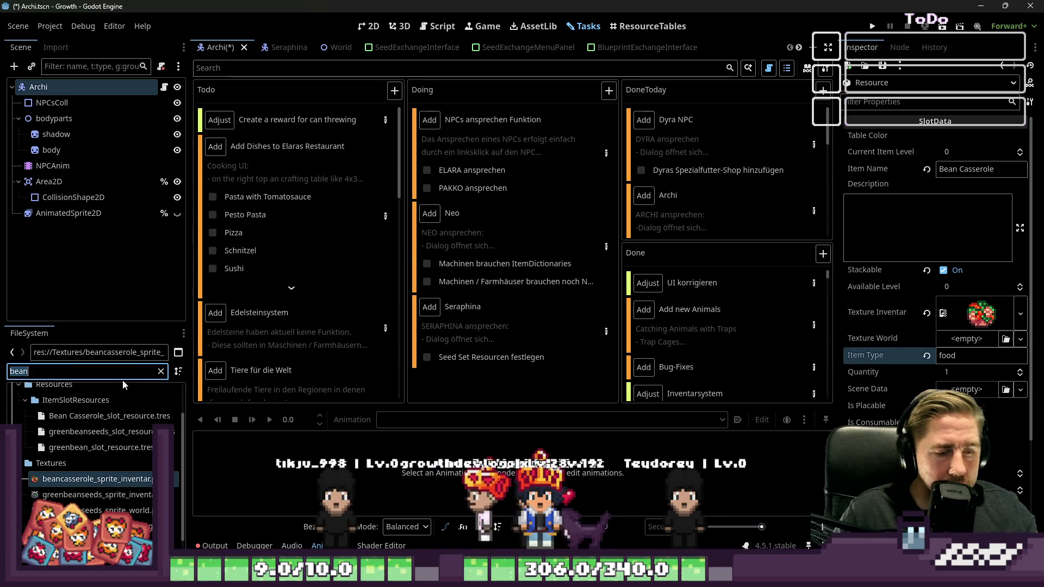
{"action": "type", "text": "stato"}
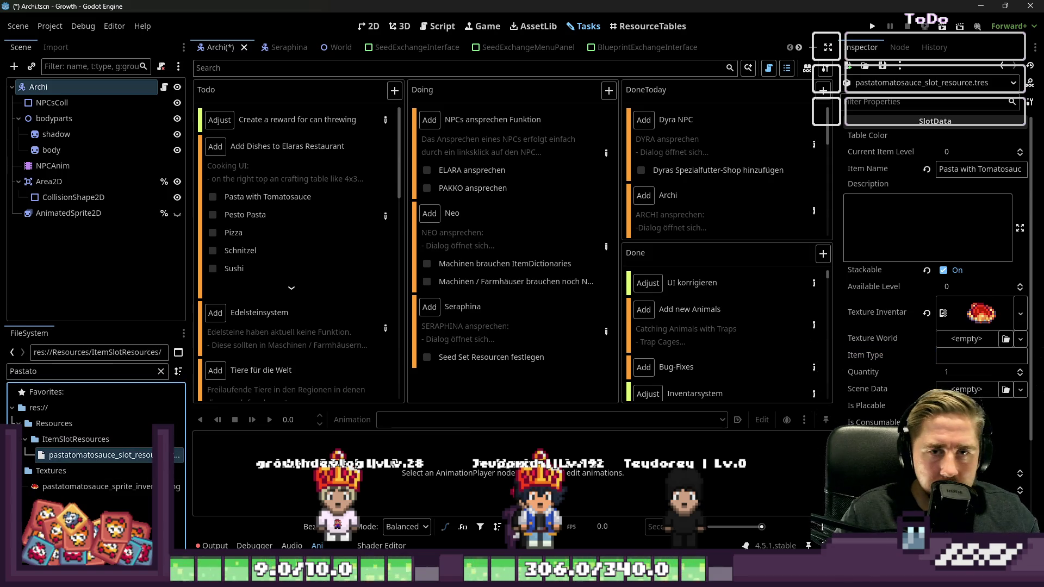
{"action": "double_click", "coordinate": [952, 357]}
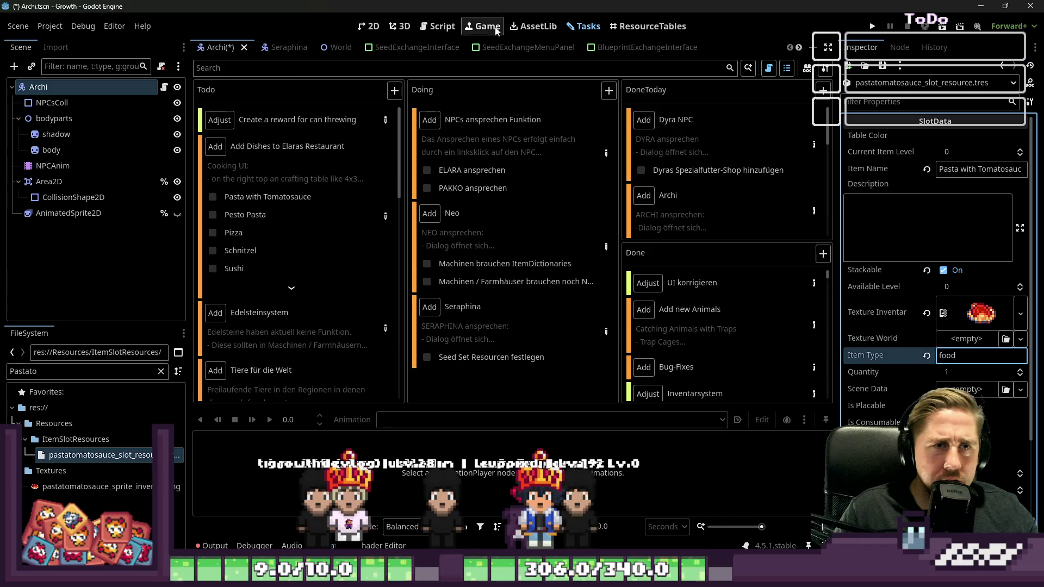
{"action": "left_click", "coordinate": [648, 26]}
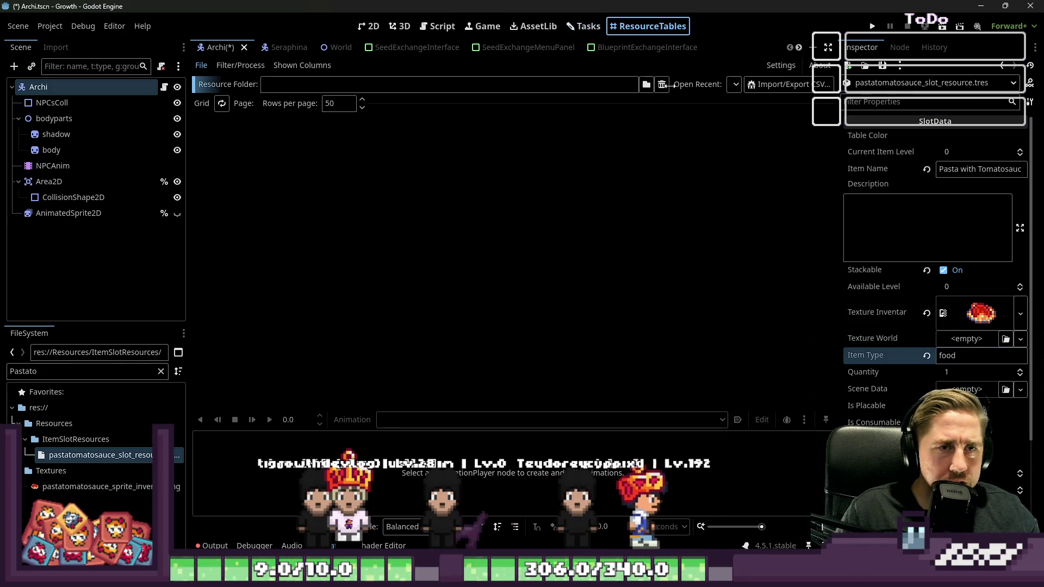
Choose Resources/ItemSlotResources as the ResourceTables resource folder.
{"action": "left_click", "coordinate": [646, 84]}
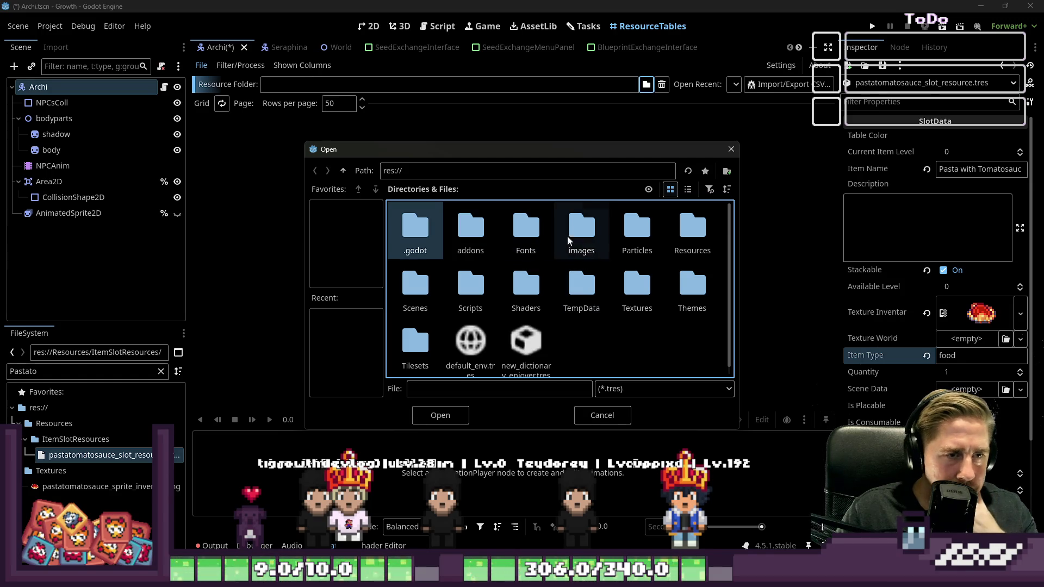
{"action": "double_click", "coordinate": [692, 227]}
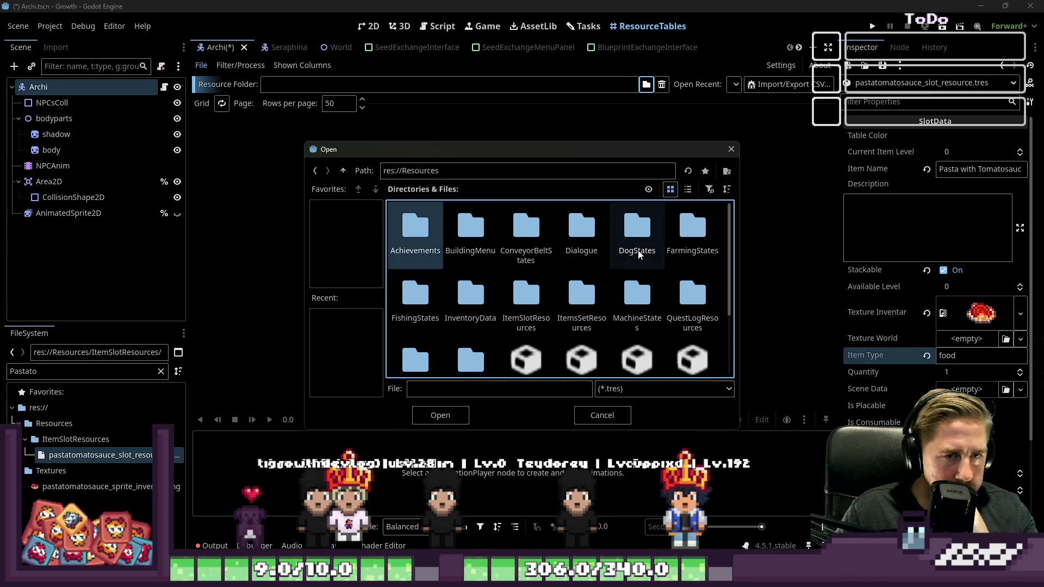
{"action": "left_click", "coordinate": [514, 316]}
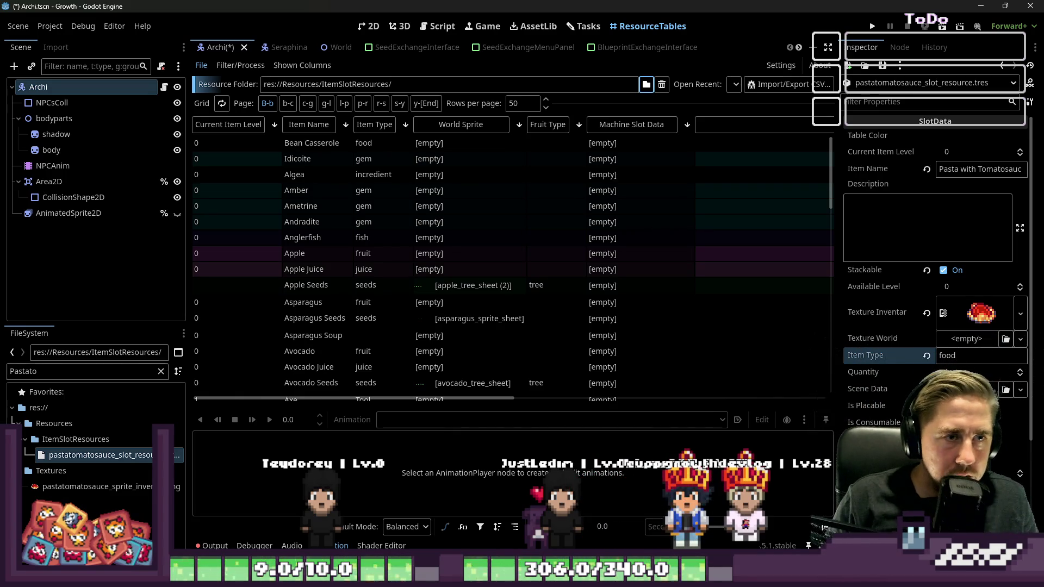
Re-sort and page through the table, inspecting the Asparagus Soup and Bean Casserole resources.
{"action": "left_click", "coordinate": [363, 127]}
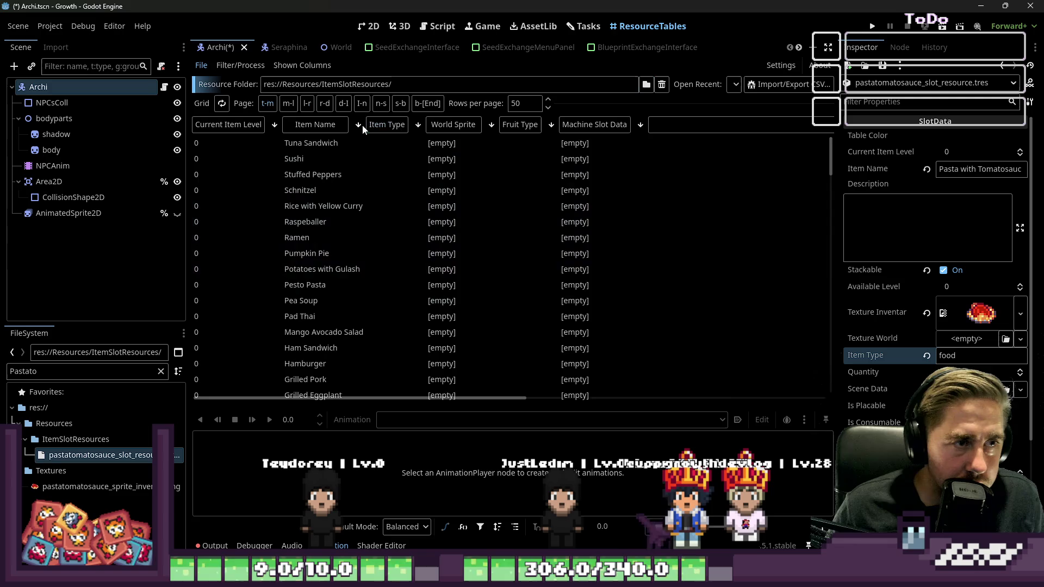
{"action": "scroll", "coordinate": [397, 175], "scroll_direction": "down", "scroll_amount": 5}
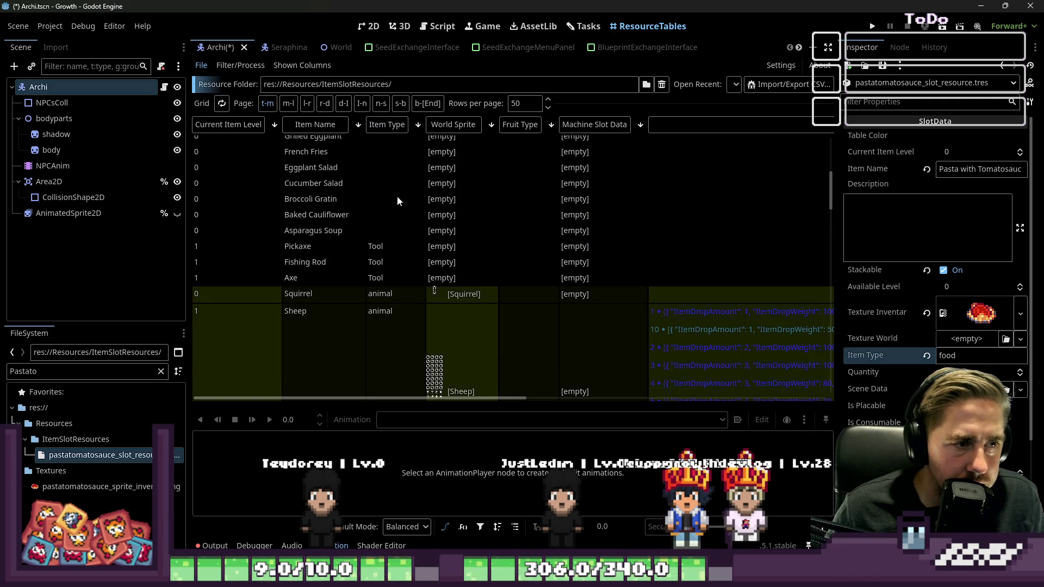
{"action": "scroll", "coordinate": [397, 196], "scroll_direction": "up", "scroll_amount": 4}
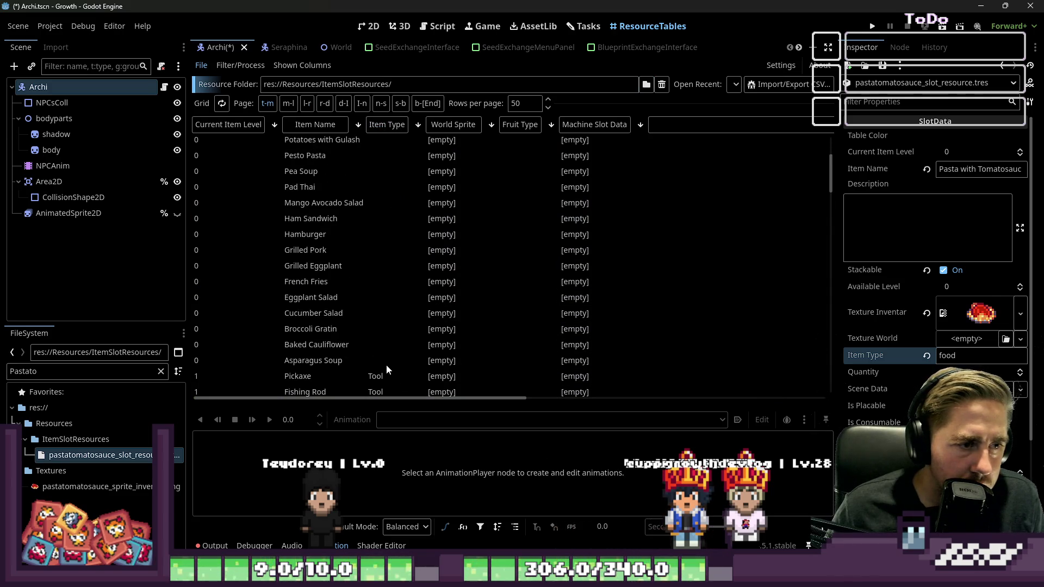
{"action": "left_click", "coordinate": [387, 362]}
{"action": "scroll", "coordinate": [398, 267], "scroll_direction": "up", "scroll_amount": 6}
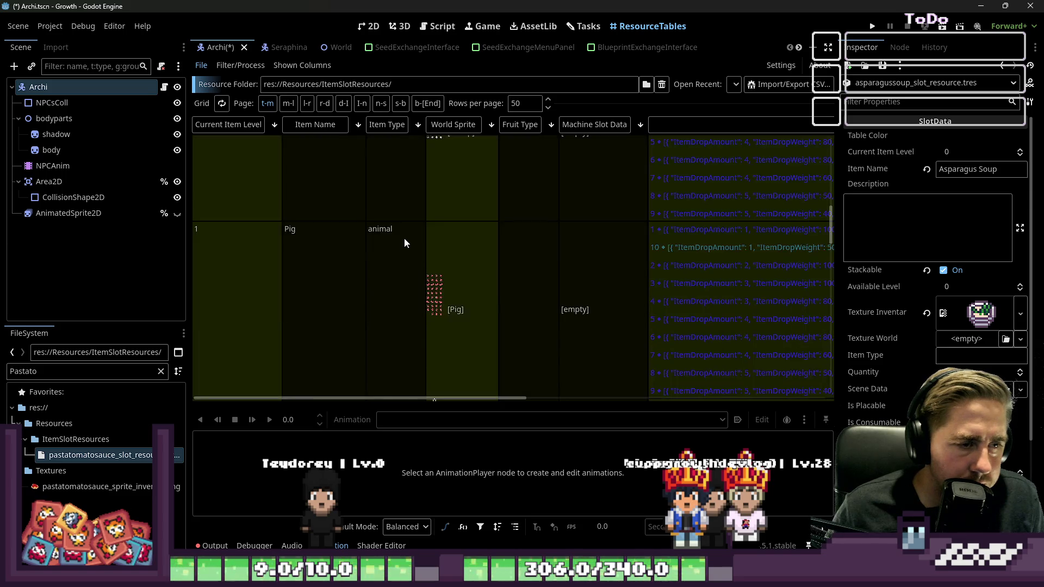
{"action": "scroll", "coordinate": [406, 242], "scroll_direction": "down", "scroll_amount": 5}
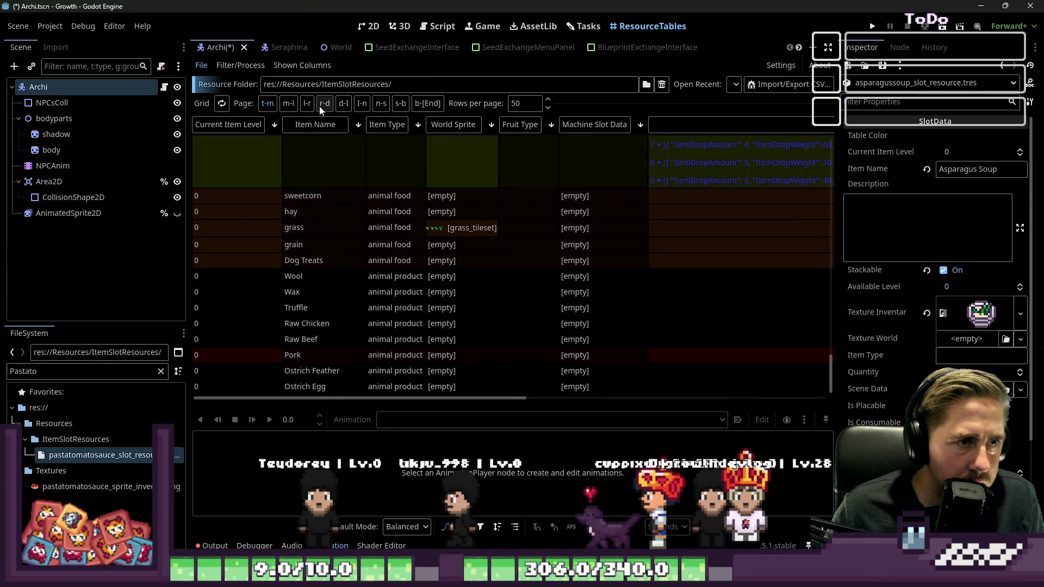
{"action": "left_click", "coordinate": [292, 105]}
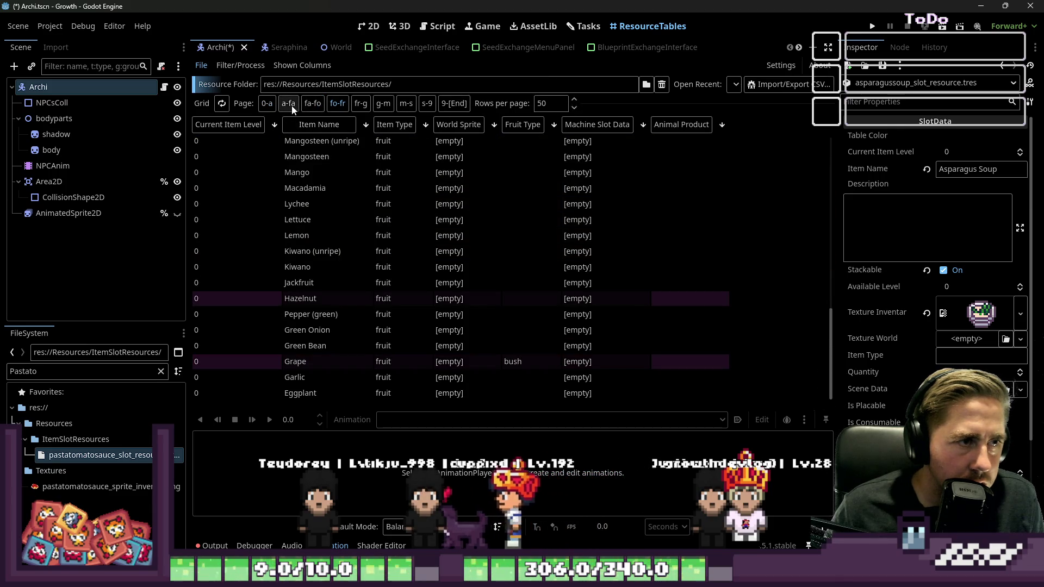
{"action": "left_click", "coordinate": [304, 105]}
{"action": "scroll", "coordinate": [400, 252], "scroll_direction": "down", "scroll_amount": 5}
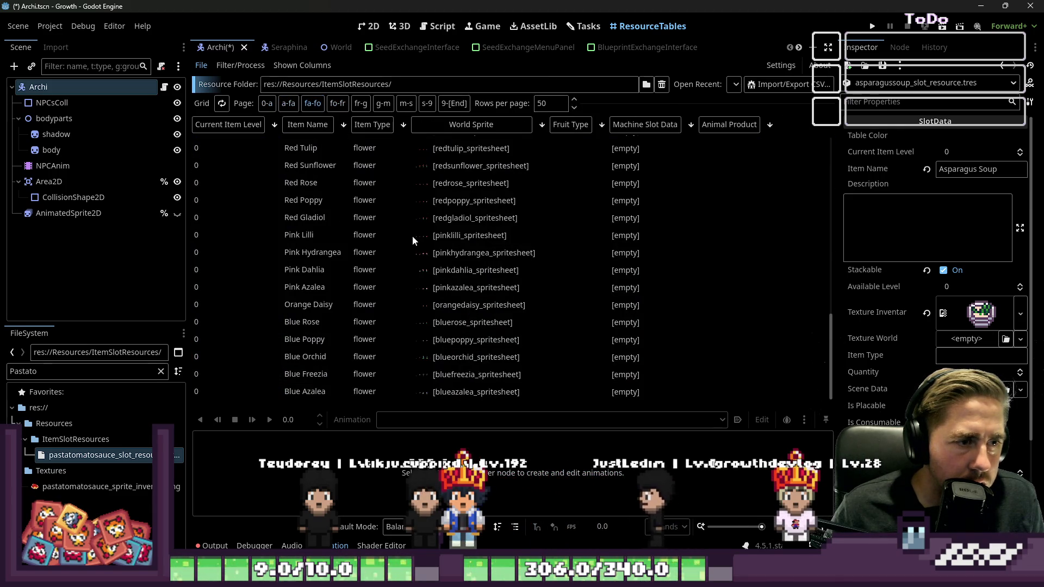
{"action": "scroll", "coordinate": [412, 236], "scroll_direction": "up", "scroll_amount": 5}
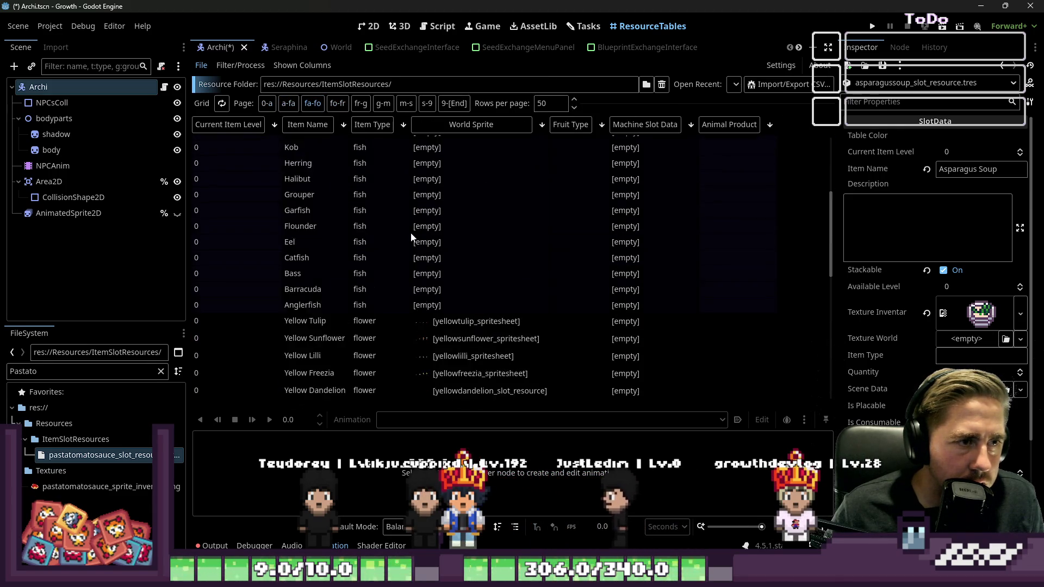
{"action": "left_click", "coordinate": [336, 106]}
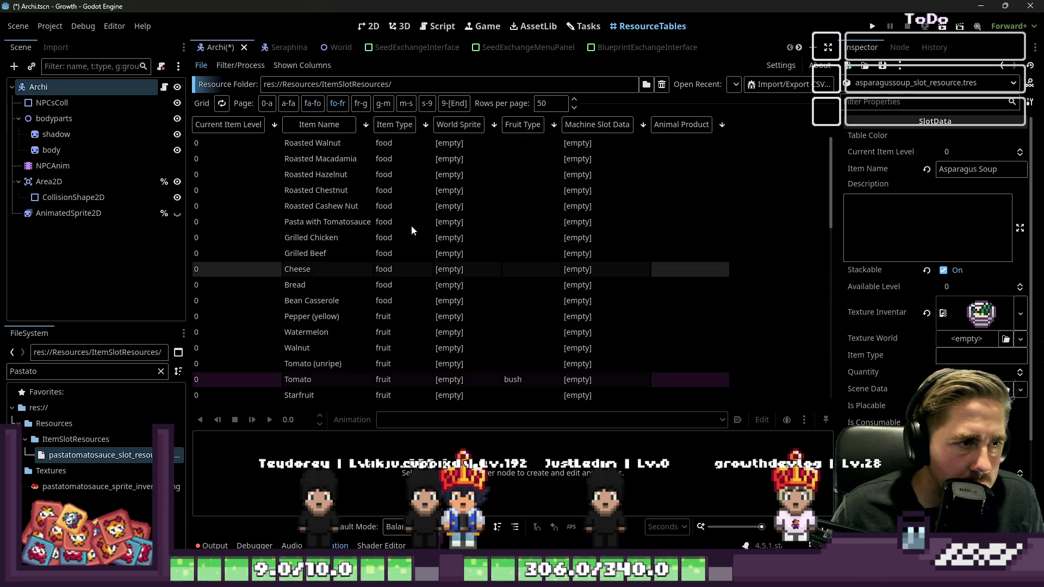
{"action": "scroll", "coordinate": [412, 226], "scroll_direction": "down", "scroll_amount": 3}
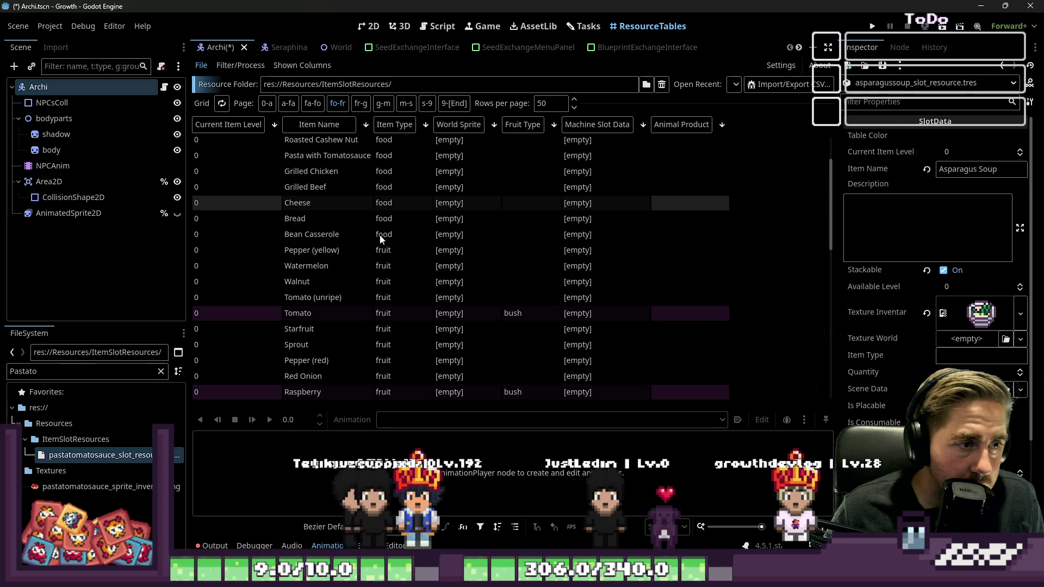
{"action": "left_click", "coordinate": [348, 231]}
{"action": "scroll", "coordinate": [348, 229], "scroll_direction": "up", "scroll_amount": 3}
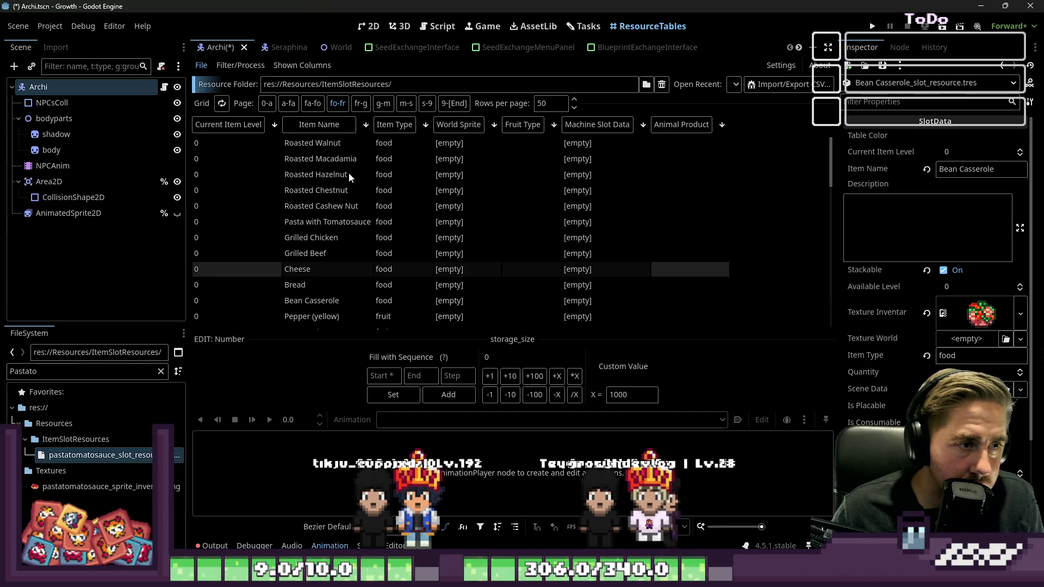
On the 0-a page, select the Item Type cells from Tuna Sandwich to Asparagus Soup.
{"action": "left_click", "coordinate": [270, 108]}
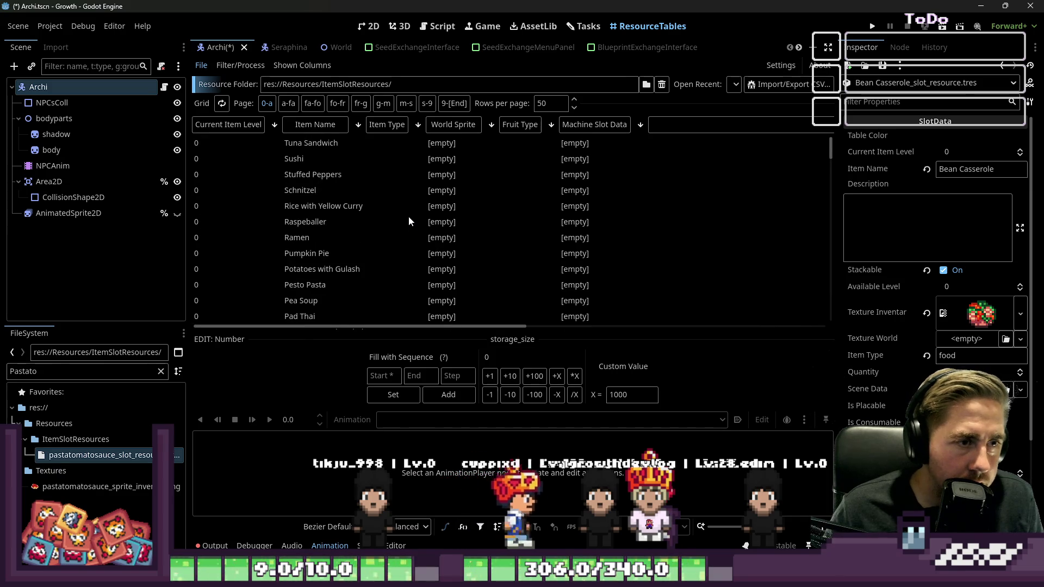
{"action": "left_click", "coordinate": [400, 145]}
{"action": "scroll", "coordinate": [387, 246], "scroll_direction": "down", "scroll_amount": 5}
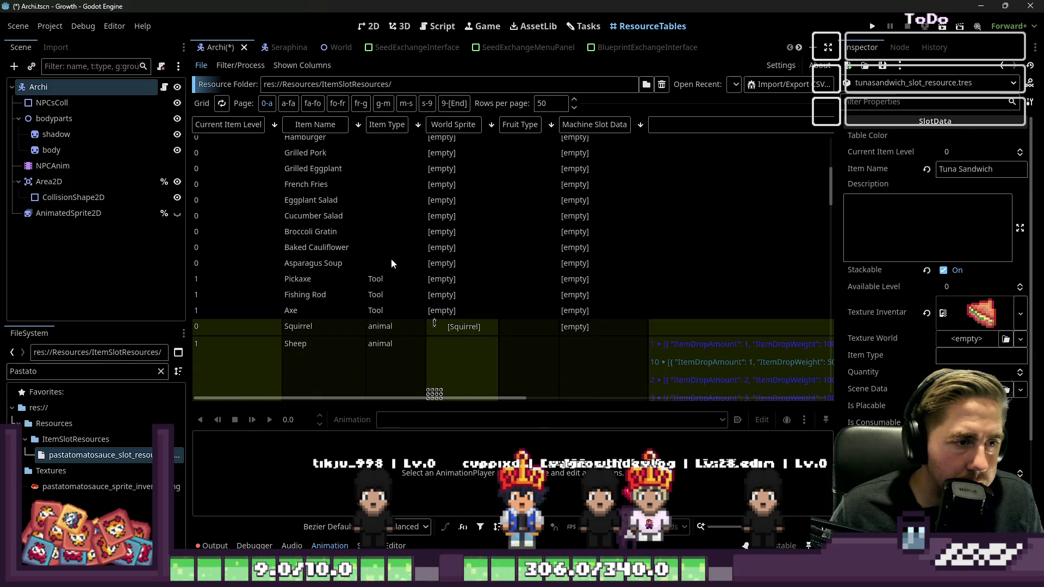
{"action": "left_click", "coordinate": [390, 258]}
{"action": "scroll", "coordinate": [379, 252], "scroll_direction": "up", "scroll_amount": 5}
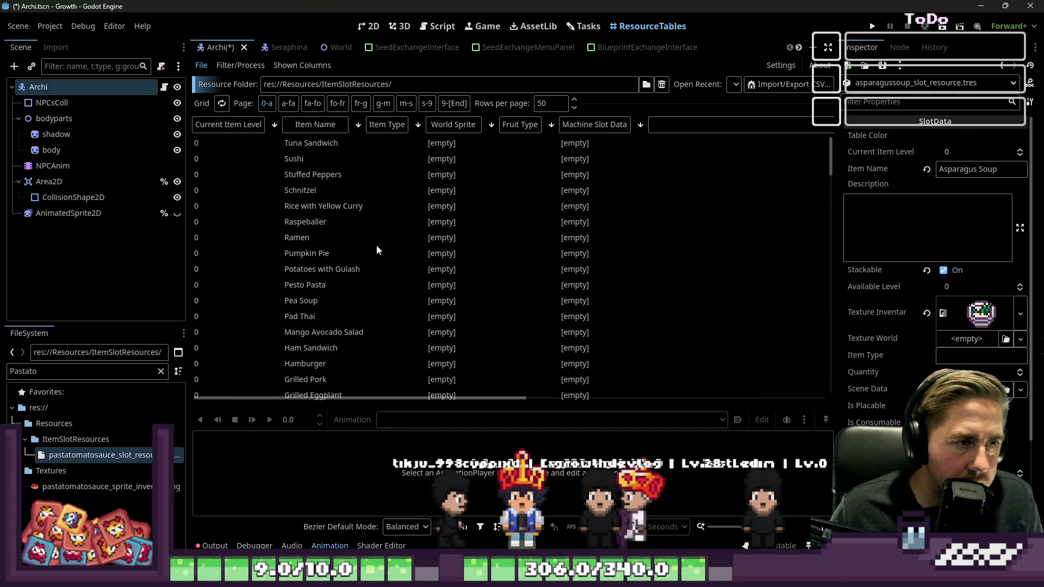
{"action": "scroll", "coordinate": [376, 244], "scroll_direction": "down", "scroll_amount": 1}
{"action": "scroll", "coordinate": [370, 244], "scroll_direction": "up", "scroll_amount": 1}
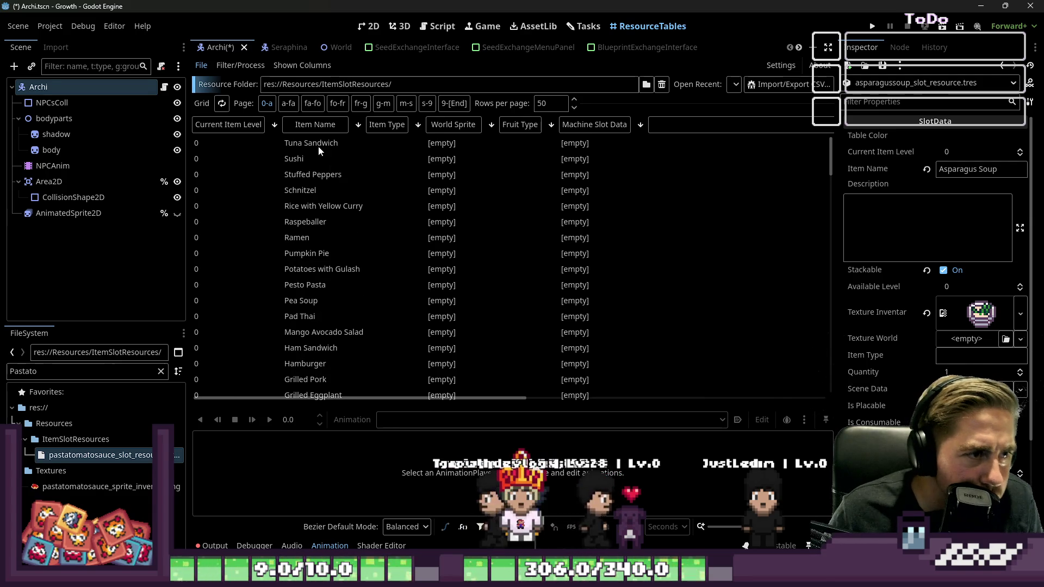
{"action": "scroll", "coordinate": [307, 155], "scroll_direction": "down", "scroll_amount": 2}
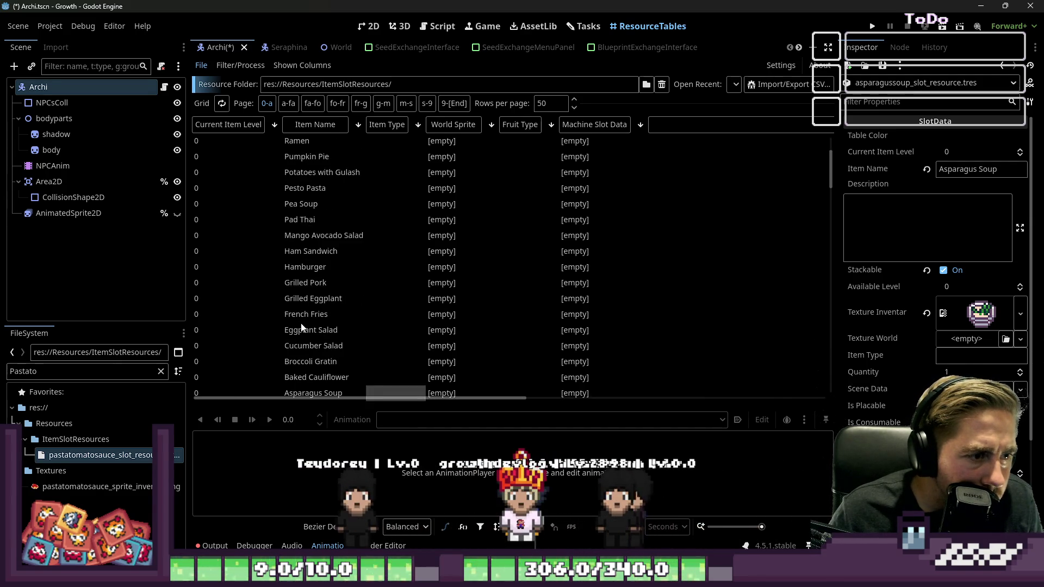
{"action": "scroll", "coordinate": [306, 327], "scroll_direction": "down", "scroll_amount": 1}
{"action": "scroll", "coordinate": [340, 304], "scroll_direction": "up", "scroll_amount": 3}
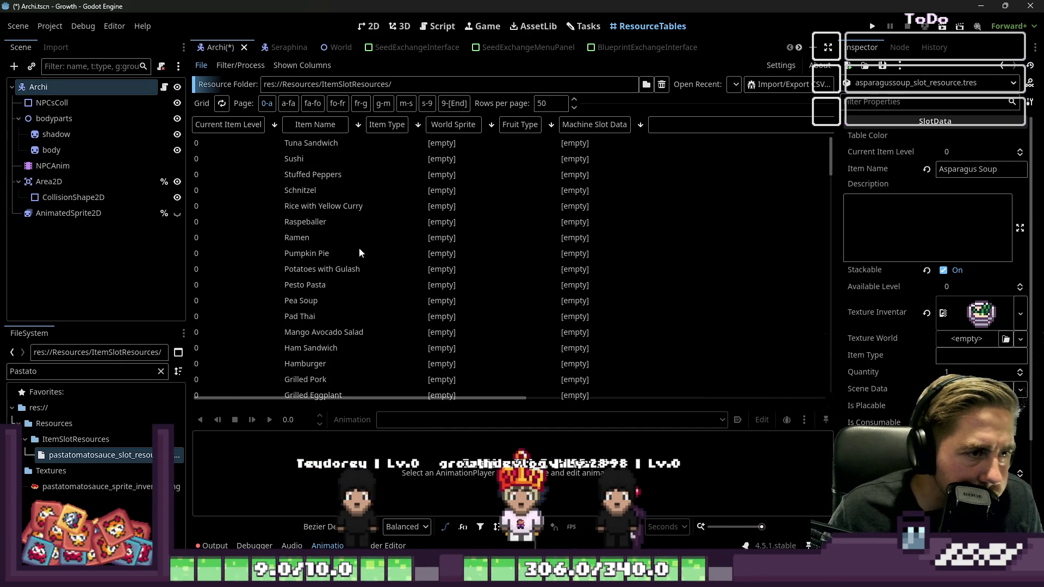
Bulk-set the selected dishes' Item Type to food.
{"action": "left_click", "coordinate": [390, 145], "text": "shift"}
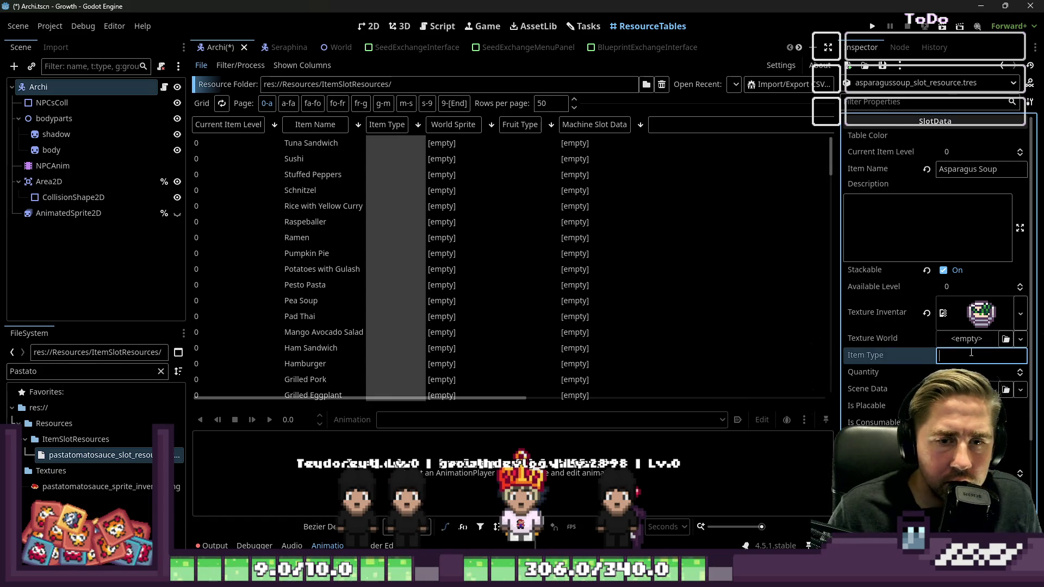
{"action": "type", "text": "food"}
{"action": "left_click", "coordinate": [547, 216]}
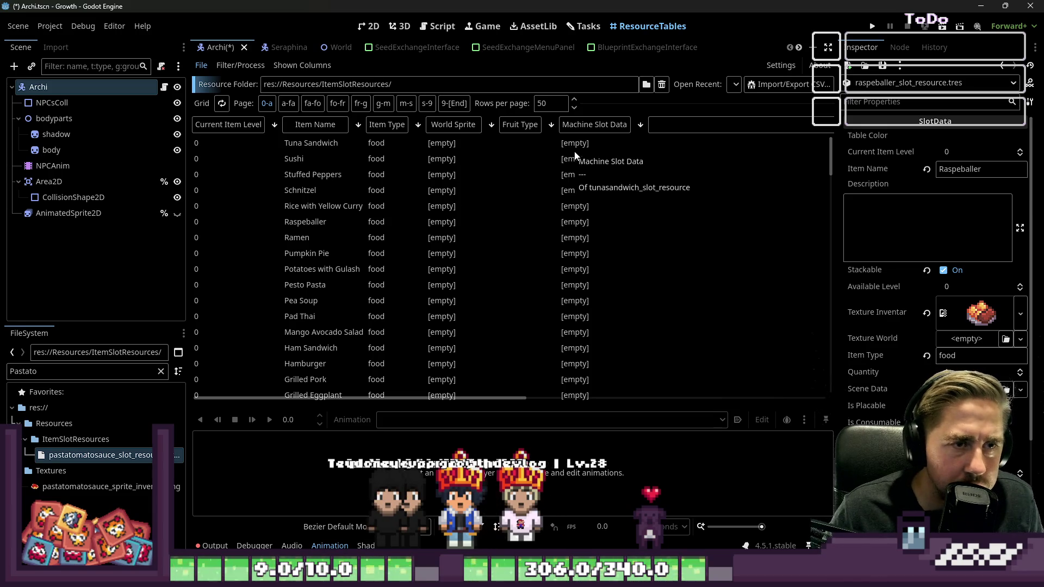
{"action": "scroll", "coordinate": [918, 360], "scroll_direction": "down", "scroll_amount": 5}
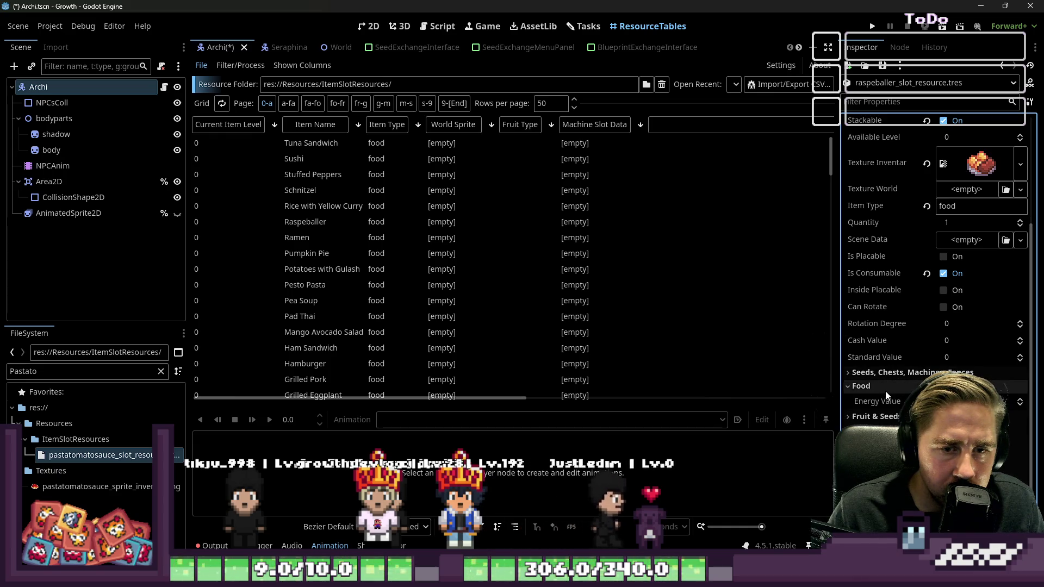
Collapse the Food and Fruit & Seeds groups to reach Raspeballer's Animal properties.
{"action": "left_click", "coordinate": [881, 400]}
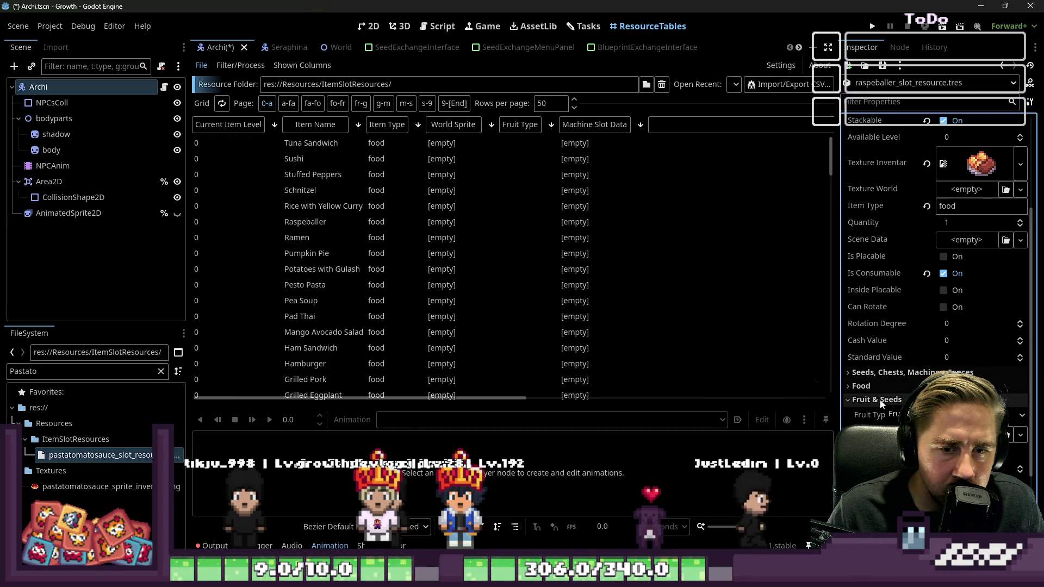
{"action": "scroll", "coordinate": [878, 382], "scroll_direction": "down", "scroll_amount": 4}
{"action": "left_click", "coordinate": [886, 292]}
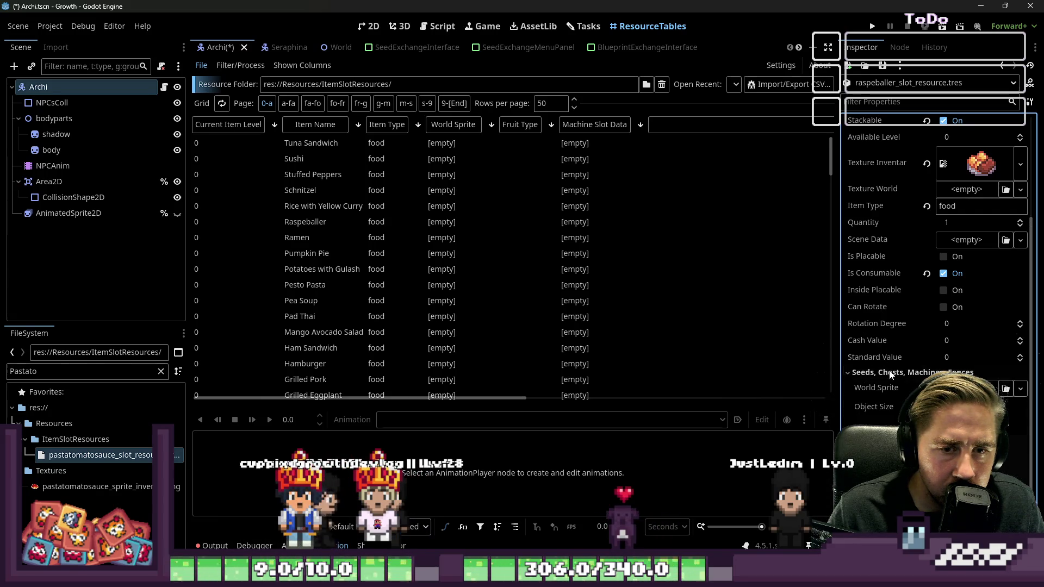
{"action": "left_click", "coordinate": [885, 387]}
{"action": "left_click", "coordinate": [886, 401]}
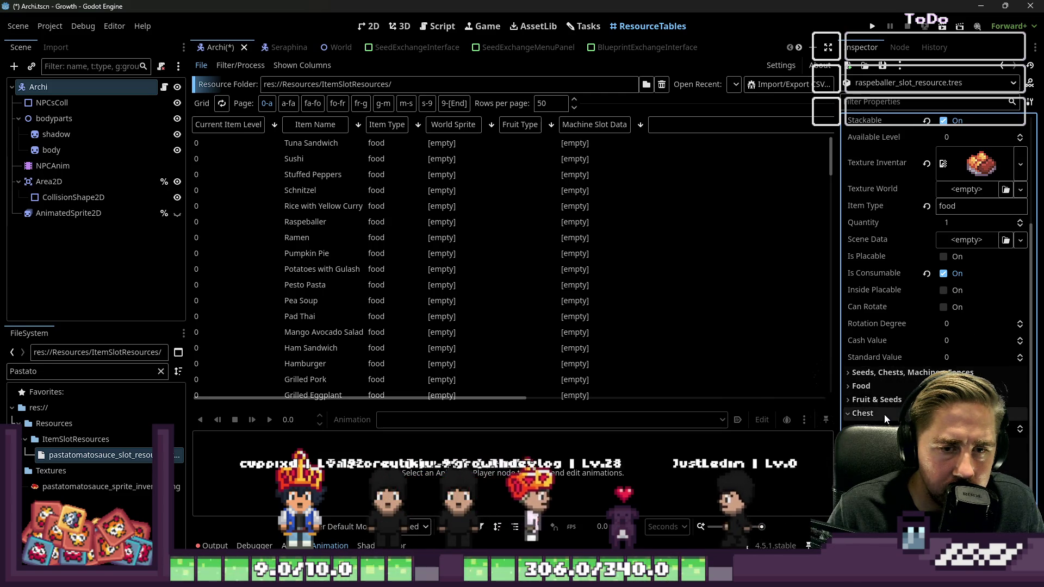
{"action": "left_click", "coordinate": [884, 401]}
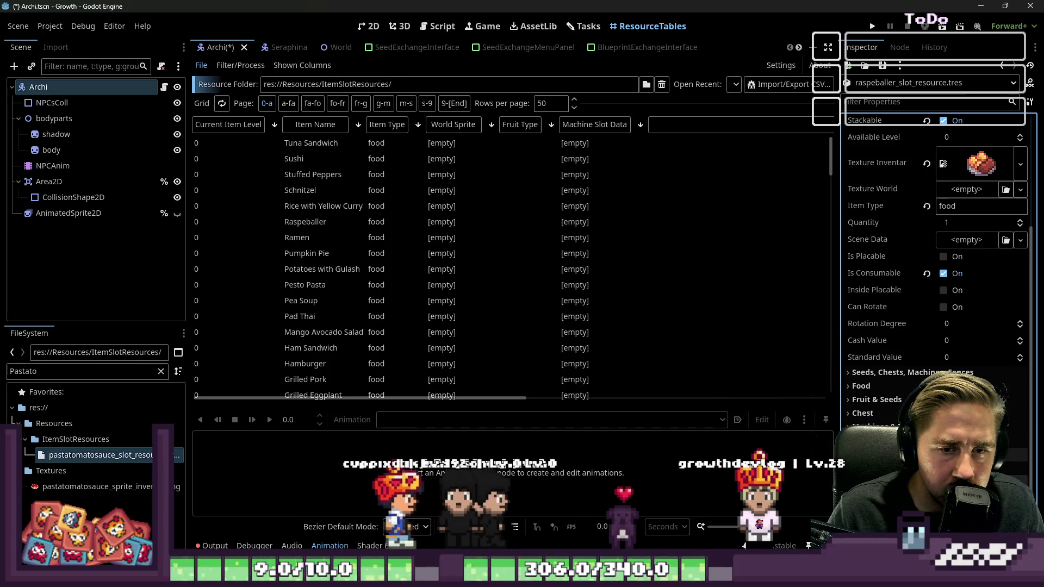
{"action": "scroll", "coordinate": [935, 245], "scroll_direction": "down", "scroll_amount": 2}
{"action": "scroll", "coordinate": [935, 244], "scroll_direction": "down", "scroll_amount": 3}
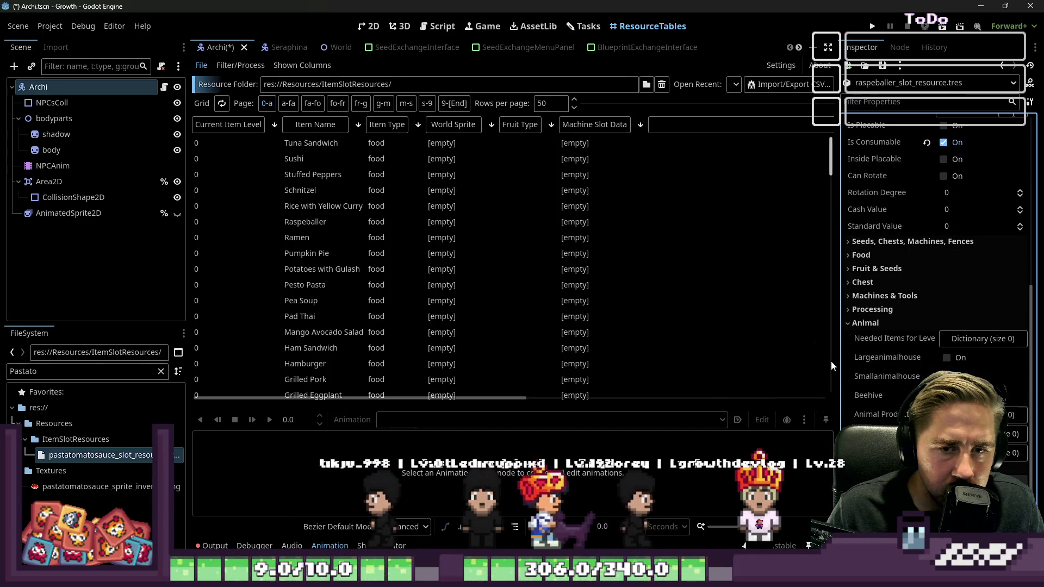
Widen the Inspector, add a trial Needed Items for Level entry, then revert it to empty.
{"action": "left_click_drag", "start_coordinate": [839, 362], "coordinate": [742, 369]}
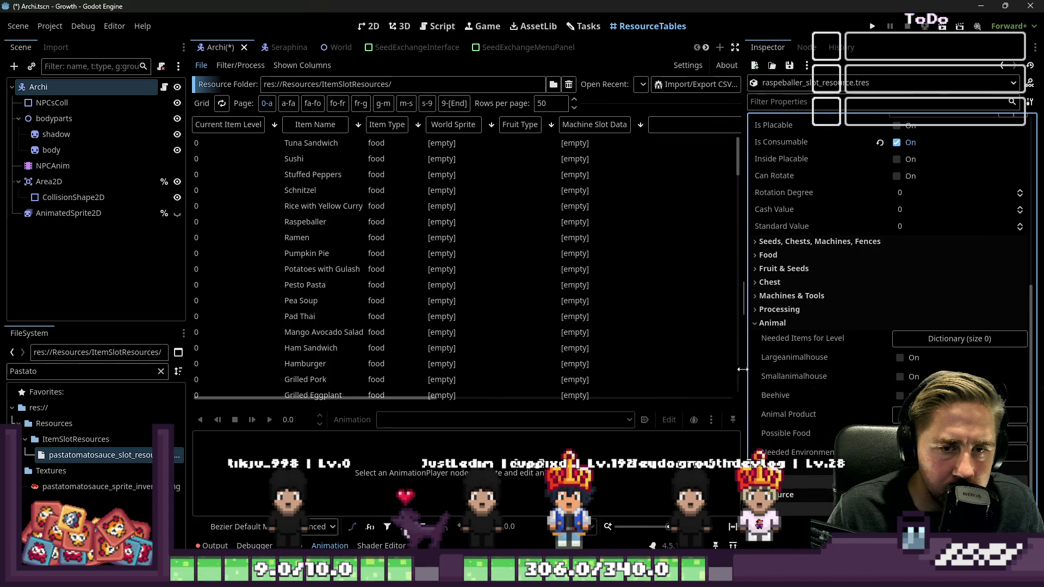
{"action": "left_click", "coordinate": [904, 338]}
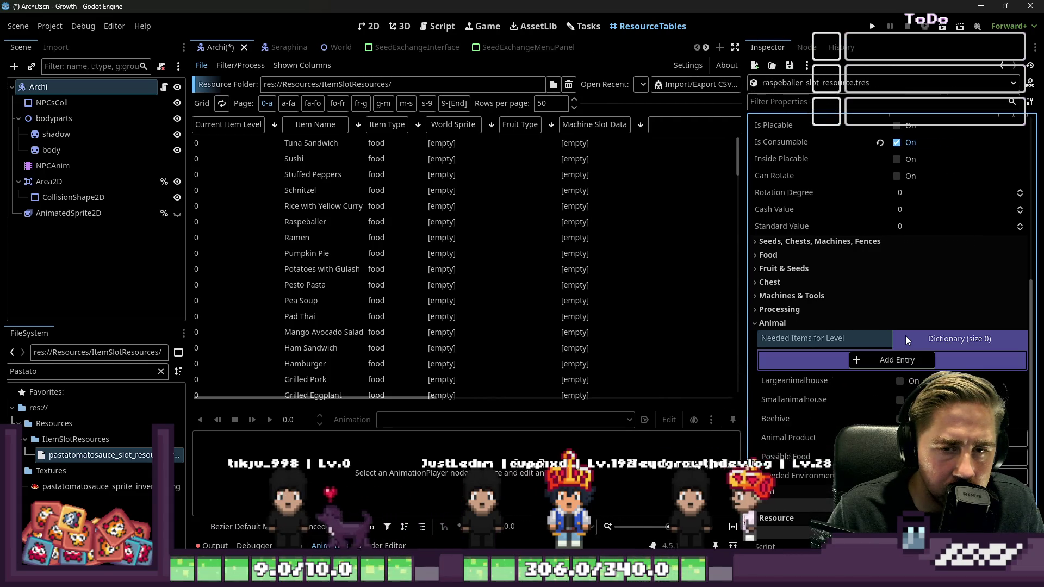
{"action": "left_click", "coordinate": [892, 360]}
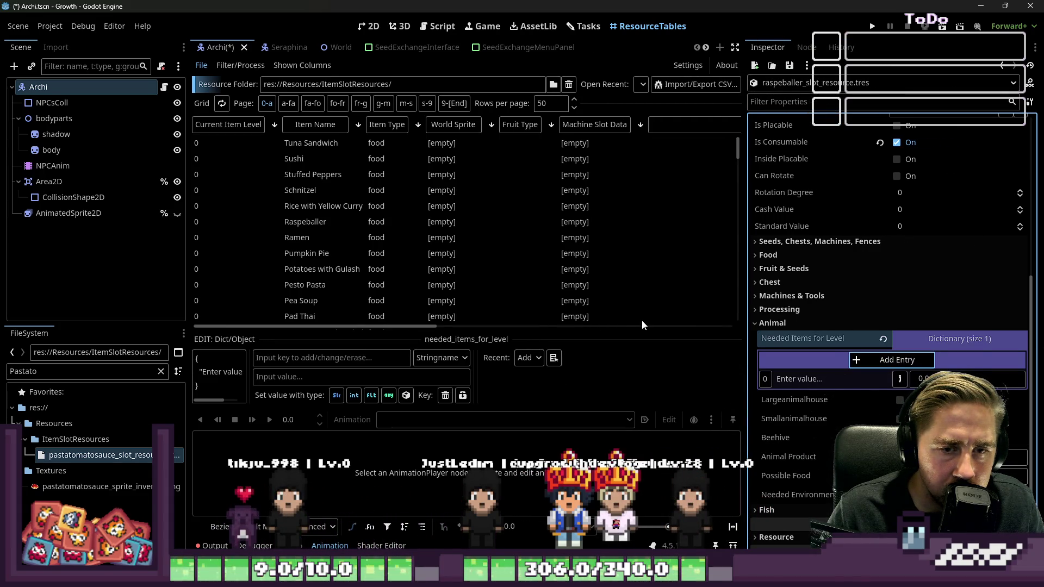
{"action": "scroll", "coordinate": [810, 359], "scroll_direction": "down", "scroll_amount": 2}
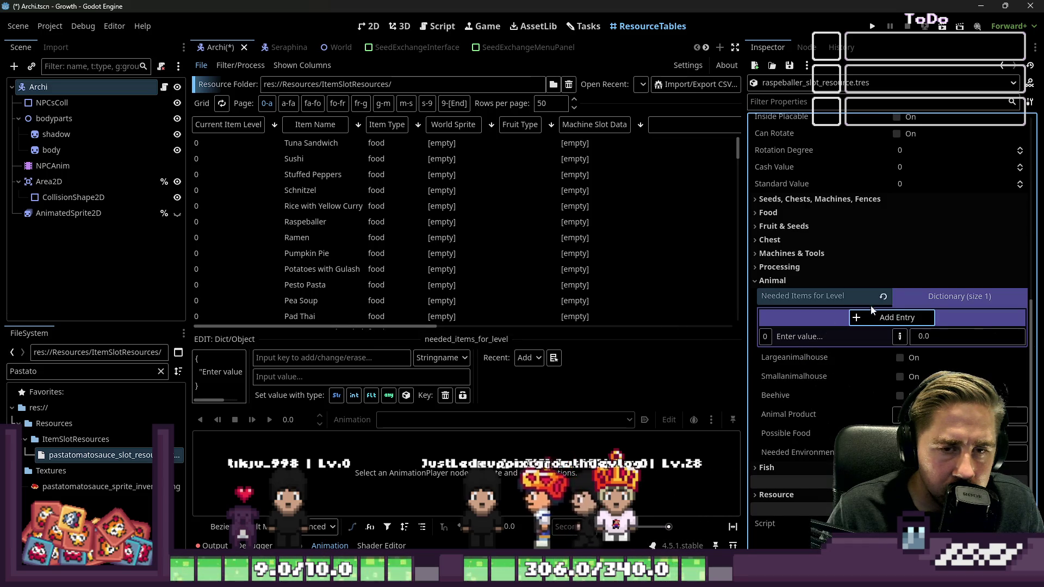
{"action": "left_click", "coordinate": [883, 296]}
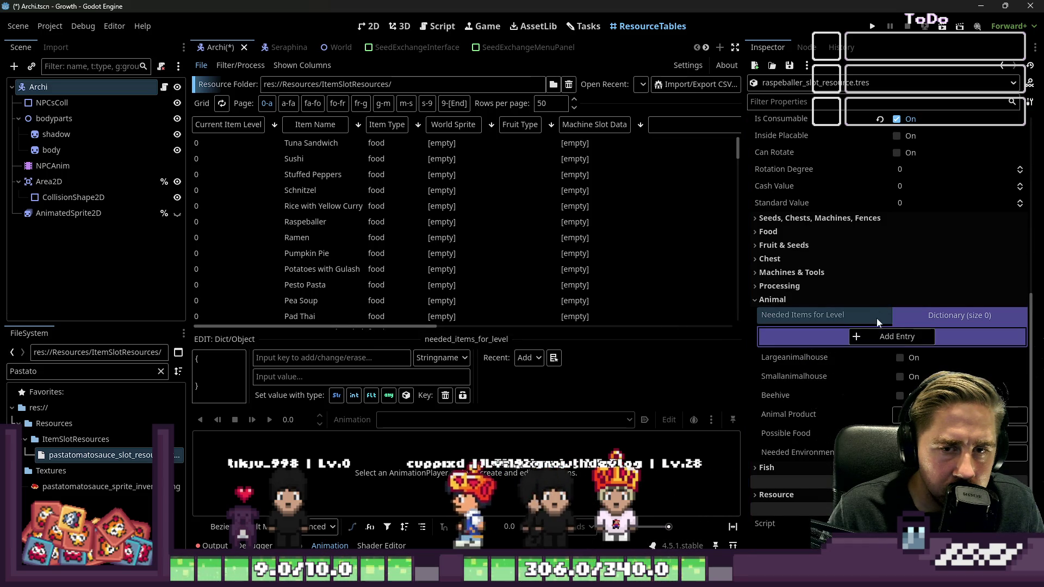
{"action": "left_click", "coordinate": [921, 315]}
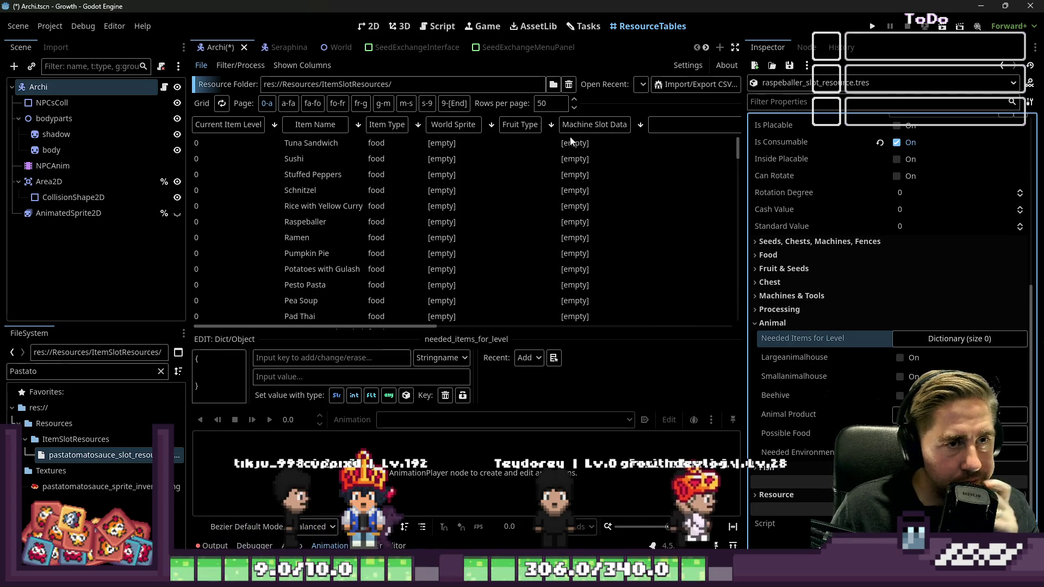
{"action": "left_click", "coordinate": [315, 65]}
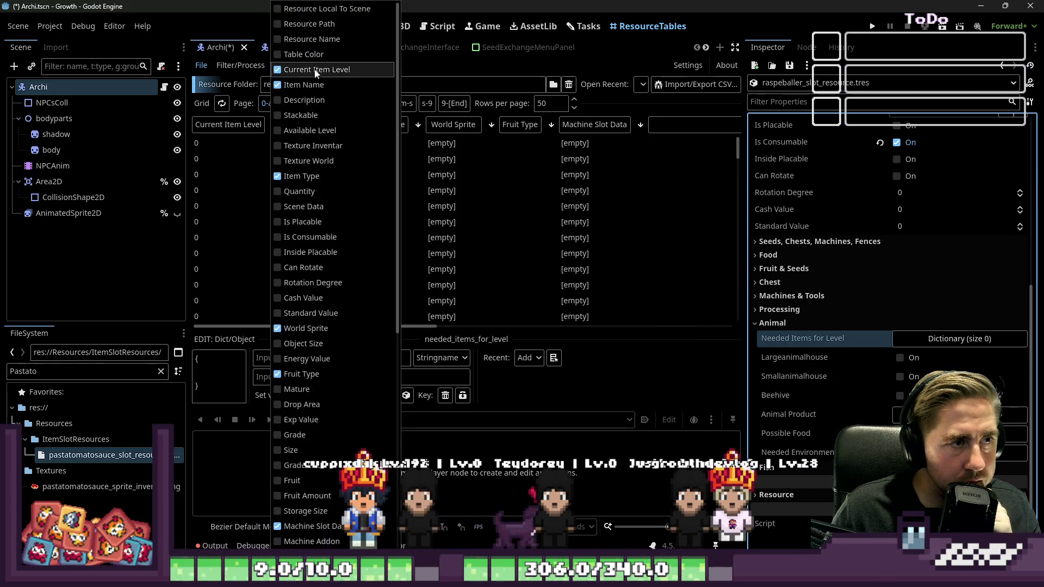
Show the Needed Items For Level column and hide the Machine Slot Data and Fruit Type columns.
{"action": "scroll", "coordinate": [288, 424], "scroll_direction": "down", "scroll_amount": 10}
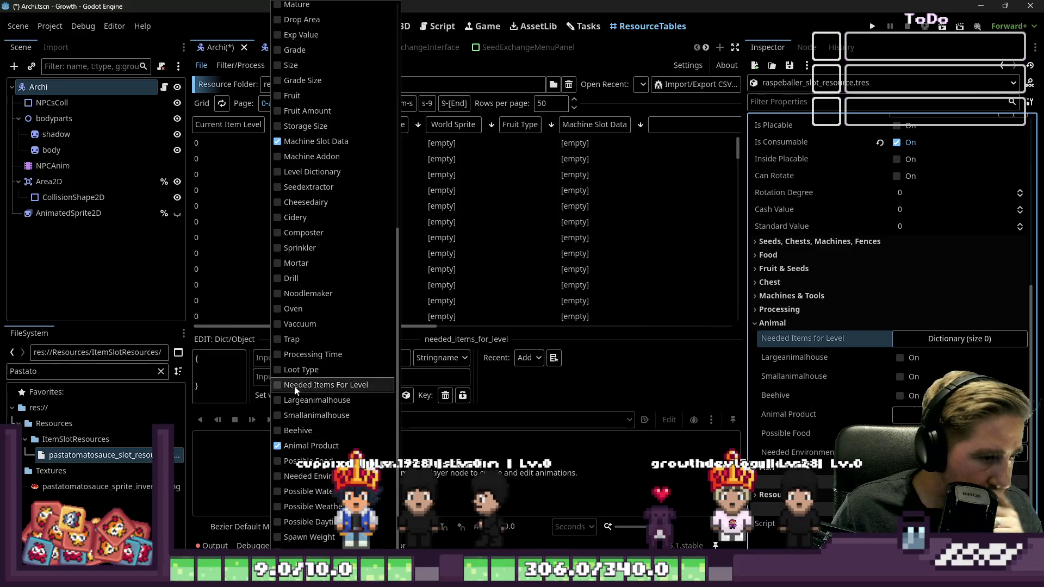
{"action": "scroll", "coordinate": [307, 293], "scroll_direction": "up", "scroll_amount": 9}
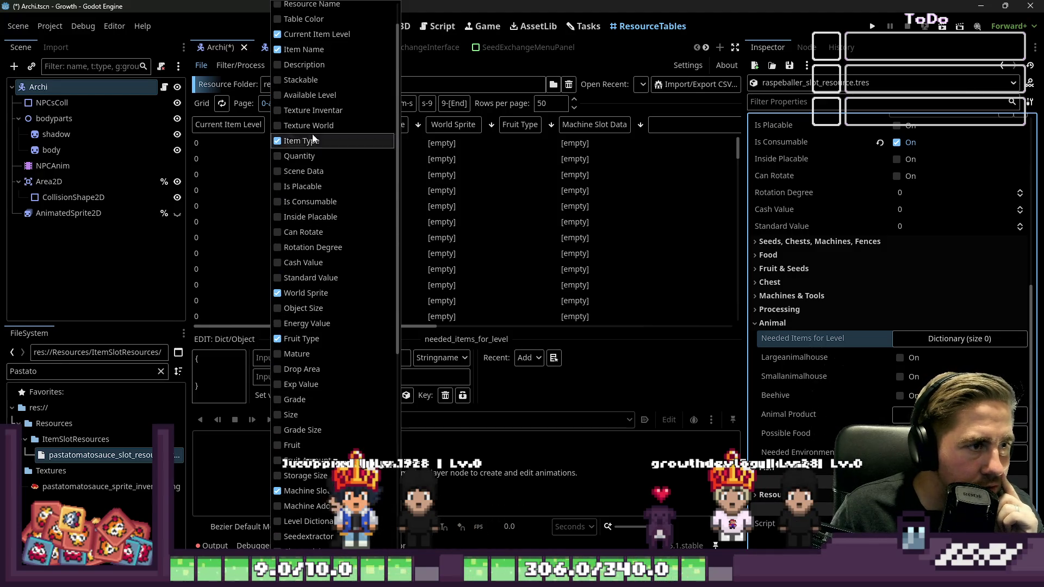
{"action": "scroll", "coordinate": [334, 247], "scroll_direction": "down", "scroll_amount": 7}
{"action": "scroll", "coordinate": [345, 290], "scroll_direction": "down", "scroll_amount": 2}
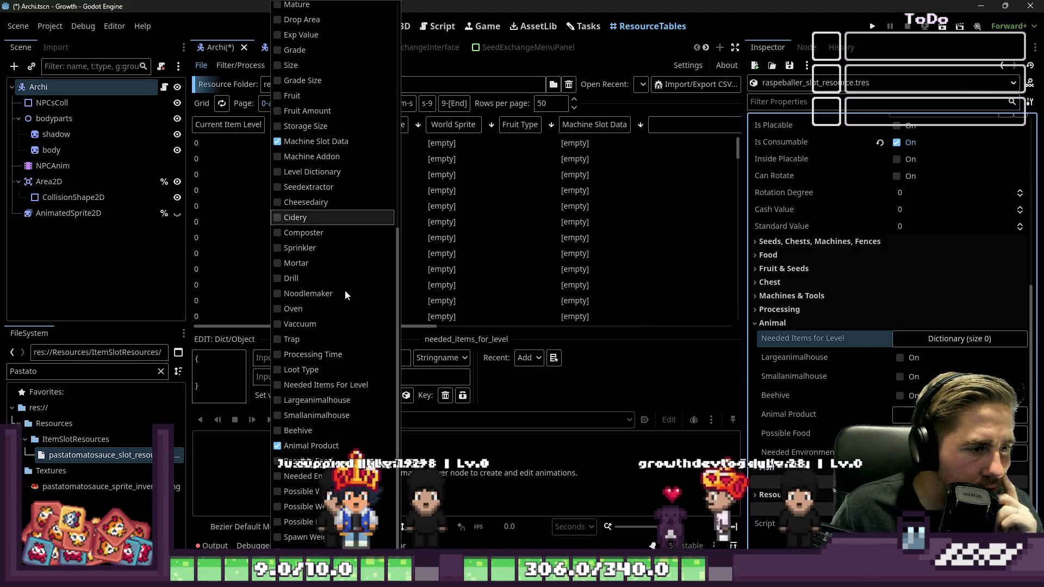
{"action": "left_click", "coordinate": [303, 386]}
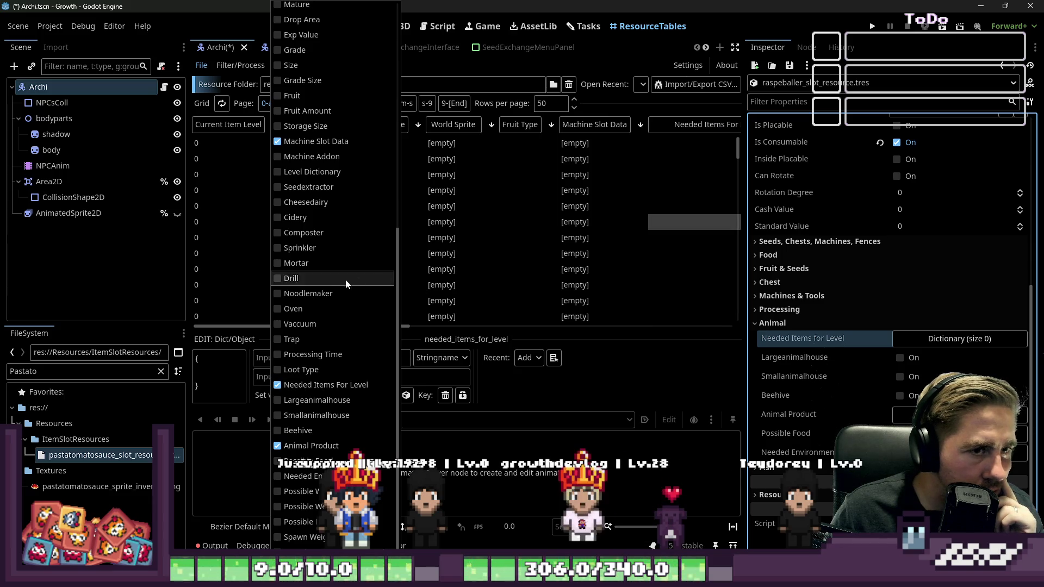
{"action": "scroll", "coordinate": [317, 274], "scroll_direction": "up", "scroll_amount": 3}
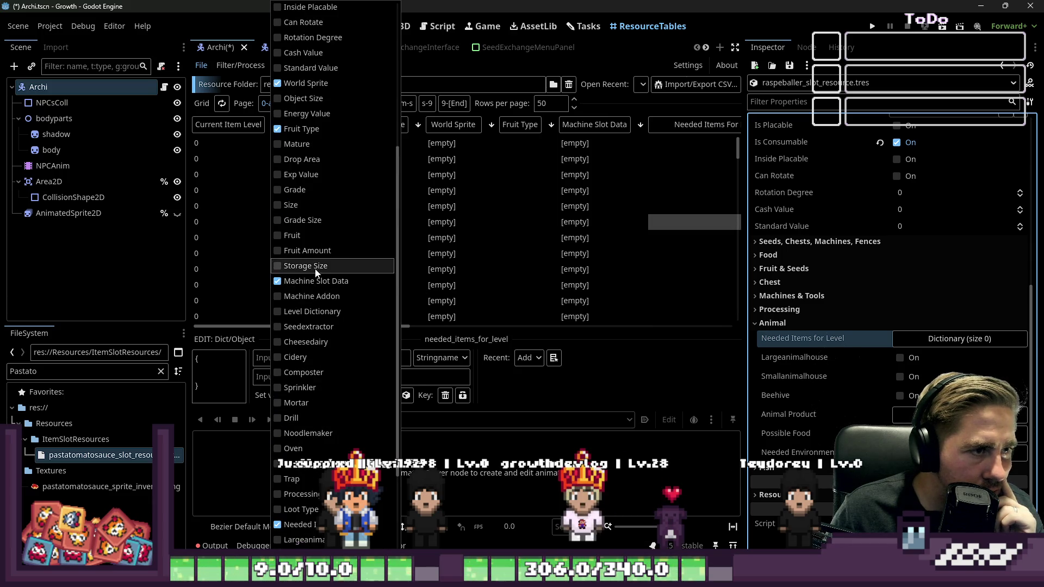
{"action": "left_click", "coordinate": [294, 287]}
{"action": "scroll", "coordinate": [288, 244], "scroll_direction": "up", "scroll_amount": 2}
{"action": "left_click", "coordinate": [282, 199]}
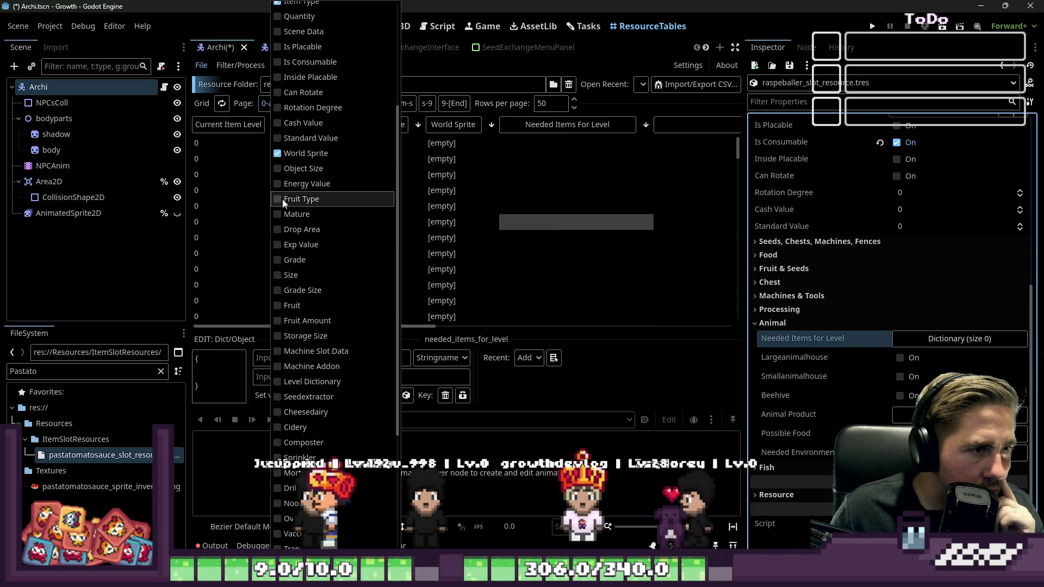
{"action": "left_click", "coordinate": [286, 156]}
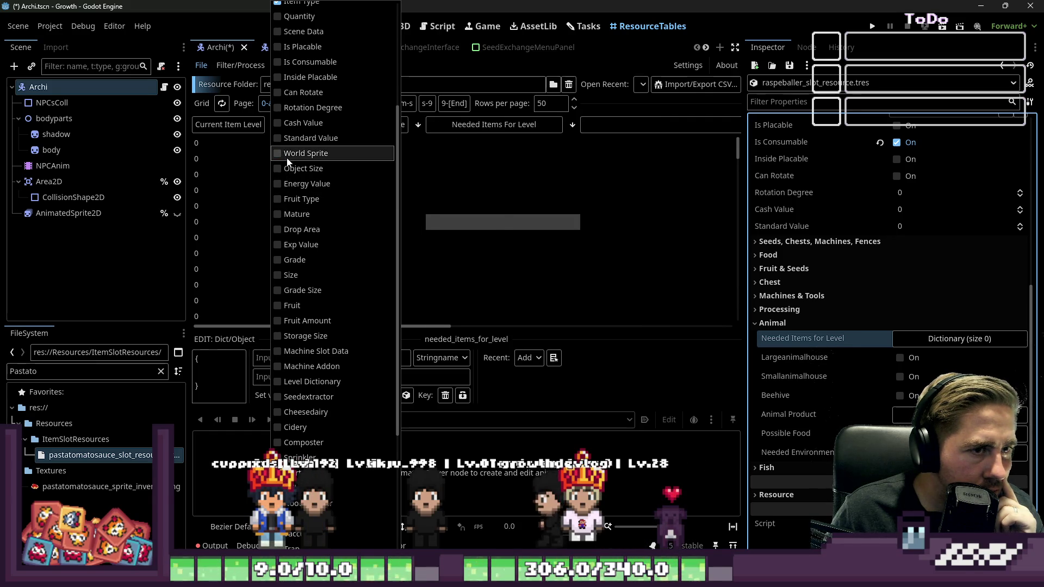
{"action": "left_click", "coordinate": [289, 158]}
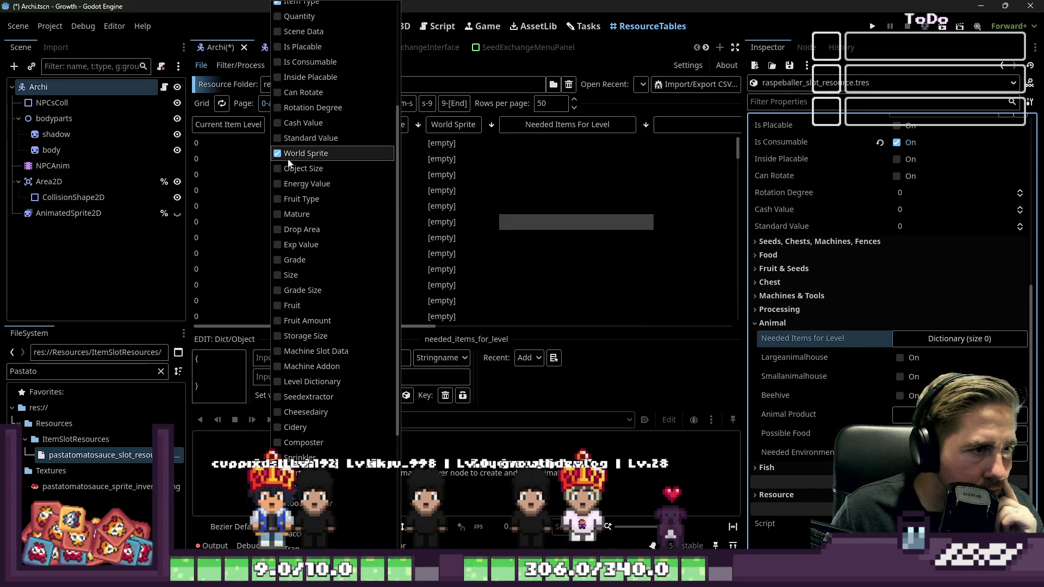
{"action": "left_click", "coordinate": [482, 240]}
{"action": "scroll", "coordinate": [523, 251], "scroll_direction": "down", "scroll_amount": 5}
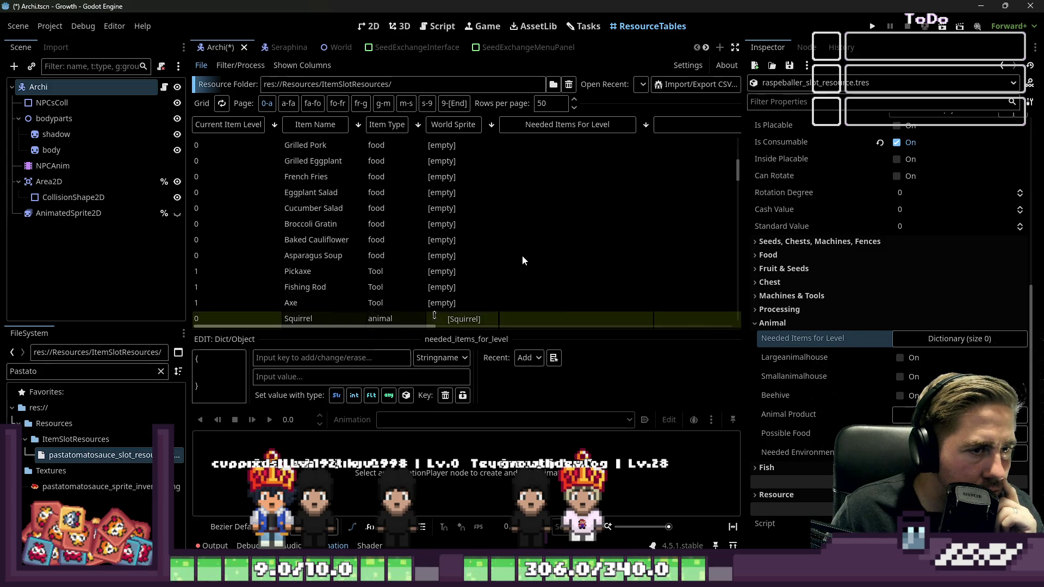
{"action": "scroll", "coordinate": [521, 255], "scroll_direction": "down", "scroll_amount": 3}
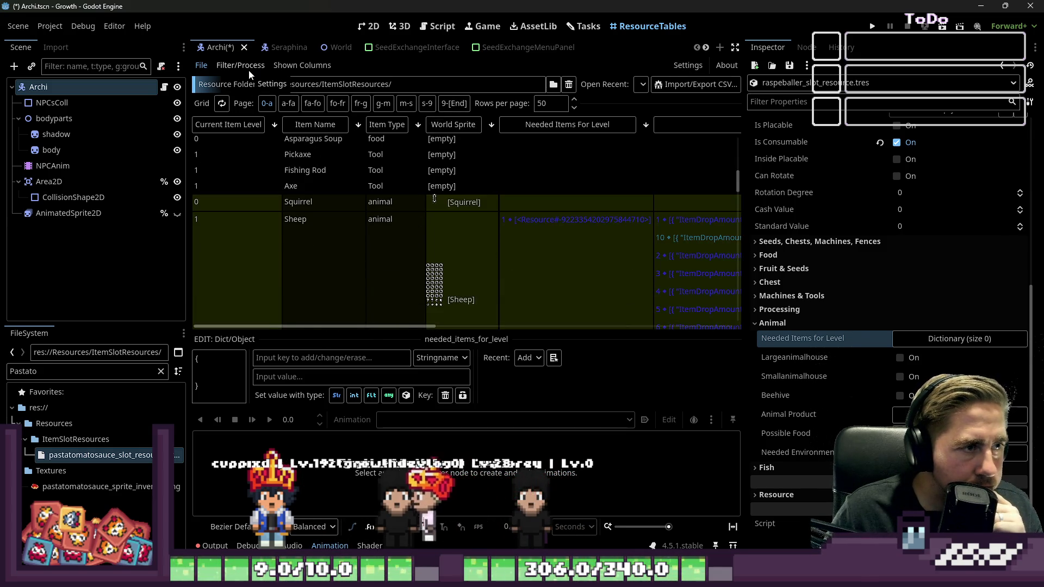
Hide World Sprite and Current Item Level, and show the Texture Inventar column.
{"action": "left_click", "coordinate": [301, 65]}
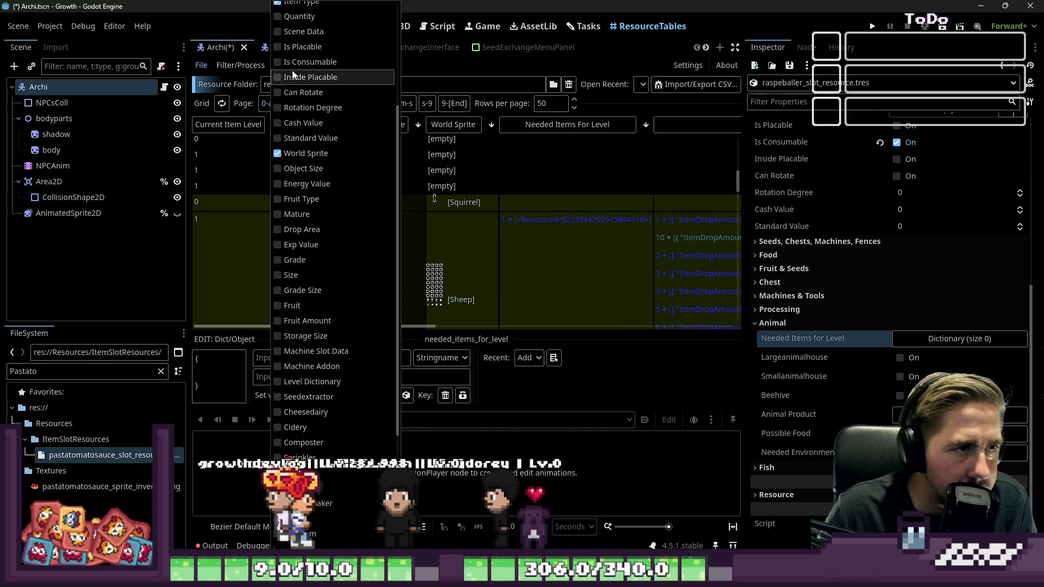
{"action": "left_click", "coordinate": [305, 154]}
{"action": "scroll", "coordinate": [303, 125], "scroll_direction": "up", "scroll_amount": 3}
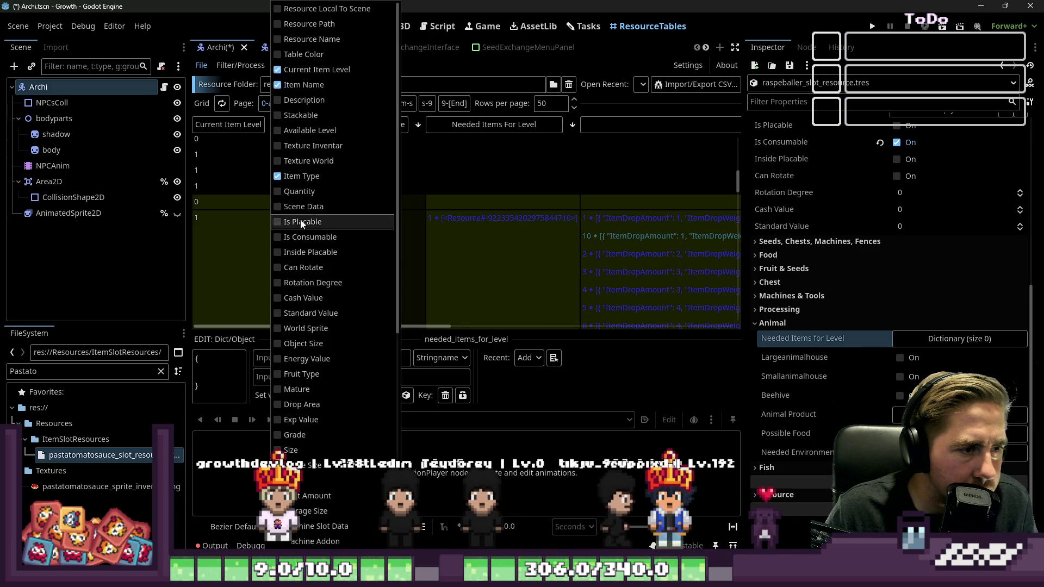
{"action": "left_click", "coordinate": [303, 146]}
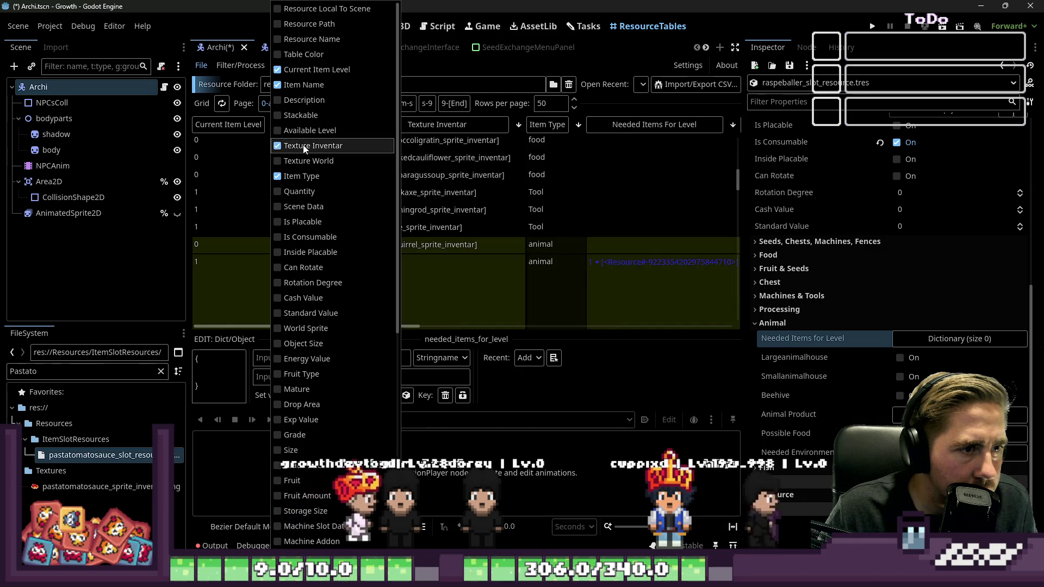
{"action": "left_click", "coordinate": [295, 70]}
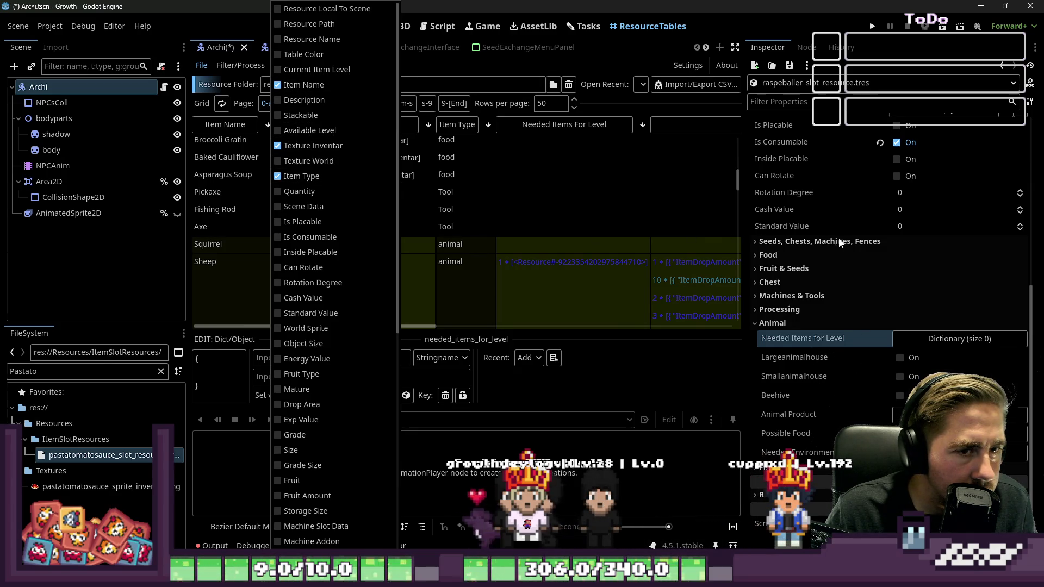
{"action": "left_click", "coordinate": [598, 276]}
Widen the resource table by narrowing the Inspector dock, then sort the rows by Item Type.
{"action": "left_click_drag", "start_coordinate": [745, 269], "coordinate": [915, 270]}
{"action": "scroll", "coordinate": [663, 230], "scroll_direction": "down", "scroll_amount": 2}
{"action": "scroll", "coordinate": [680, 221], "scroll_direction": "up", "scroll_amount": 5}
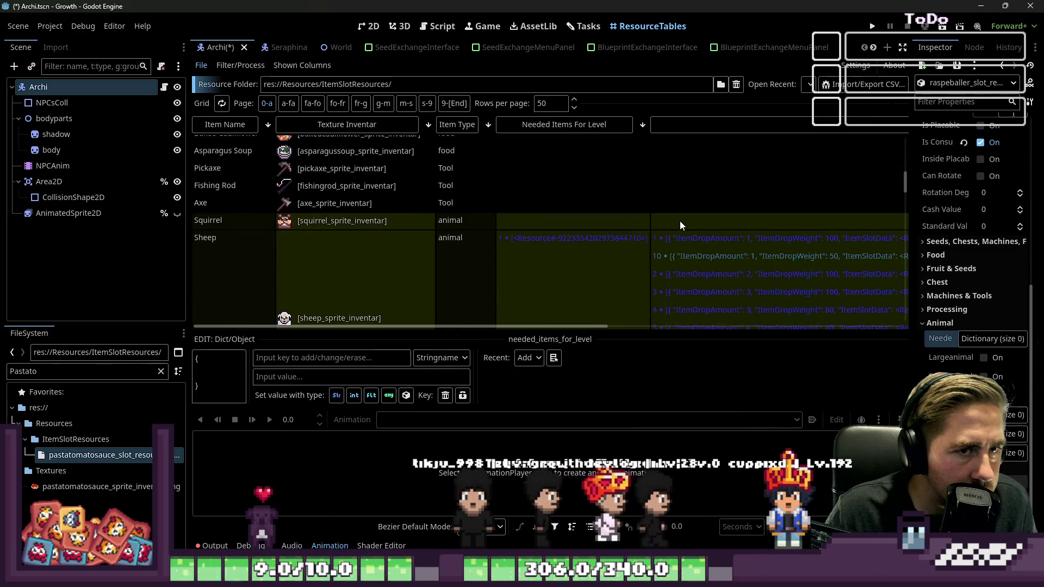
{"action": "left_click", "coordinate": [677, 125]}
{"action": "scroll", "coordinate": [680, 175], "scroll_direction": "down", "scroll_amount": 5}
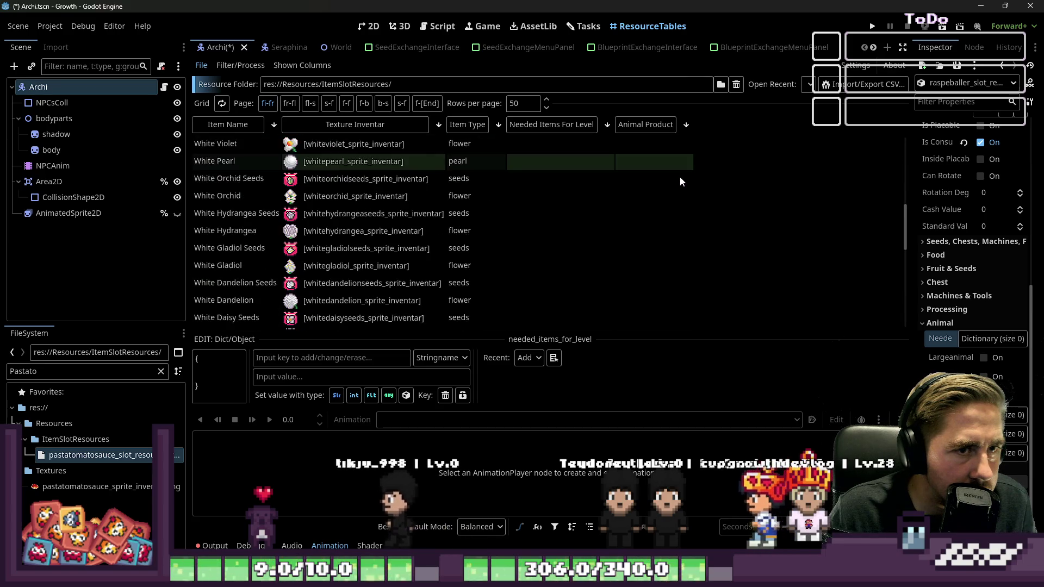
{"action": "scroll", "coordinate": [679, 177], "scroll_direction": "up", "scroll_amount": 2}
{"action": "scroll", "coordinate": [678, 177], "scroll_direction": "up", "scroll_amount": 3}
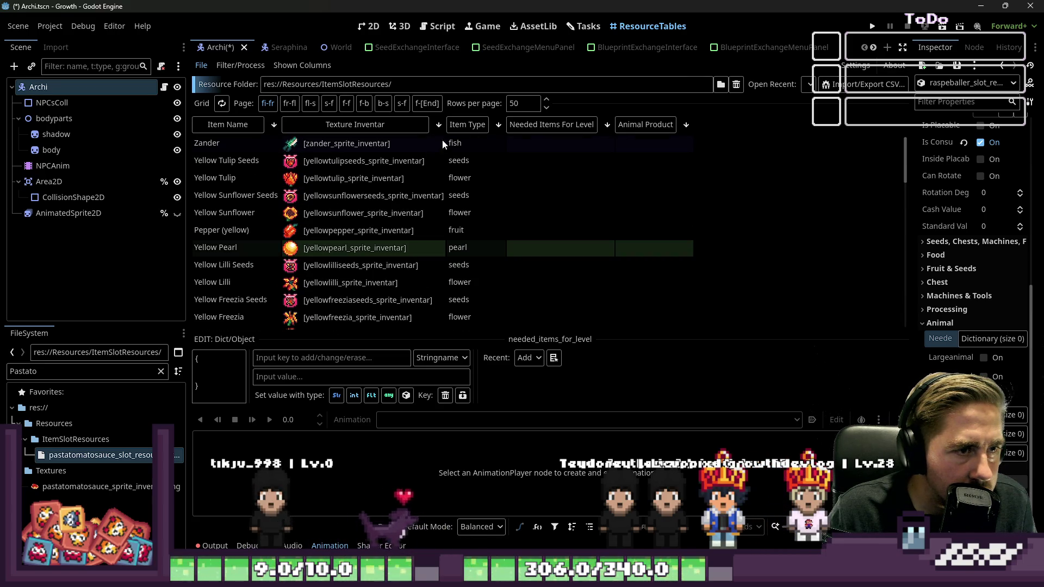
{"action": "left_click", "coordinate": [455, 129]}
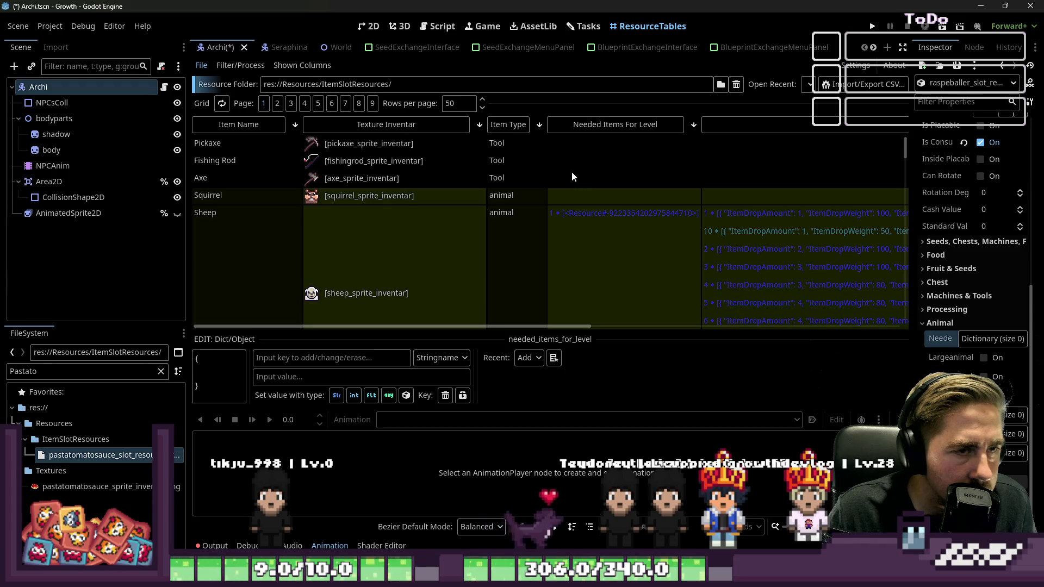
Open the Sheep slot resource in the inspector and re-sort the table alphabetically.
{"action": "left_click_drag", "start_coordinate": [562, 326], "coordinate": [800, 325]}
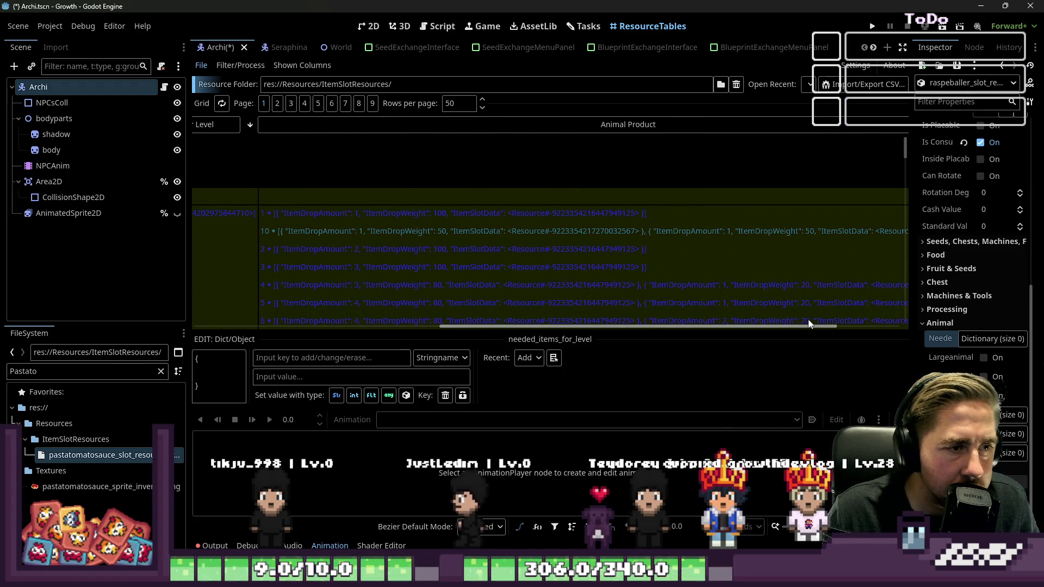
{"action": "left_click_drag", "start_coordinate": [808, 318], "coordinate": [529, 330]}
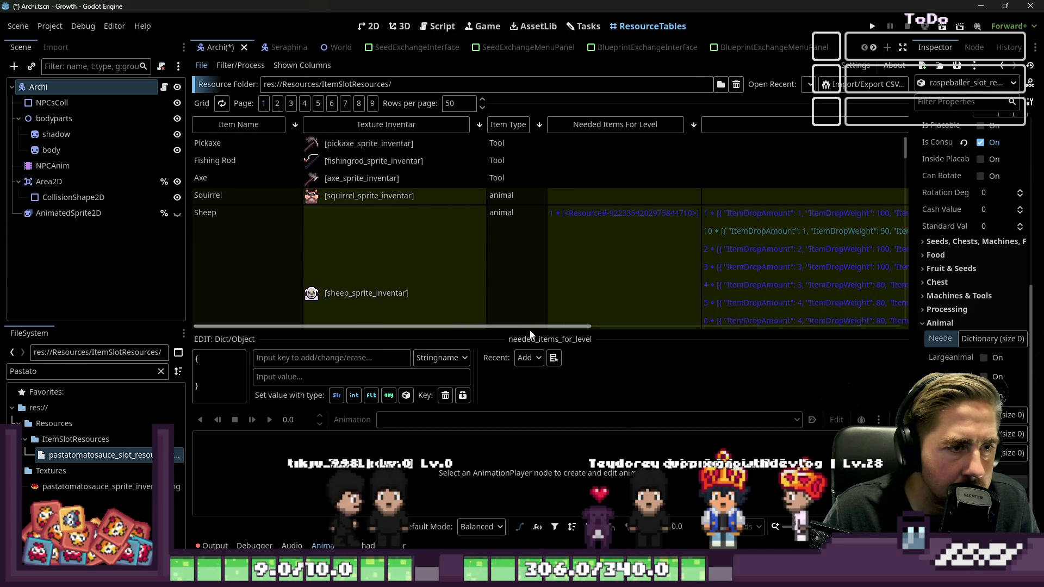
{"action": "left_click", "coordinate": [581, 257]}
{"action": "scroll", "coordinate": [598, 256], "scroll_direction": "down", "scroll_amount": 8}
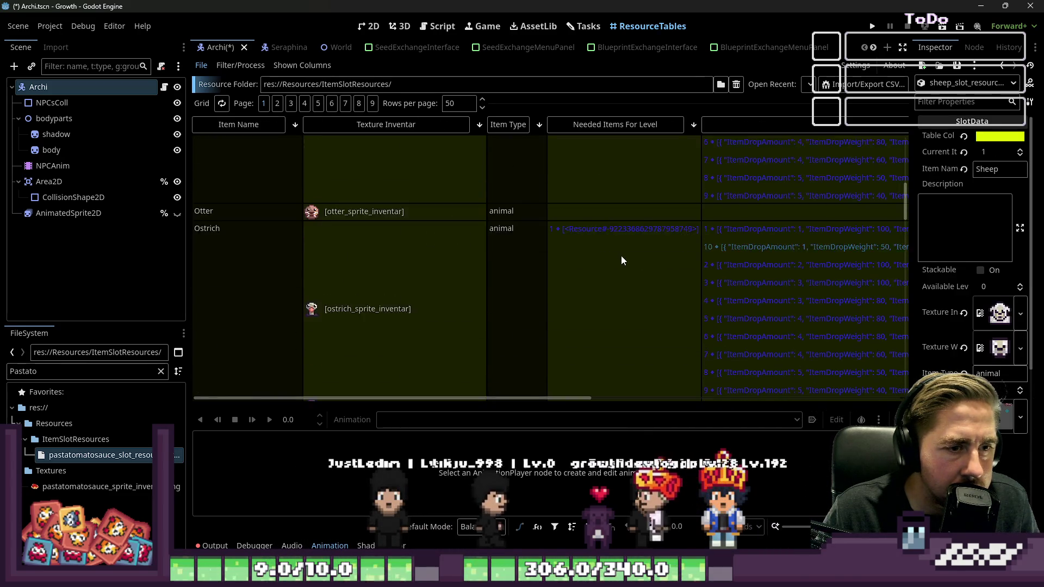
{"action": "left_click", "coordinate": [619, 125]}
{"action": "left_click", "coordinate": [592, 127]}
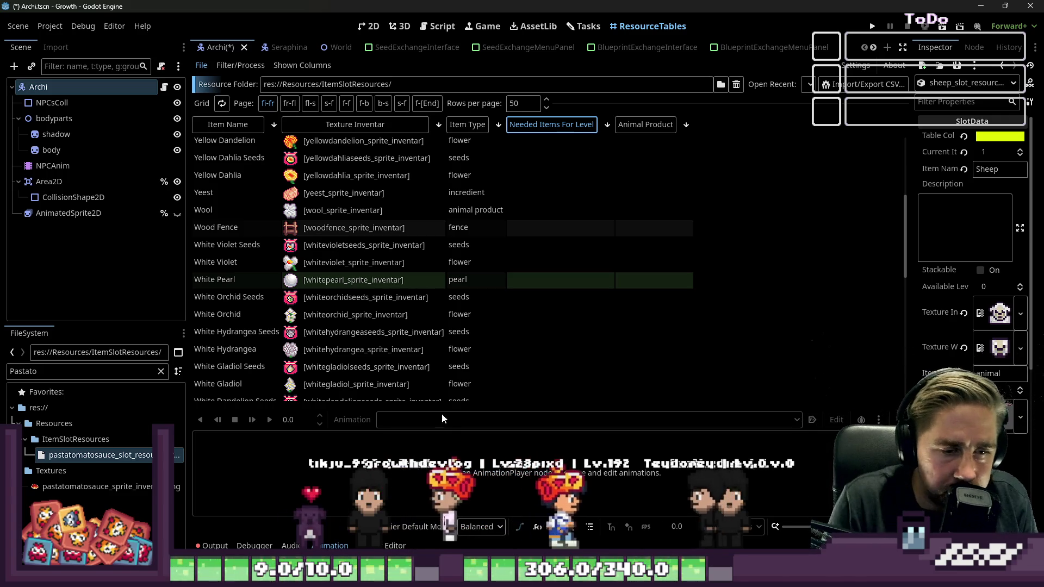
Force-close the unresponsive Godot editor with 'Programm schließen' and relaunch Godot.
{"action": "key", "text": "super"}
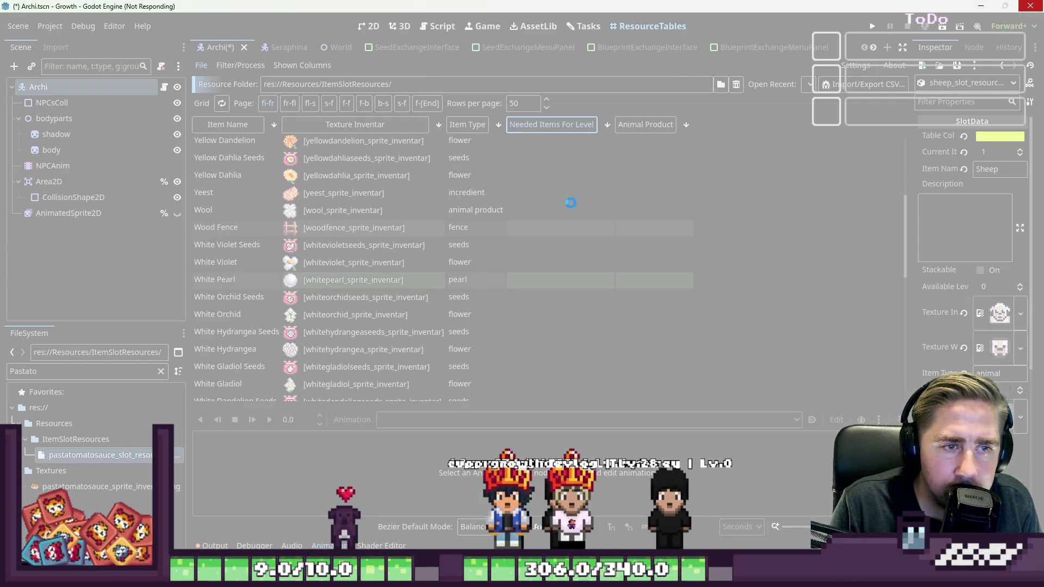
{"action": "left_click", "coordinate": [489, 298]}
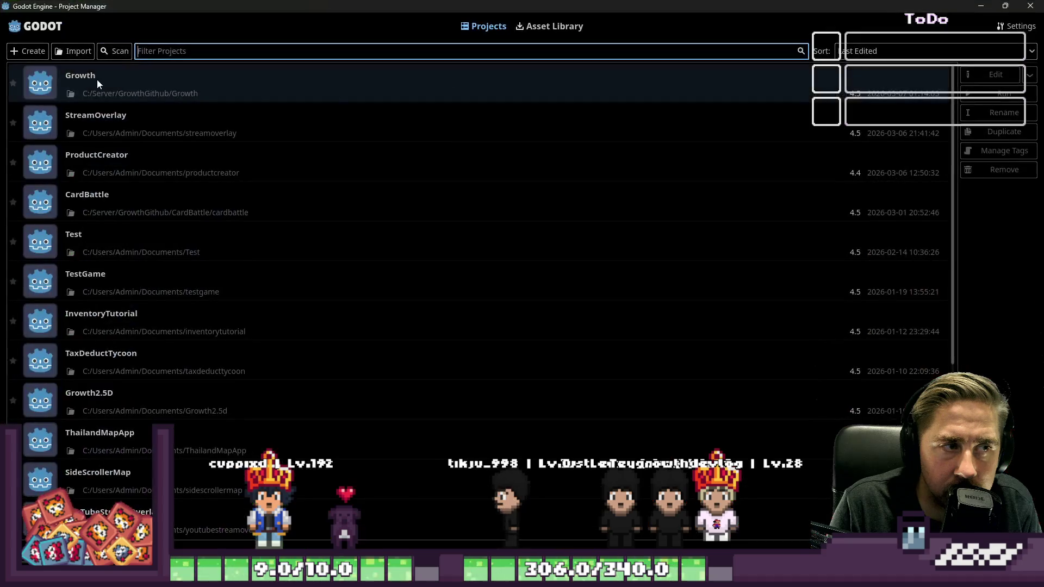
Open the Growth project from the Project Manager.
{"action": "double_click", "coordinate": [98, 79]}
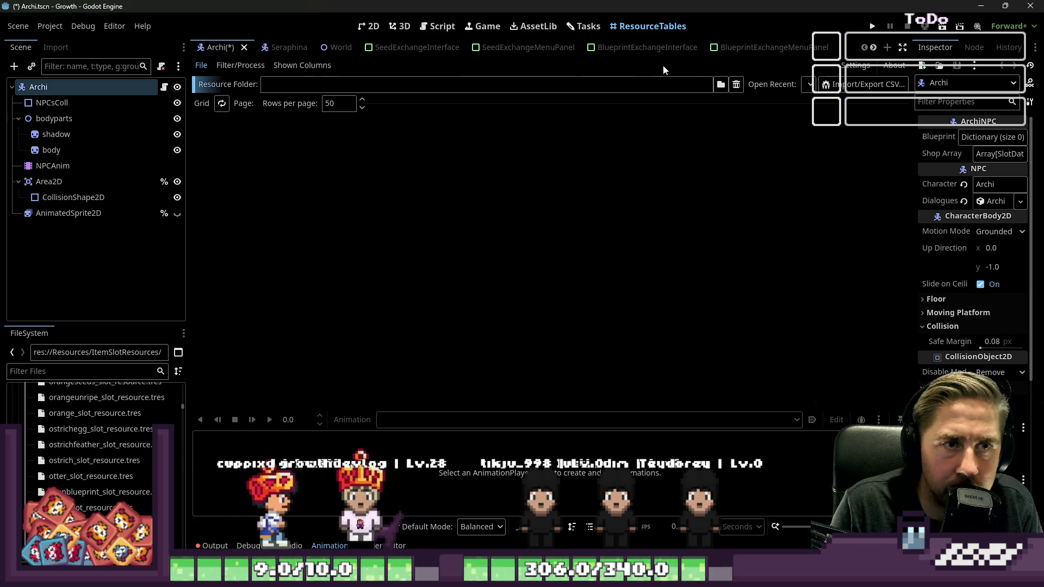
Load the Resources/ItemSlotResources folder into the ResourceTables view.
{"action": "left_click", "coordinate": [720, 84]}
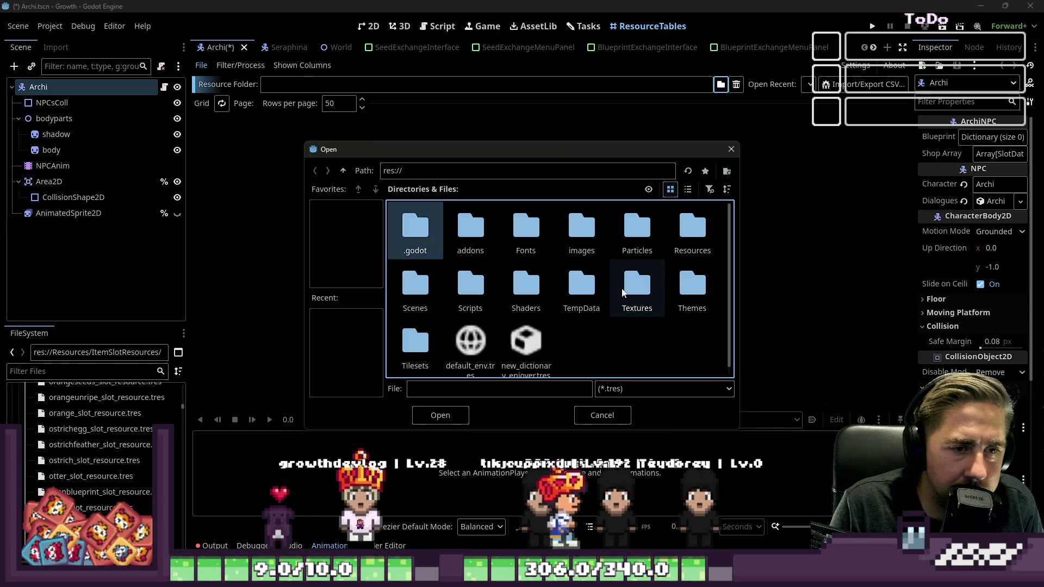
{"action": "double_click", "coordinate": [690, 227]}
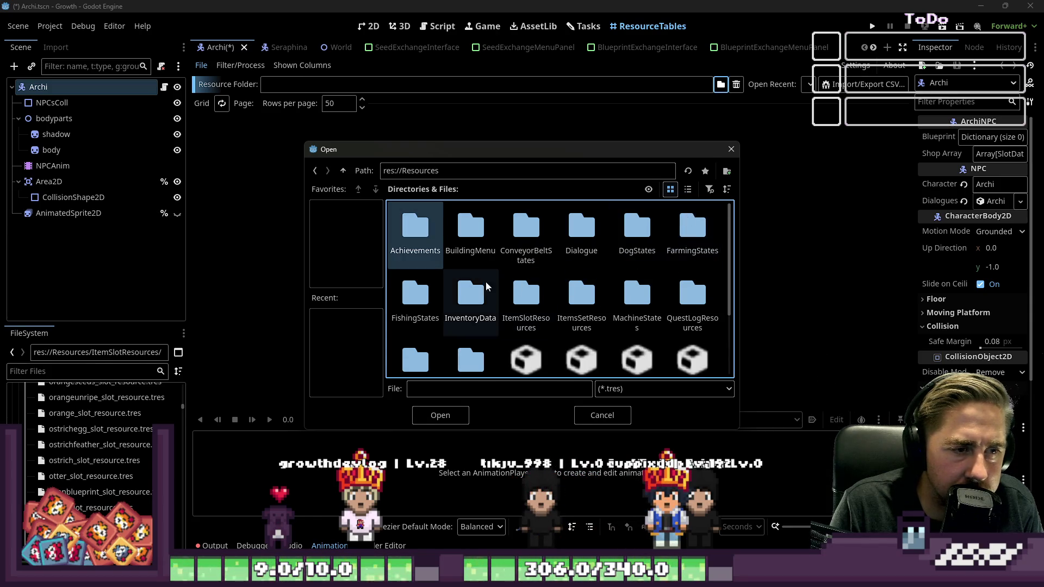
{"action": "double_click", "coordinate": [525, 296]}
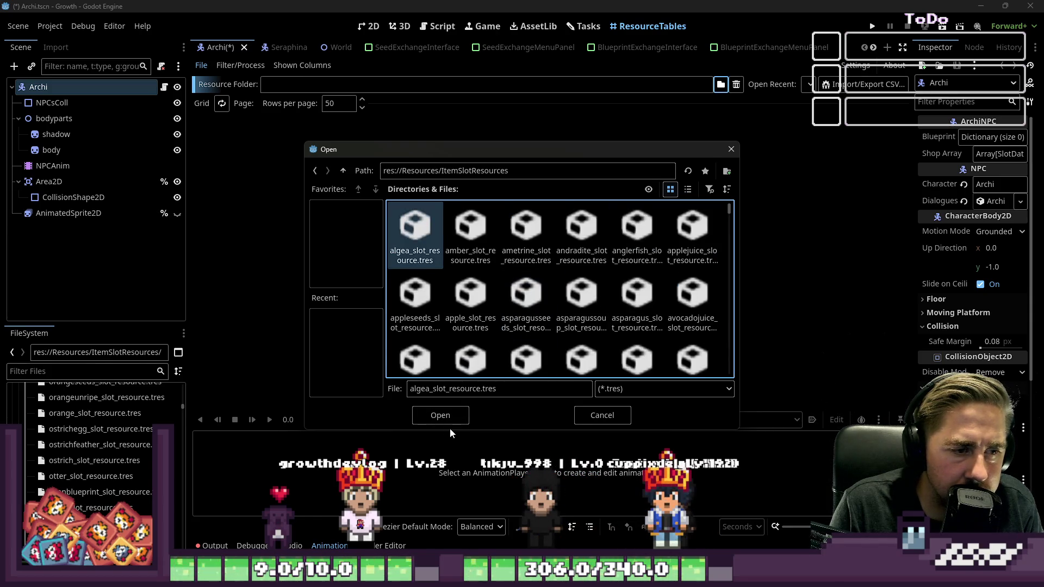
{"action": "key", "text": "Return"}
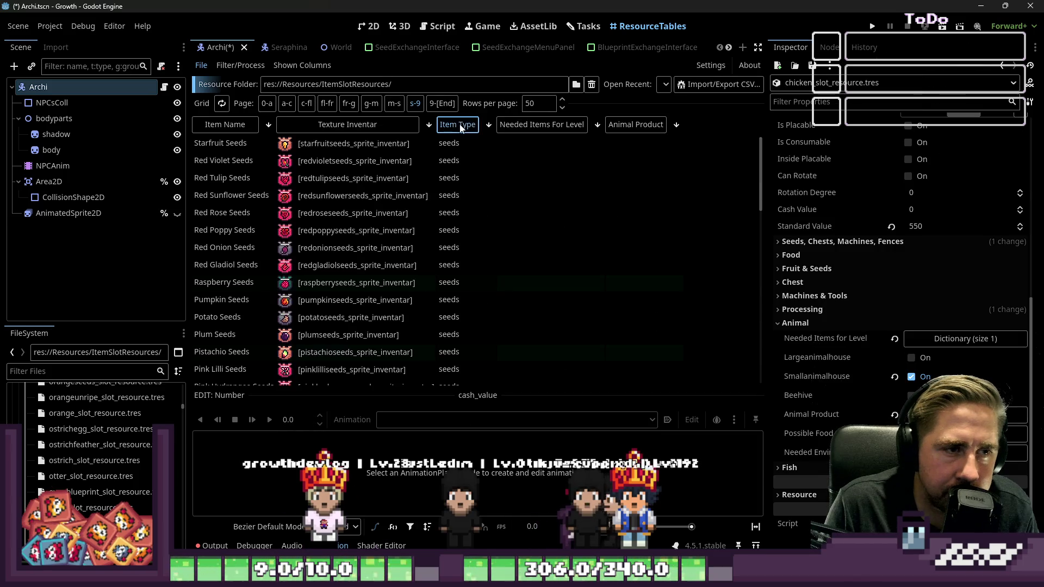
Open the Sheep slot resource in the inspector.
{"action": "scroll", "coordinate": [474, 184], "scroll_direction": "down", "scroll_amount": 15}
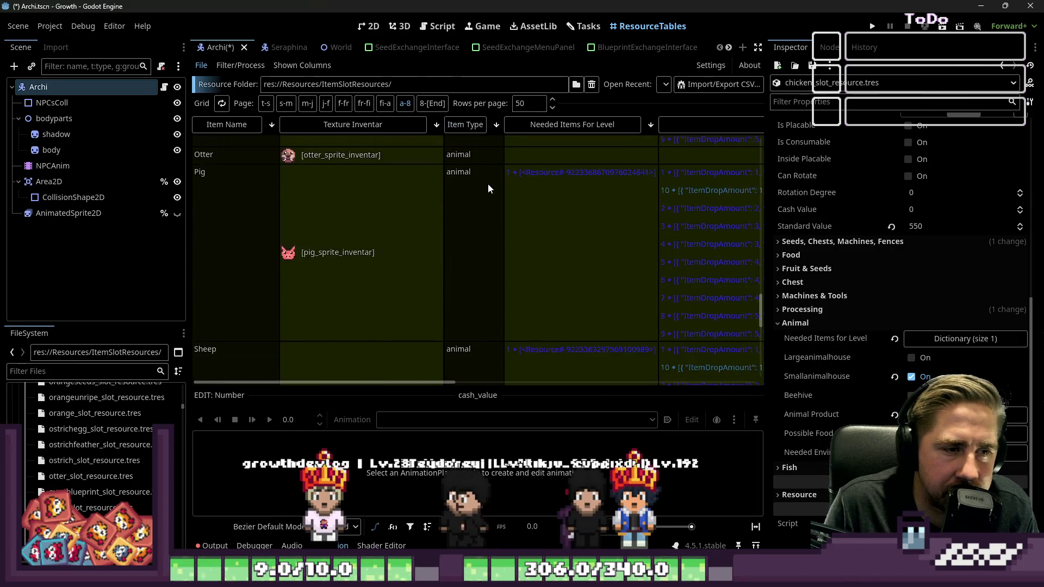
{"action": "scroll", "coordinate": [487, 184], "scroll_direction": "down", "scroll_amount": 1}
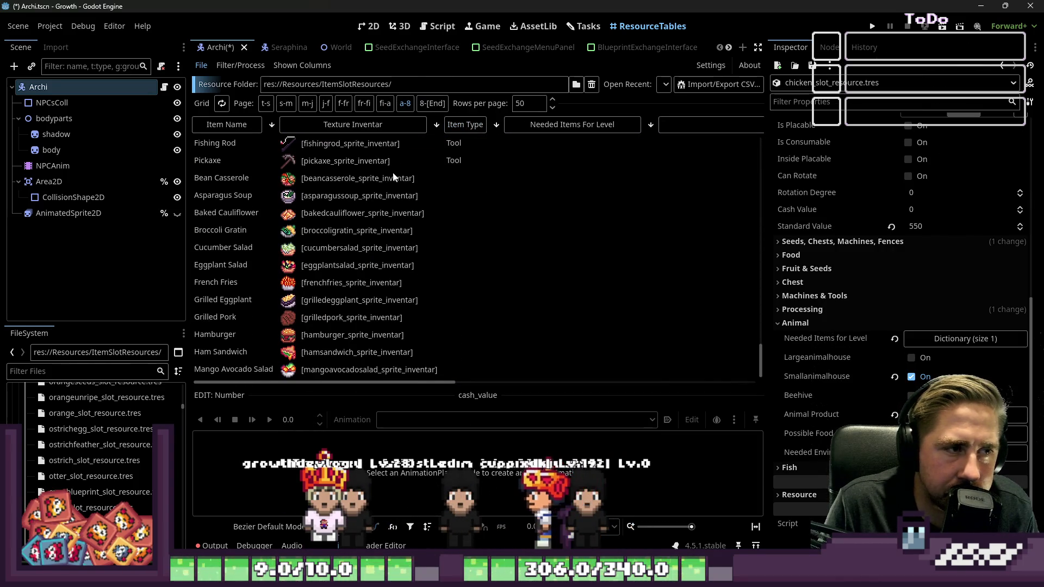
{"action": "scroll", "coordinate": [392, 172], "scroll_direction": "up", "scroll_amount": 5}
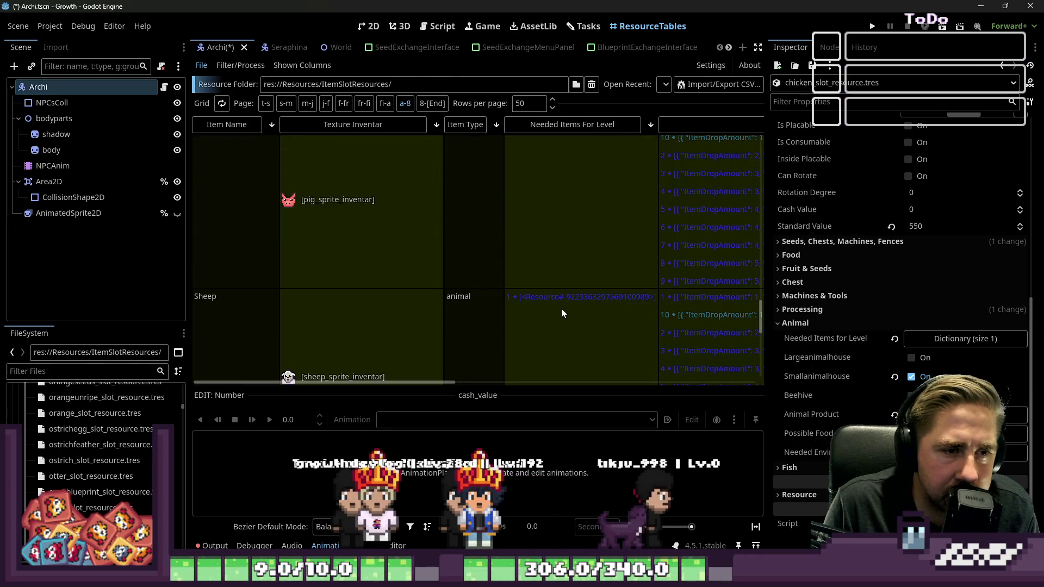
{"action": "left_click", "coordinate": [561, 308]}
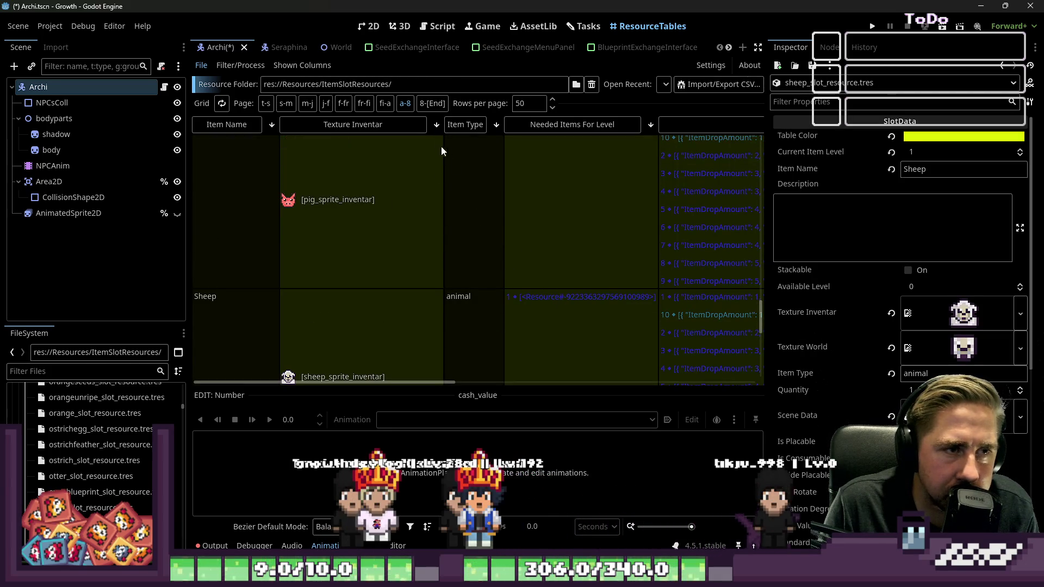
{"action": "left_click", "coordinate": [854, 83]}
Filter the inspector by 'need' and expand Sheep's Needed Items For Level dictionary.
{"action": "key", "text": "Escape"}
{"action": "type", "text": "nned"}
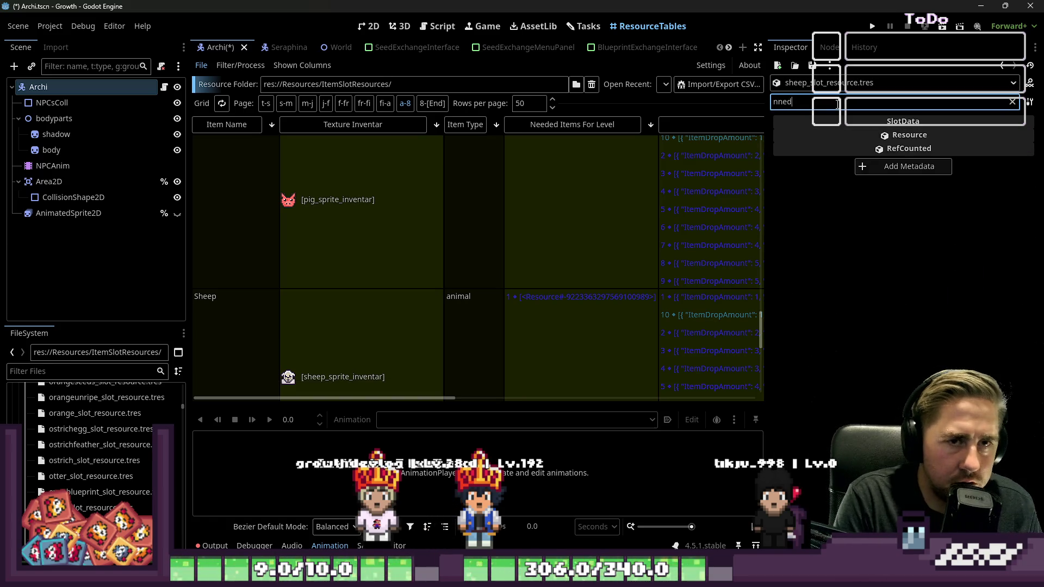
{"action": "key", "text": "BackSpace"}
{"action": "key", "text": "BackSpace"}
{"action": "key", "text": "BackSpace"}
{"action": "type", "text": "eeded"}
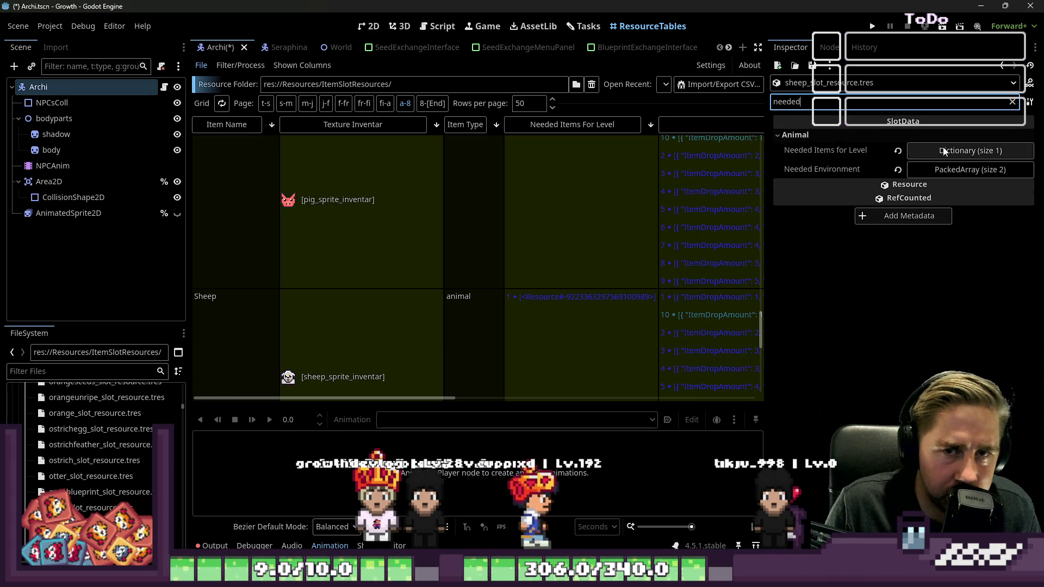
{"action": "left_click", "coordinate": [958, 151]}
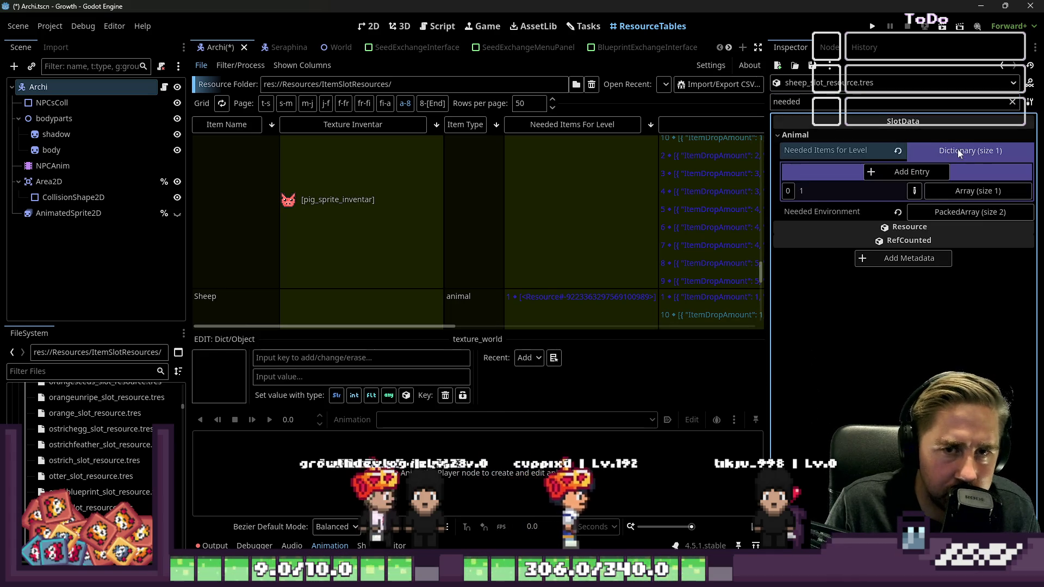
{"action": "left_click", "coordinate": [911, 196]}
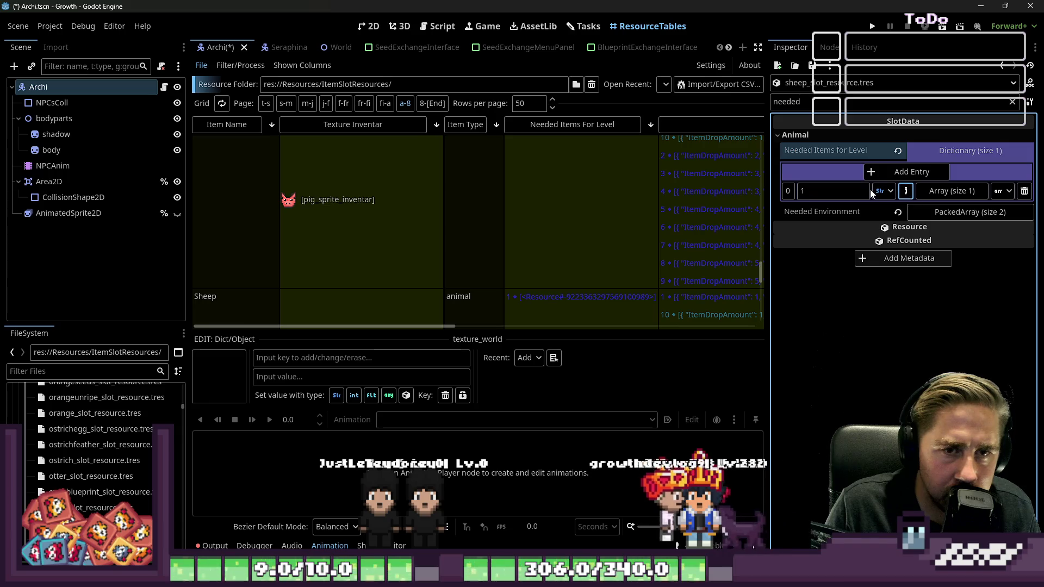
{"action": "left_click", "coordinate": [832, 190]}
Page through the grid's fruit, food, ingredient, seed and machine item pages.
{"action": "scroll", "coordinate": [595, 198], "scroll_direction": "down", "scroll_amount": 3}
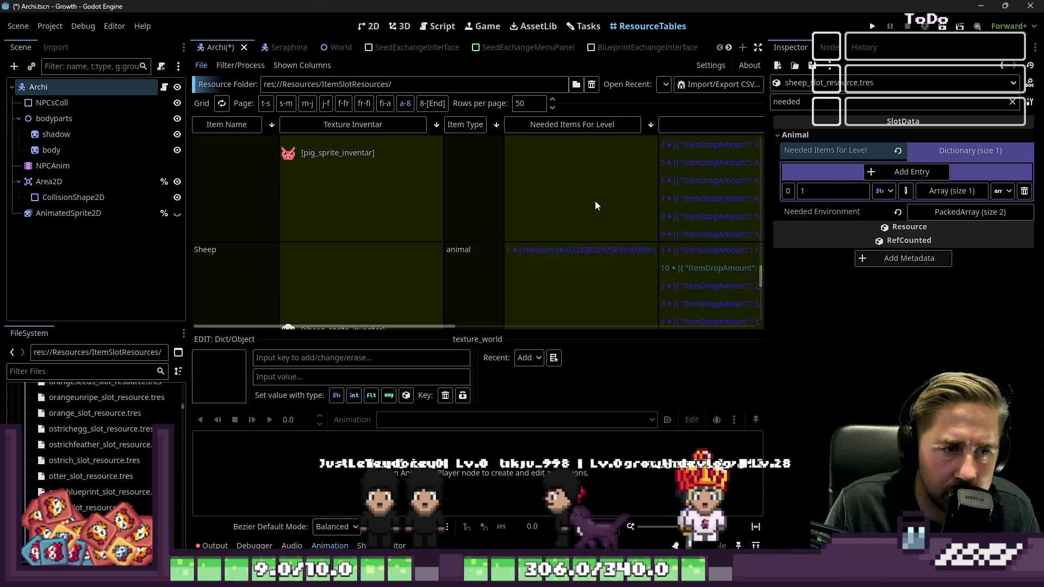
{"action": "scroll", "coordinate": [595, 205], "scroll_direction": "up", "scroll_amount": 2}
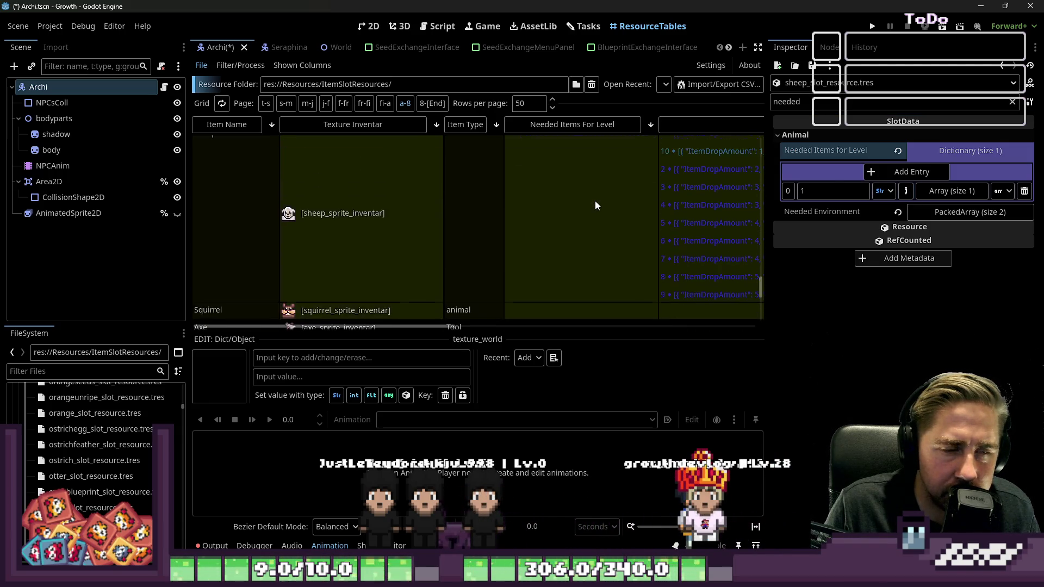
{"action": "scroll", "coordinate": [594, 201], "scroll_direction": "up", "scroll_amount": 10}
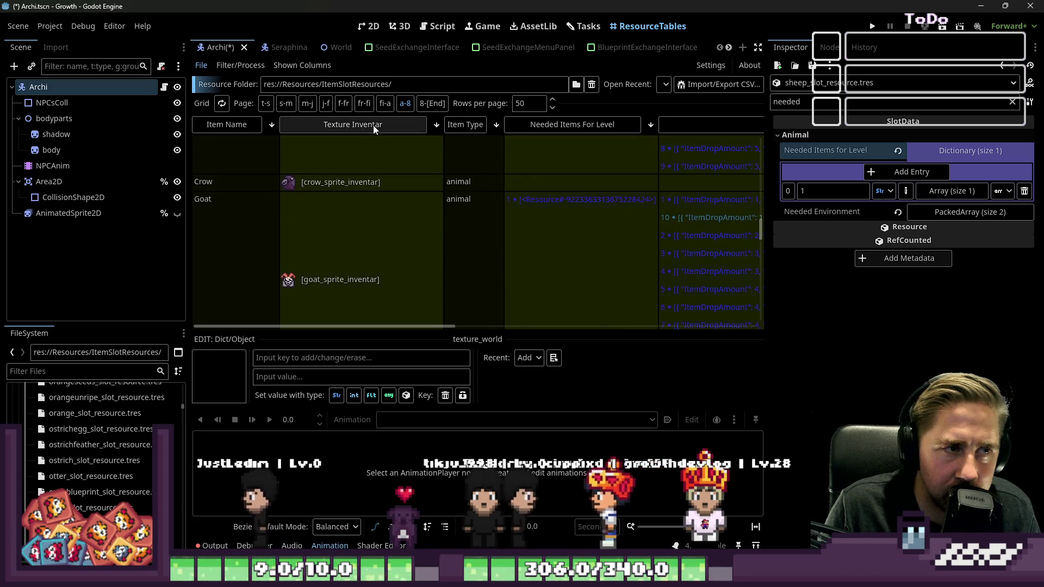
{"action": "left_click", "coordinate": [344, 108]}
{"action": "scroll", "coordinate": [465, 203], "scroll_direction": "up", "scroll_amount": 20}
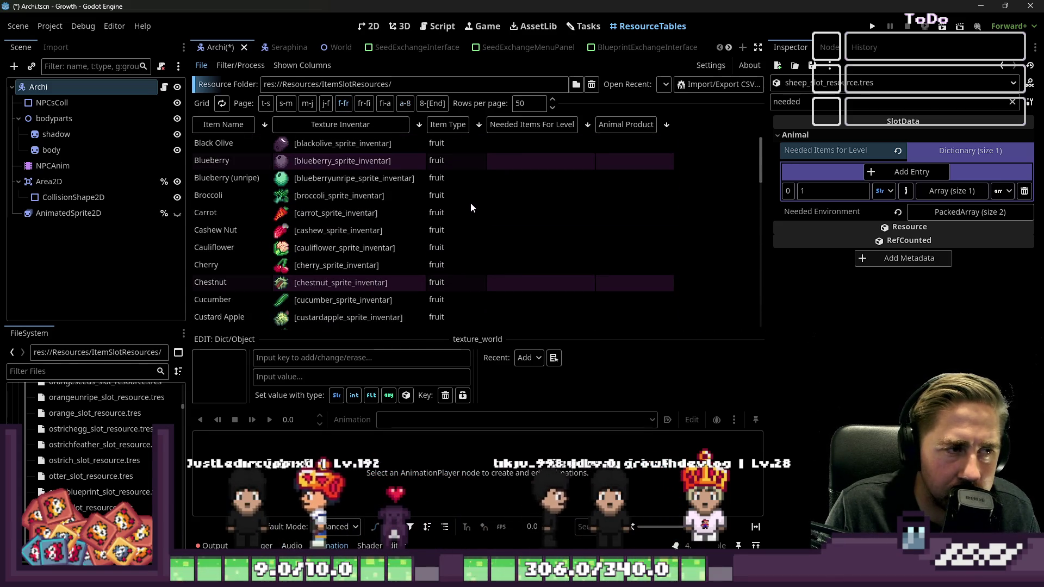
{"action": "left_click", "coordinate": [364, 103]}
{"action": "scroll", "coordinate": [492, 206], "scroll_direction": "down", "scroll_amount": 15}
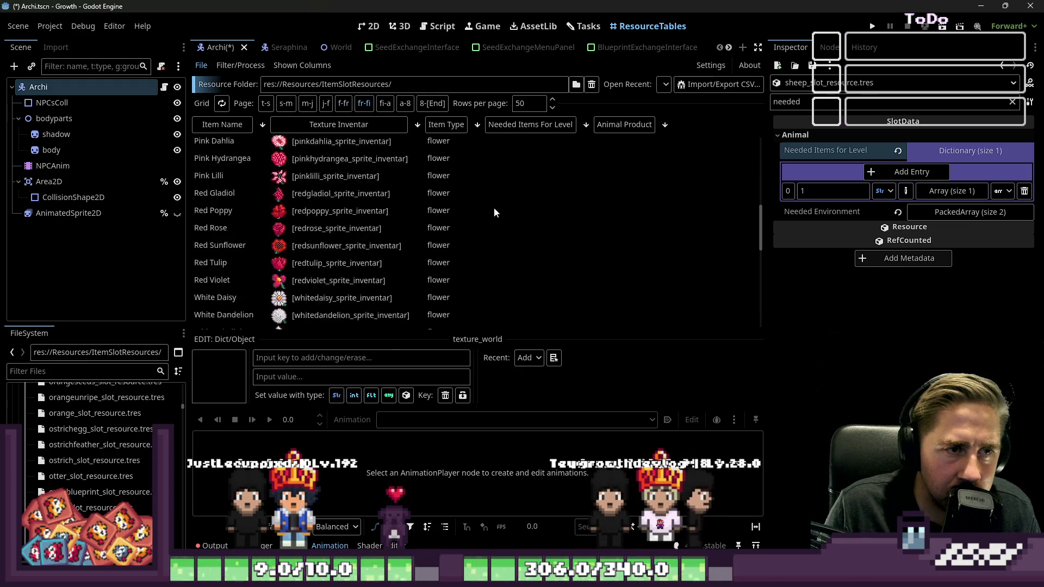
{"action": "left_click", "coordinate": [326, 104]}
{"action": "scroll", "coordinate": [449, 220], "scroll_direction": "up", "scroll_amount": 10}
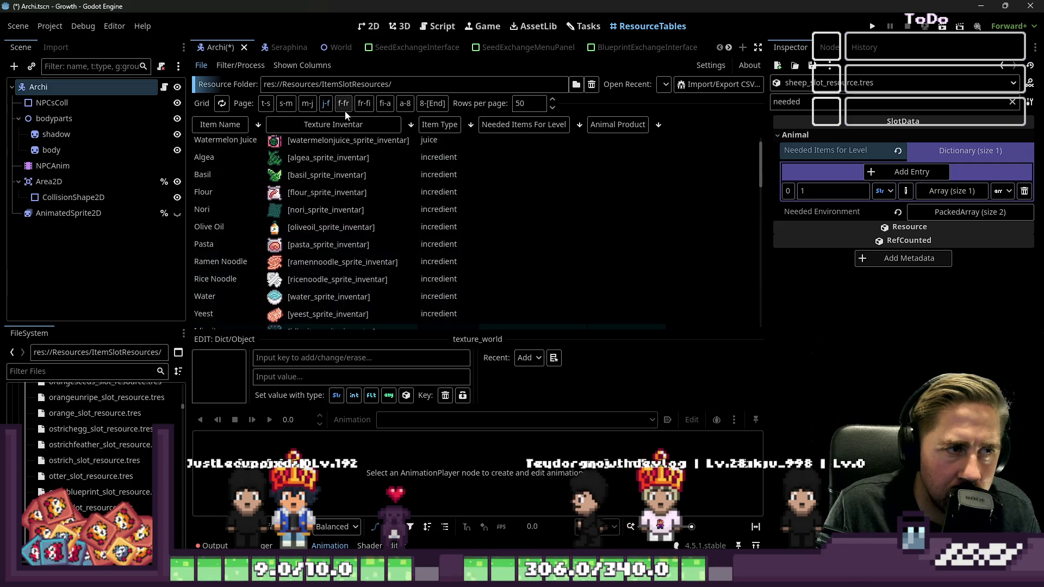
{"action": "left_click", "coordinate": [291, 103]}
{"action": "scroll", "coordinate": [392, 187], "scroll_direction": "down", "scroll_amount": 10}
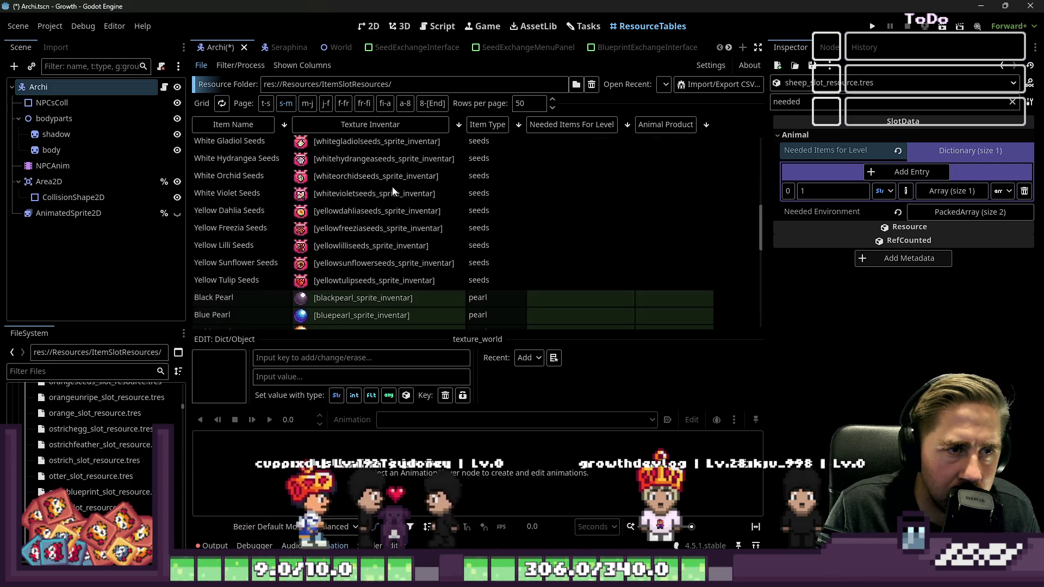
{"action": "left_click", "coordinate": [264, 103]}
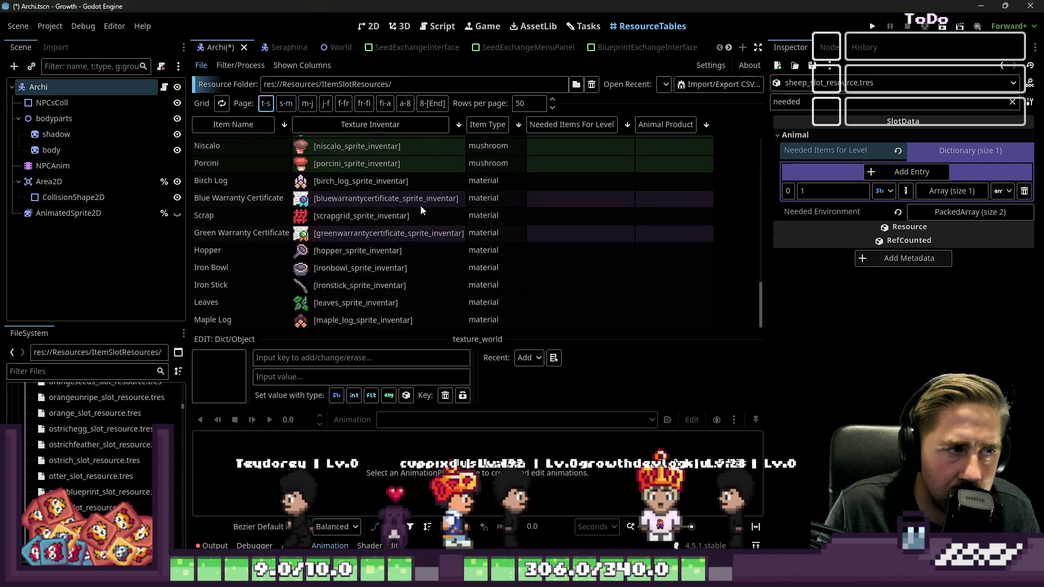
{"action": "scroll", "coordinate": [426, 216], "scroll_direction": "up", "scroll_amount": 10}
{"action": "scroll", "coordinate": [429, 215], "scroll_direction": "up", "scroll_amount": 3}
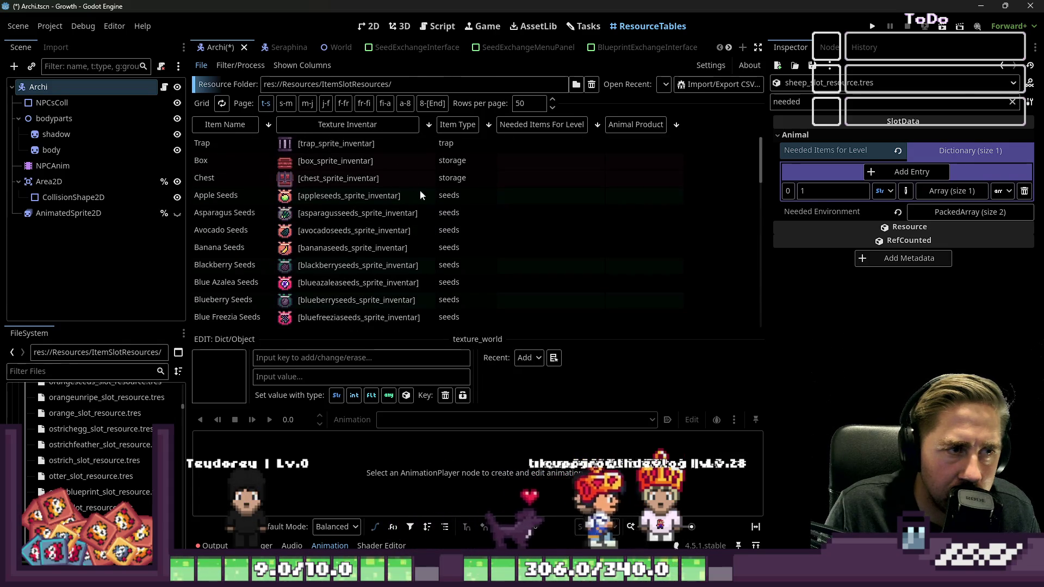
{"action": "left_click", "coordinate": [307, 104]}
{"action": "scroll", "coordinate": [422, 206], "scroll_direction": "down", "scroll_amount": 5}
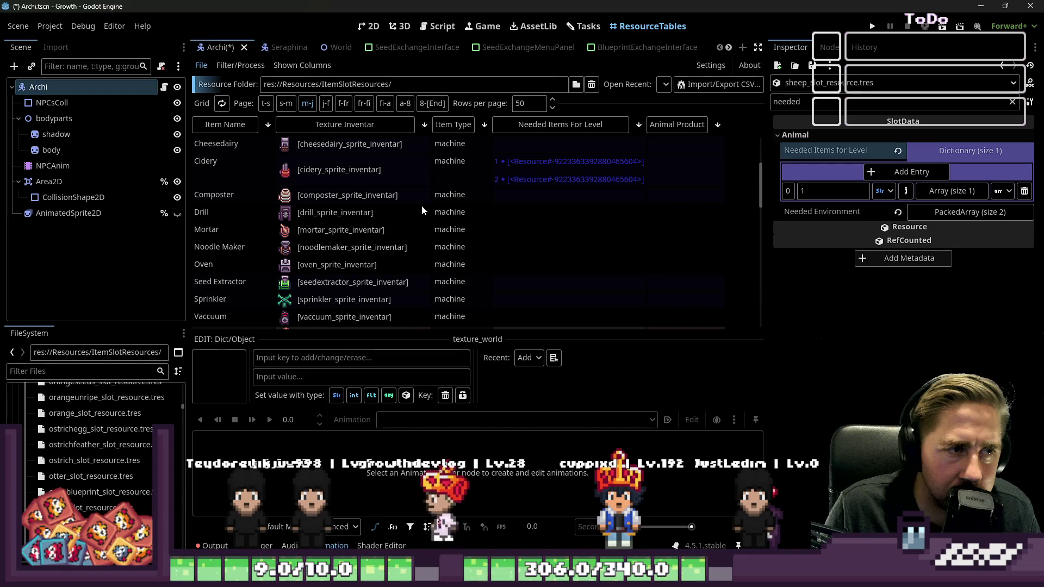
Open the Cidery resource and inspect its level 1 and level 2 needed items.
{"action": "left_click", "coordinate": [496, 169]}
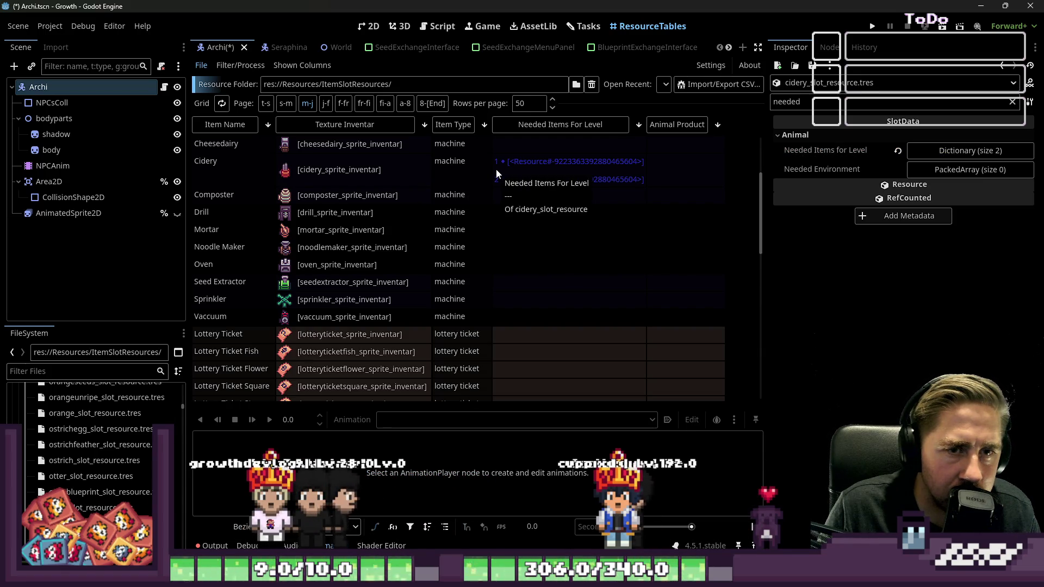
{"action": "left_click", "coordinate": [946, 153]}
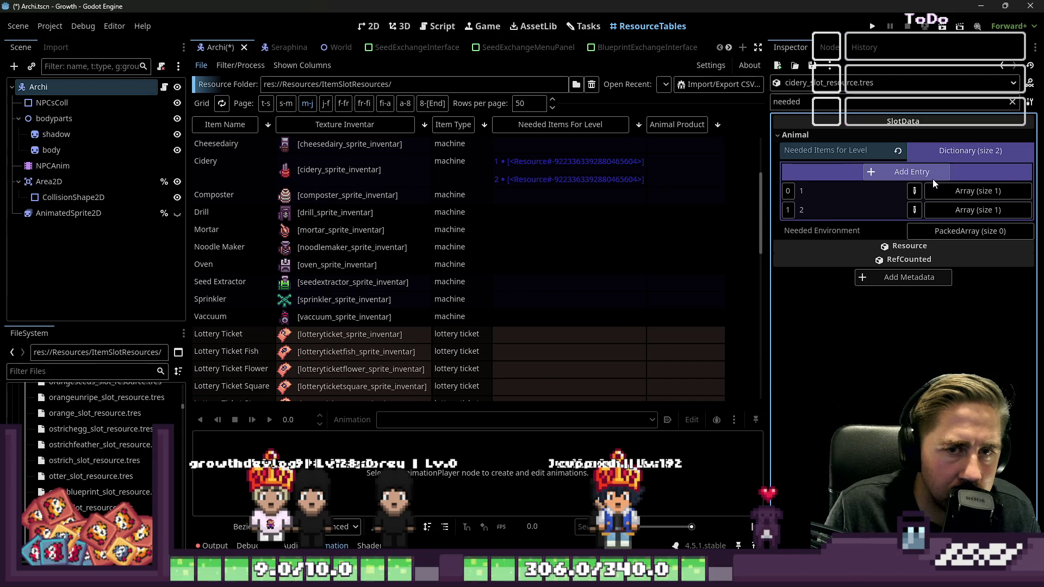
{"action": "left_click", "coordinate": [943, 191]}
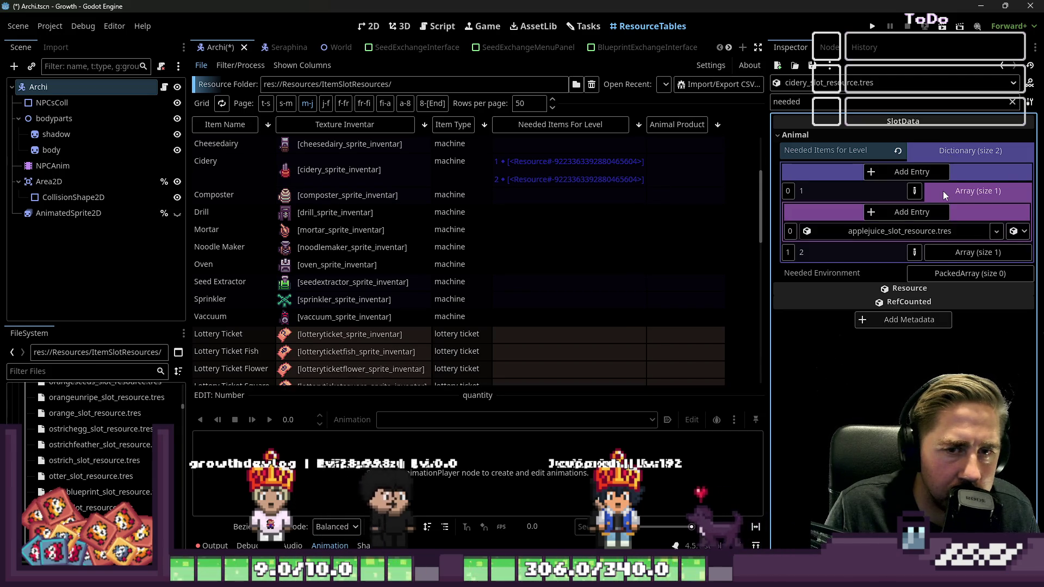
{"action": "left_click", "coordinate": [942, 190]}
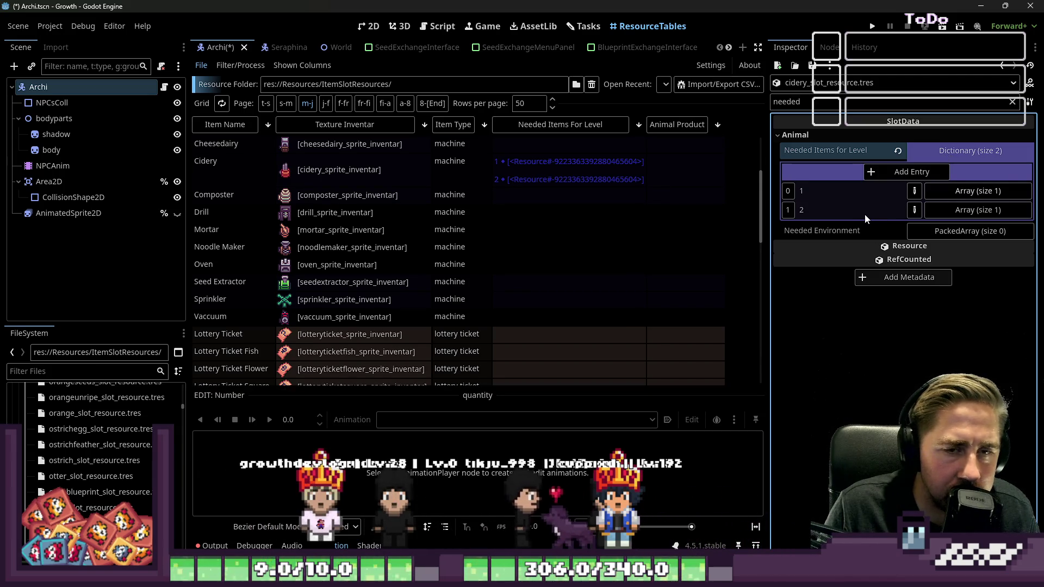
{"action": "left_click", "coordinate": [951, 210]}
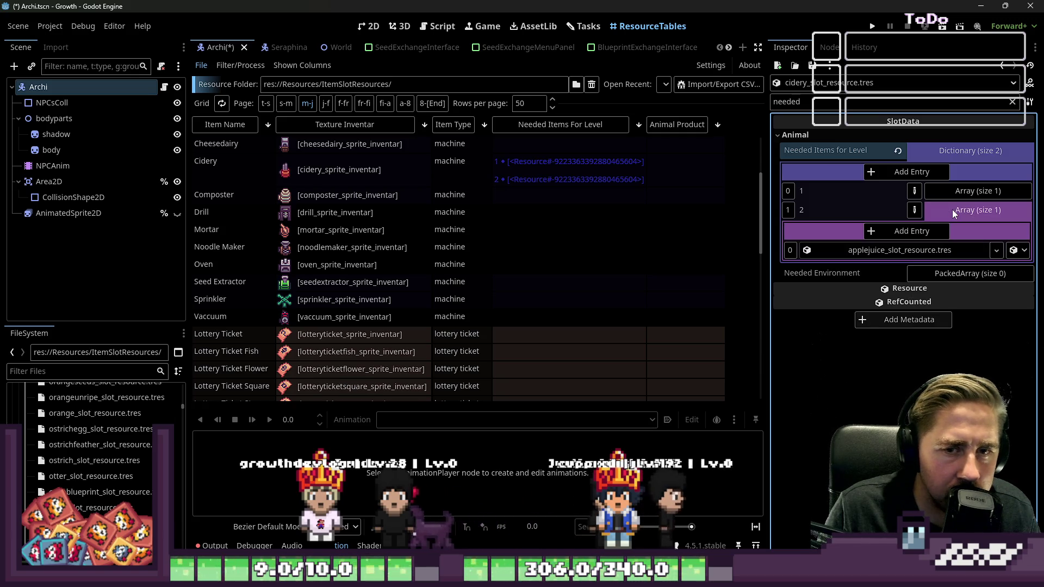
{"action": "left_click", "coordinate": [952, 210]}
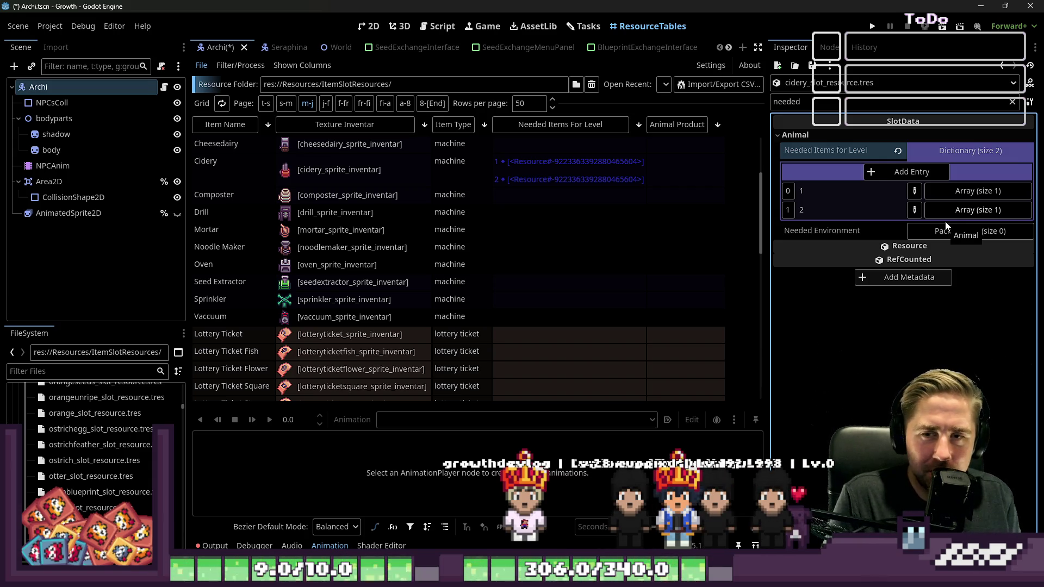
{"action": "mouse_move", "coordinate": [568, 577]}
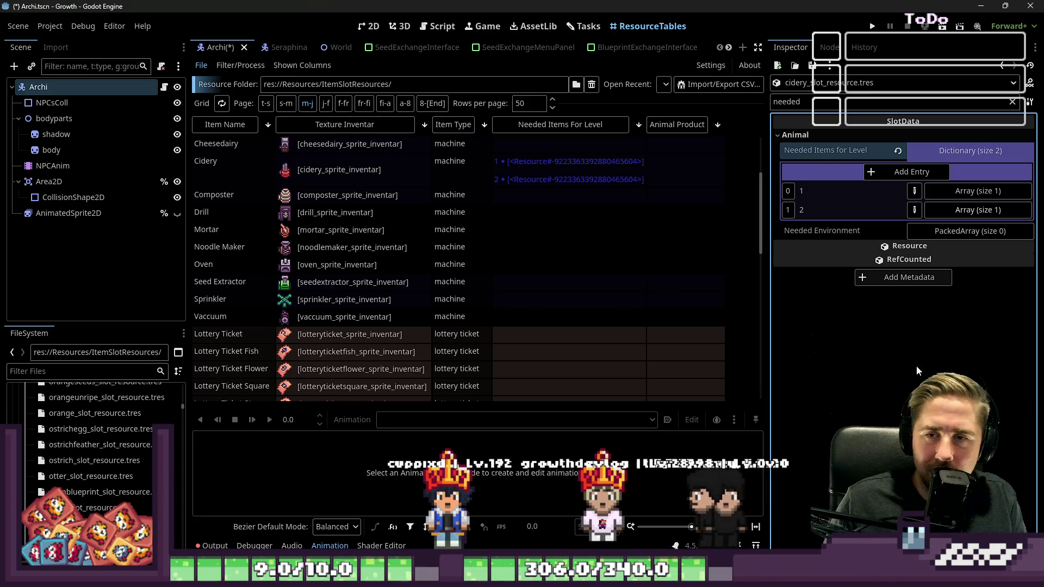
{"action": "scroll", "coordinate": [543, 258], "scroll_direction": "up", "scroll_amount": 5}
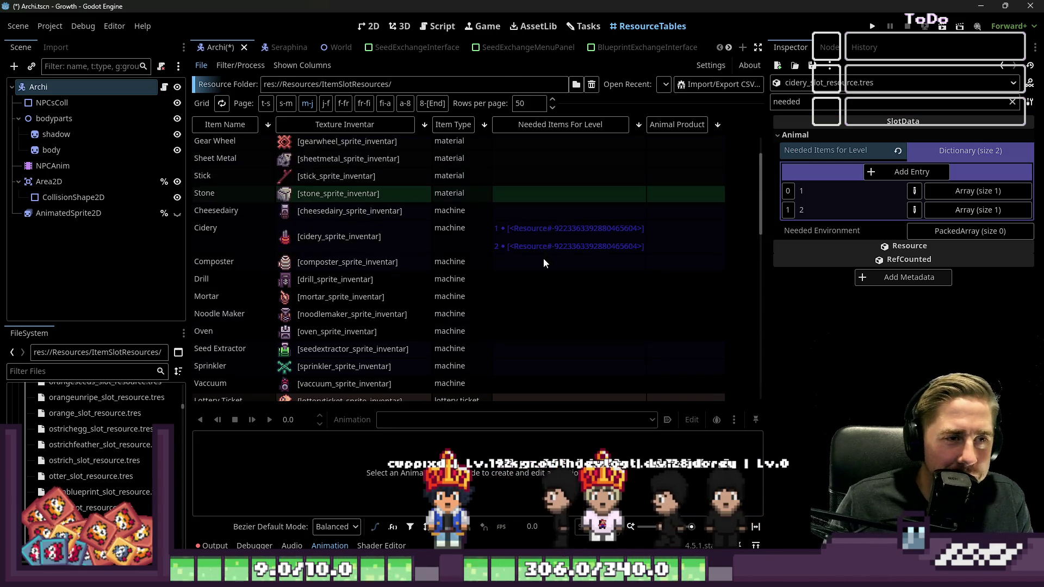
Sort the item table by Item Type and go to the page with roasted food items.
{"action": "left_click", "coordinate": [449, 126]}
{"action": "scroll", "coordinate": [466, 239], "scroll_direction": "down", "scroll_amount": 10}
{"action": "scroll", "coordinate": [464, 234], "scroll_direction": "up", "scroll_amount": 10}
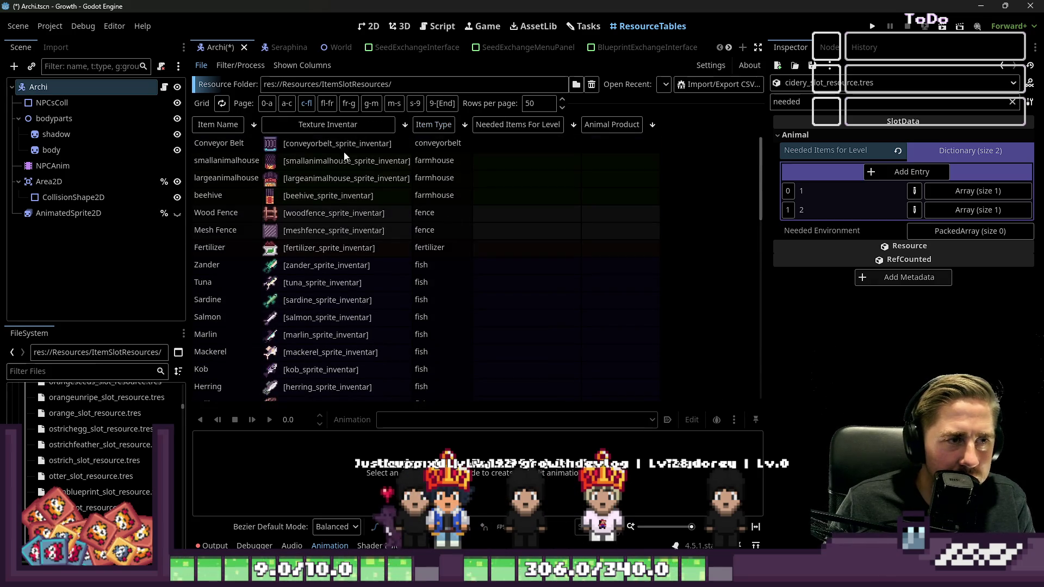
{"action": "left_click", "coordinate": [348, 103]}
{"action": "scroll", "coordinate": [473, 230], "scroll_direction": "down", "scroll_amount": 5}
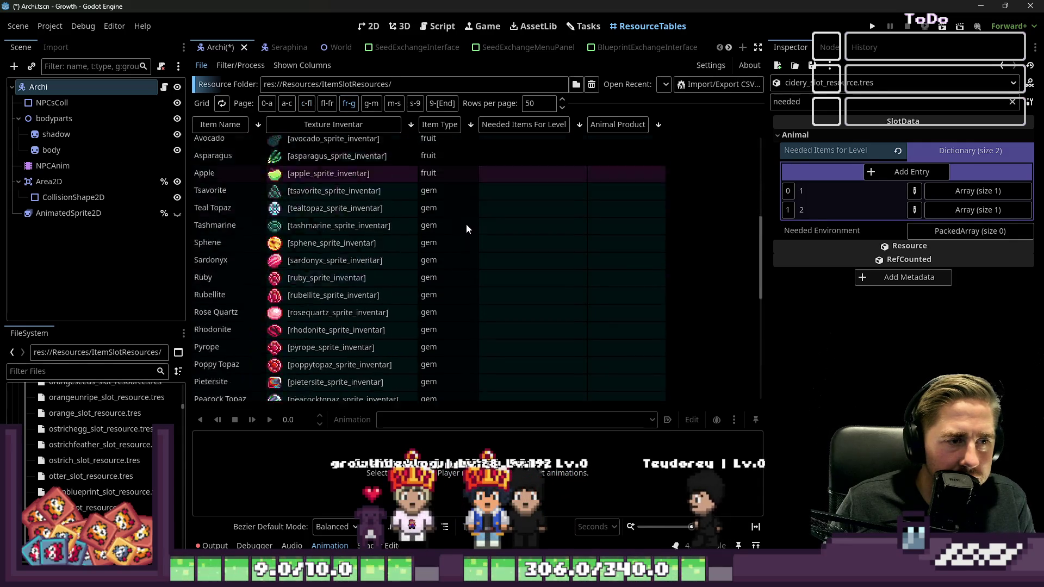
{"action": "scroll", "coordinate": [467, 228], "scroll_direction": "up", "scroll_amount": 5}
{"action": "left_click", "coordinate": [327, 103]}
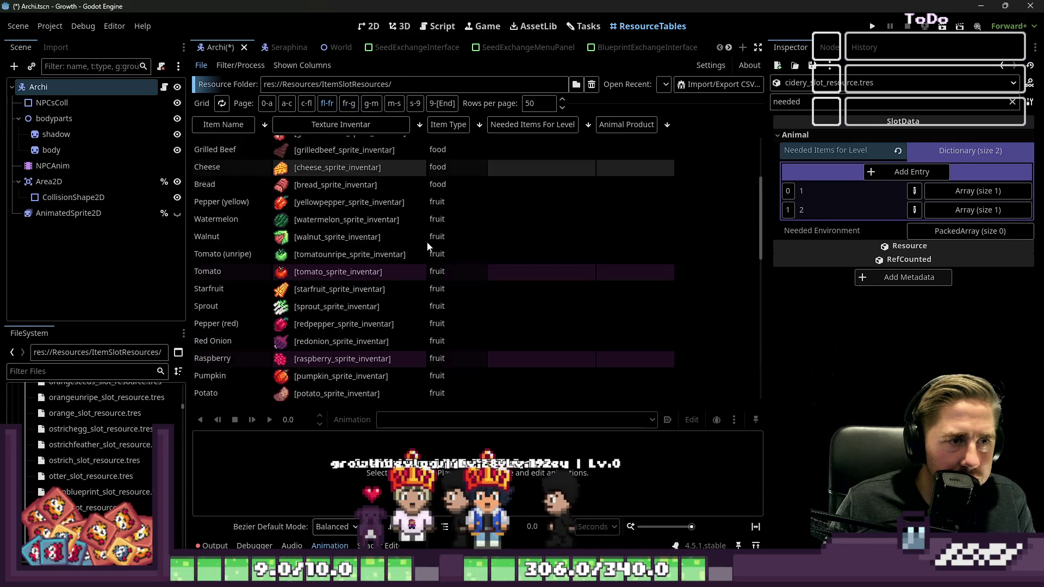
Open Roasted Walnut's Needed Items For Level and clear the inspector property filter.
{"action": "left_click", "coordinate": [503, 190]}
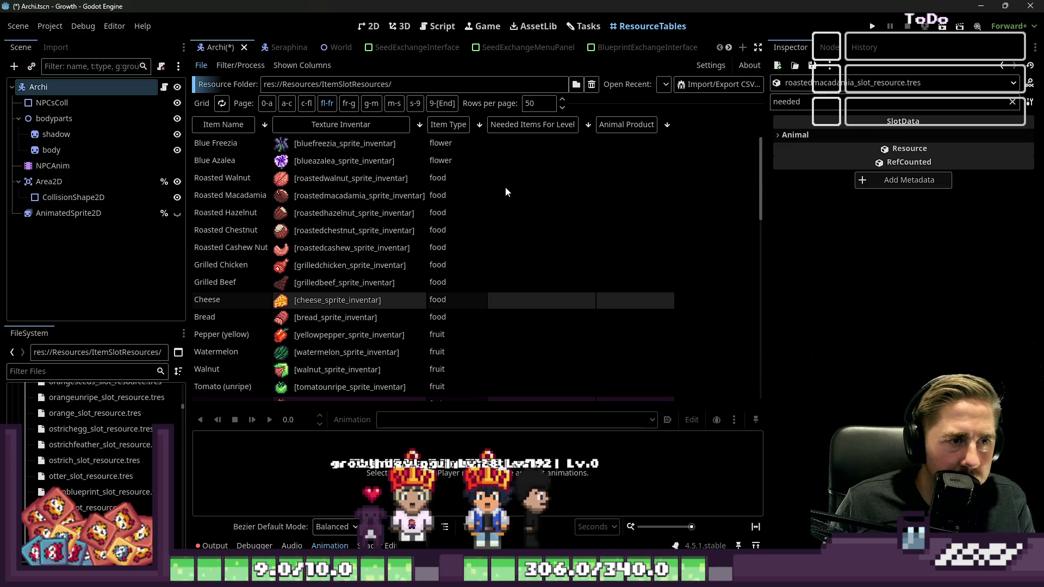
{"action": "left_click", "coordinate": [418, 178]}
{"action": "left_click", "coordinate": [462, 176]}
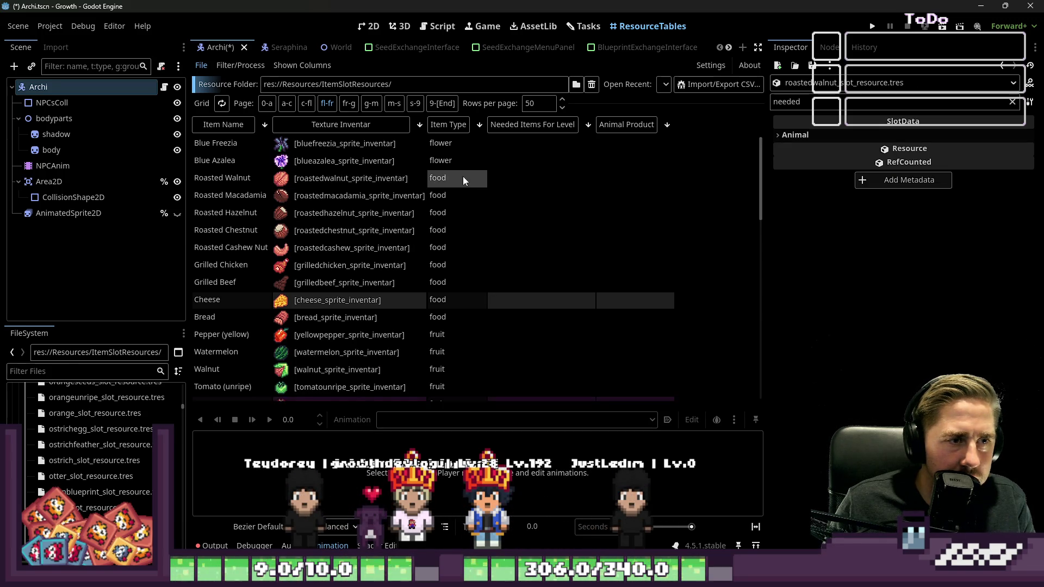
{"action": "left_click", "coordinate": [502, 178]}
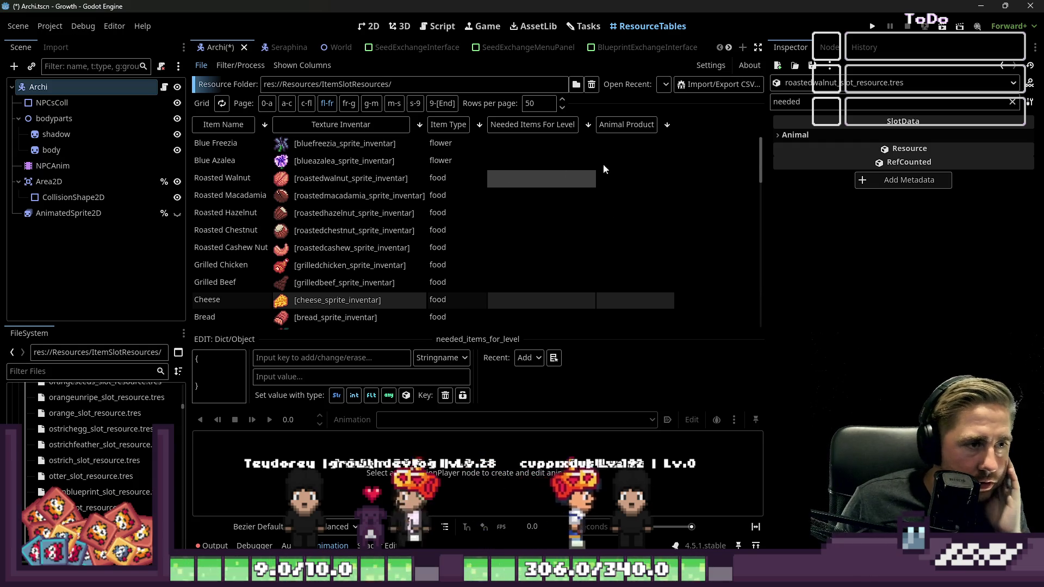
{"action": "left_click", "coordinate": [834, 103]}
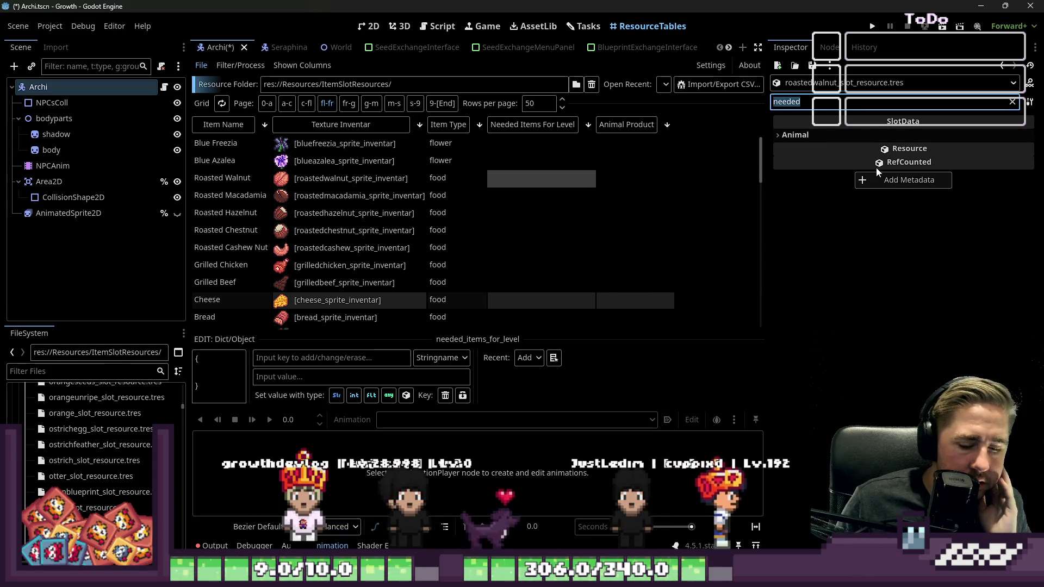
{"action": "key", "text": "BackSpace"}
{"action": "key", "text": "BackSpace"}
{"action": "key", "text": "BackSpace"}
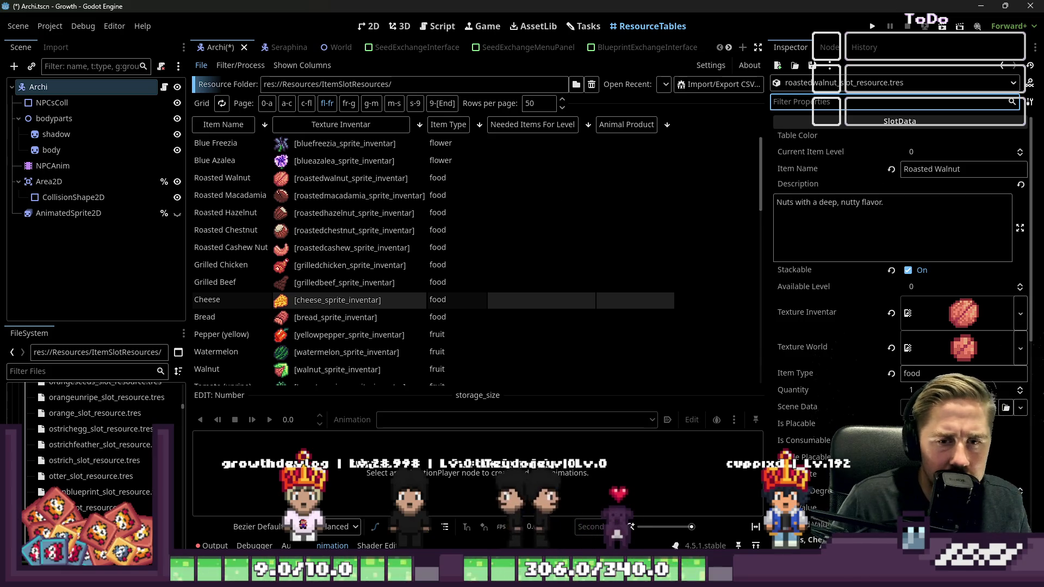
Check the Grilled Chicken, Grilled Beef and Cheese rows, then open Bread's Needed Items For Level.
{"action": "scroll", "coordinate": [889, 354], "scroll_direction": "down", "scroll_amount": 5}
{"action": "scroll", "coordinate": [893, 353], "scroll_direction": "down", "scroll_amount": 3}
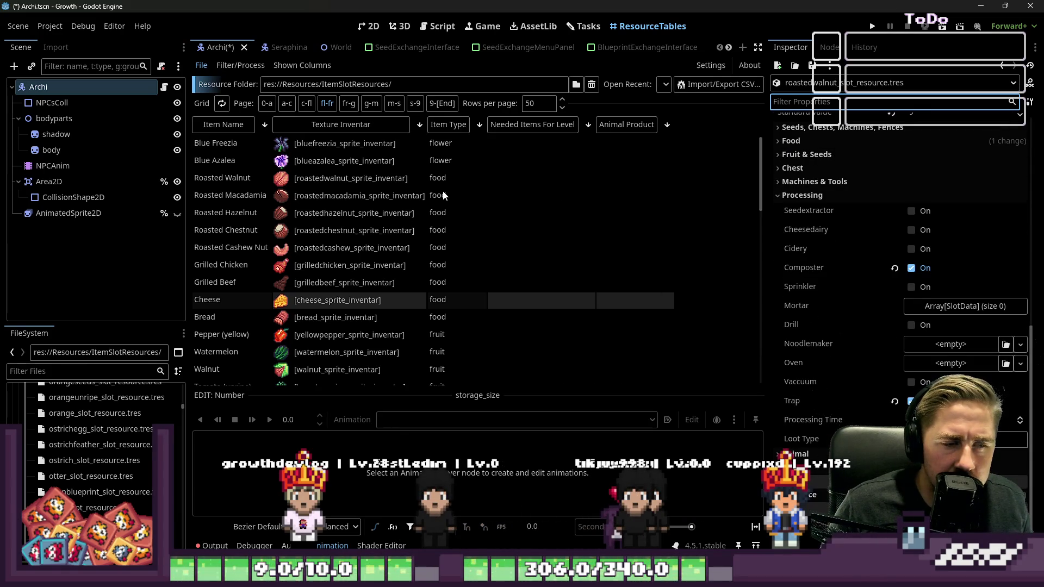
{"action": "scroll", "coordinate": [443, 191], "scroll_direction": "down", "scroll_amount": 3}
{"action": "scroll", "coordinate": [443, 192], "scroll_direction": "up", "scroll_amount": 3}
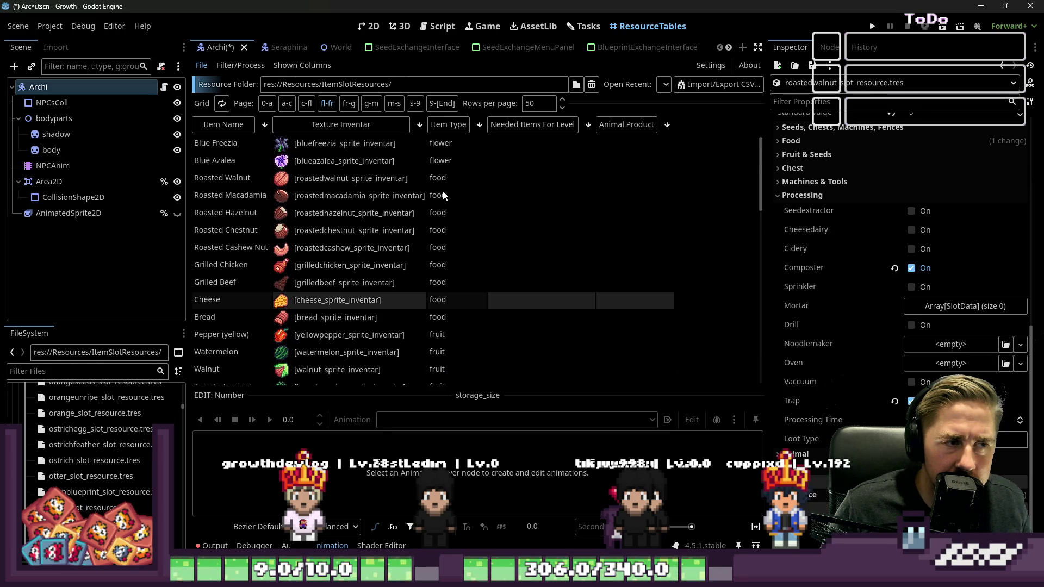
{"action": "left_click", "coordinate": [505, 267]}
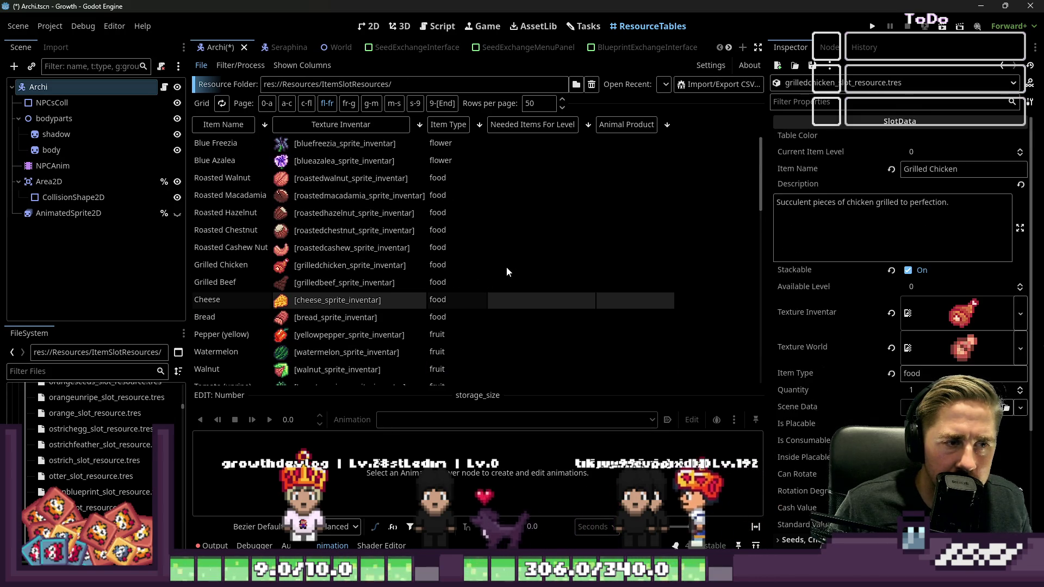
{"action": "left_click", "coordinate": [469, 267]}
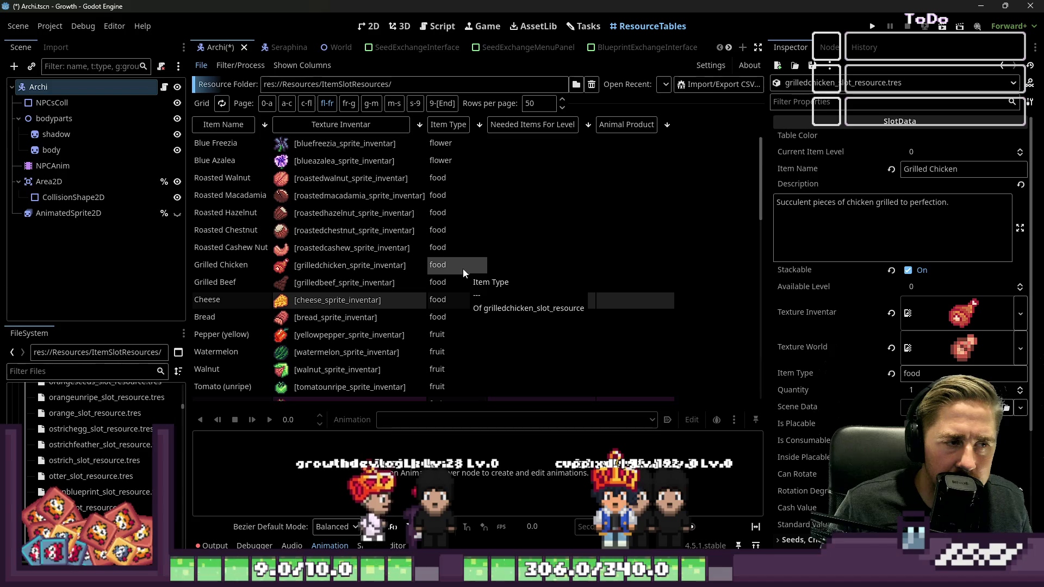
{"action": "left_click", "coordinate": [450, 284]}
{"action": "left_click", "coordinate": [443, 299]}
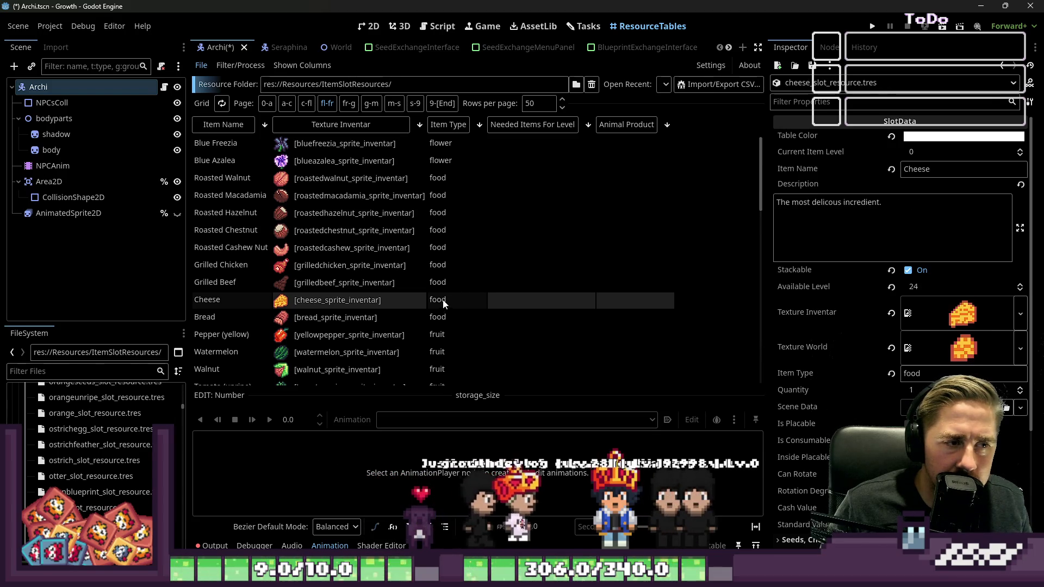
{"action": "scroll", "coordinate": [441, 300], "scroll_direction": "down", "scroll_amount": 3}
{"action": "left_click", "coordinate": [532, 256]}
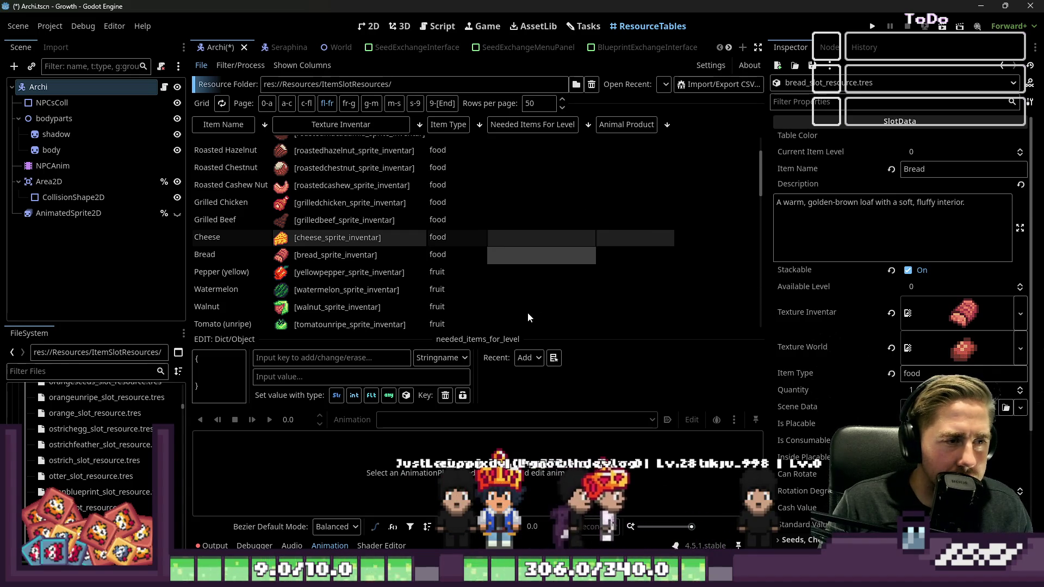
{"action": "left_click", "coordinate": [534, 266]}
Filter Bread's properties by 'needed' and add two entries to Needed Items for Level.
{"action": "left_click", "coordinate": [544, 260]}
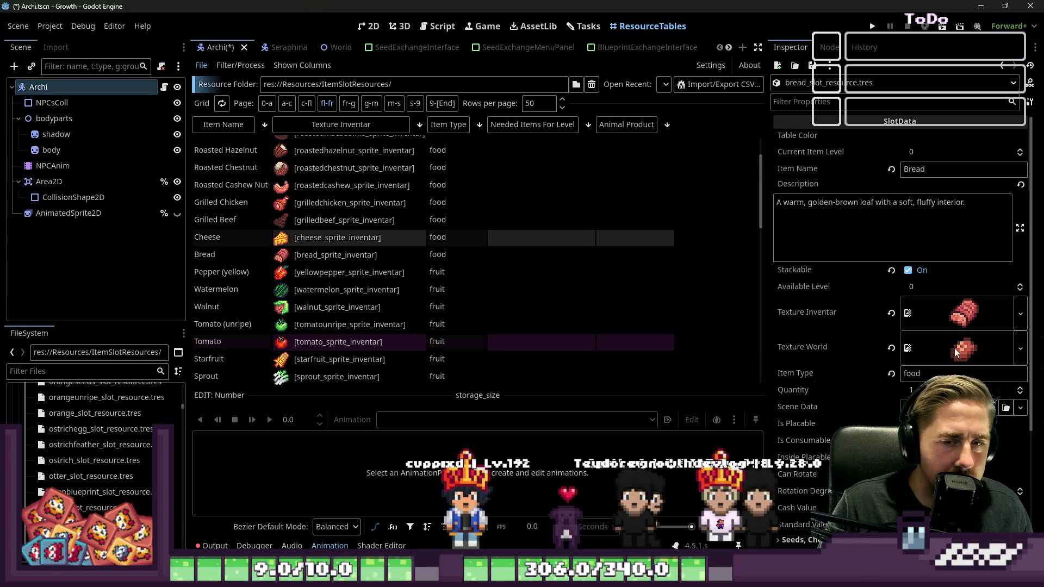
{"action": "scroll", "coordinate": [955, 352], "scroll_direction": "down", "scroll_amount": 4}
{"action": "type", "text": "needed"}
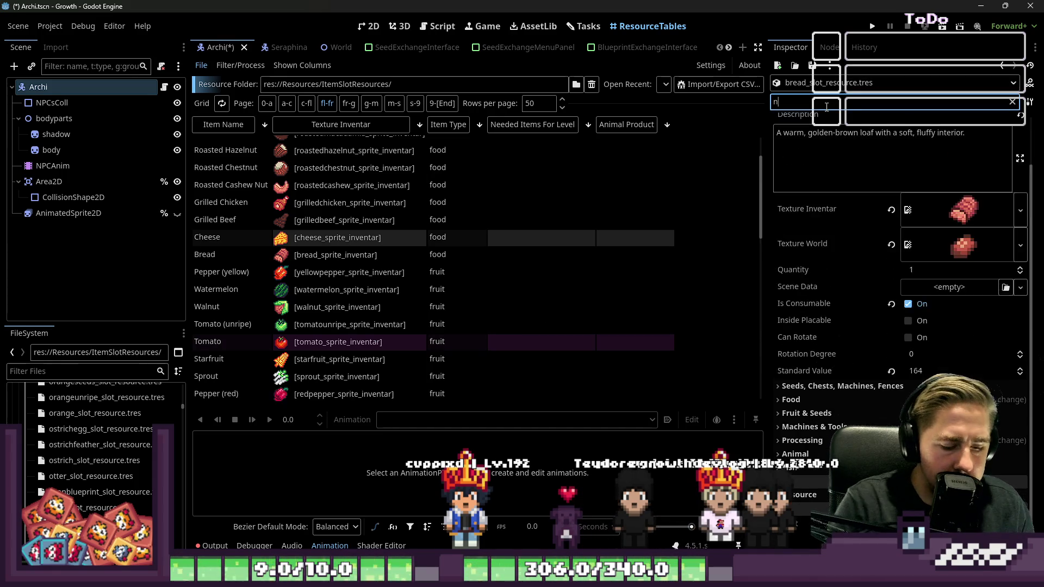
{"action": "left_click", "coordinate": [820, 135]}
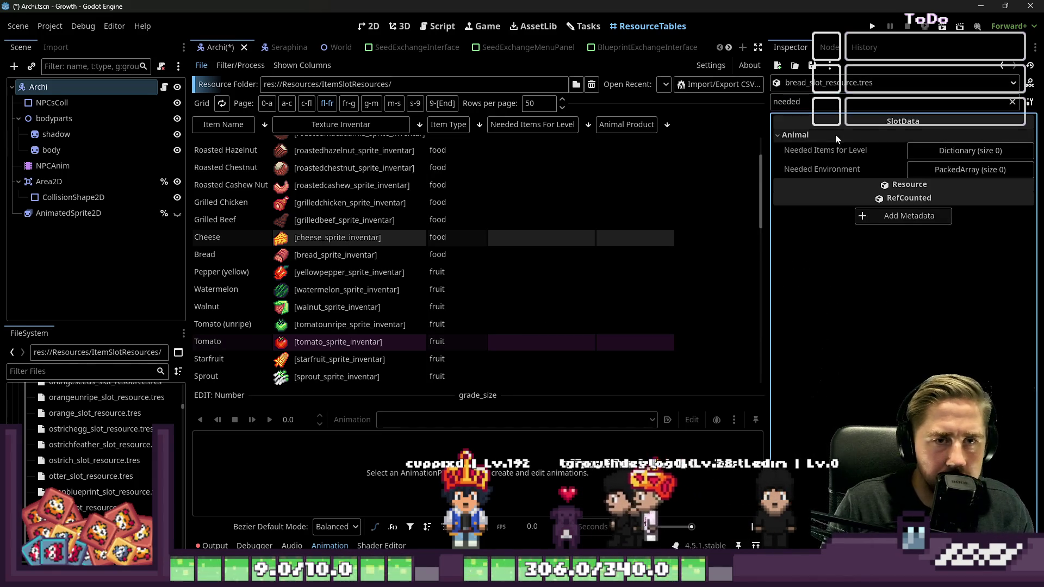
{"action": "left_click", "coordinate": [946, 151]}
{"action": "left_click", "coordinate": [921, 175]}
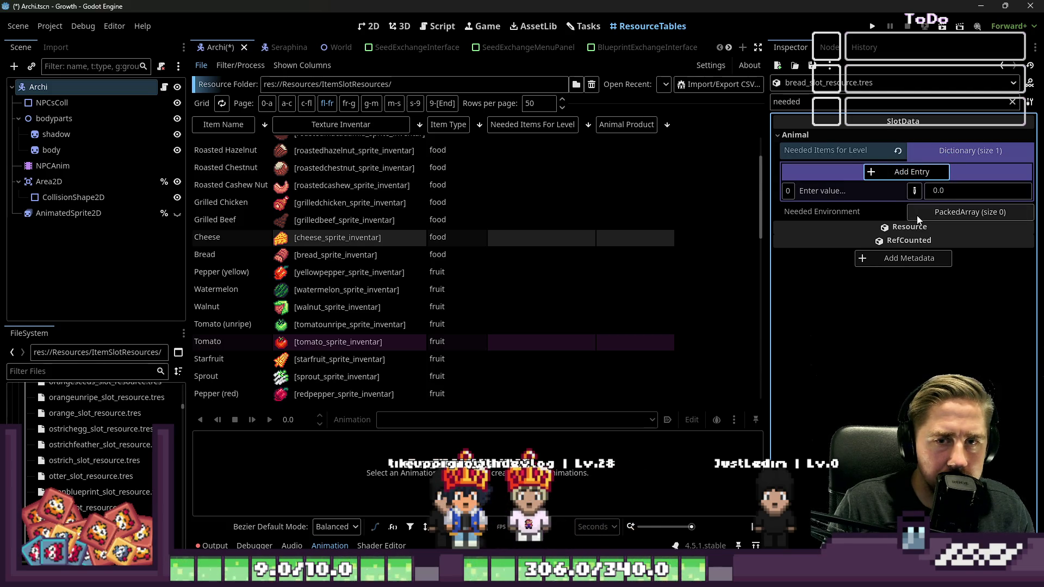
{"action": "left_click", "coordinate": [905, 170]}
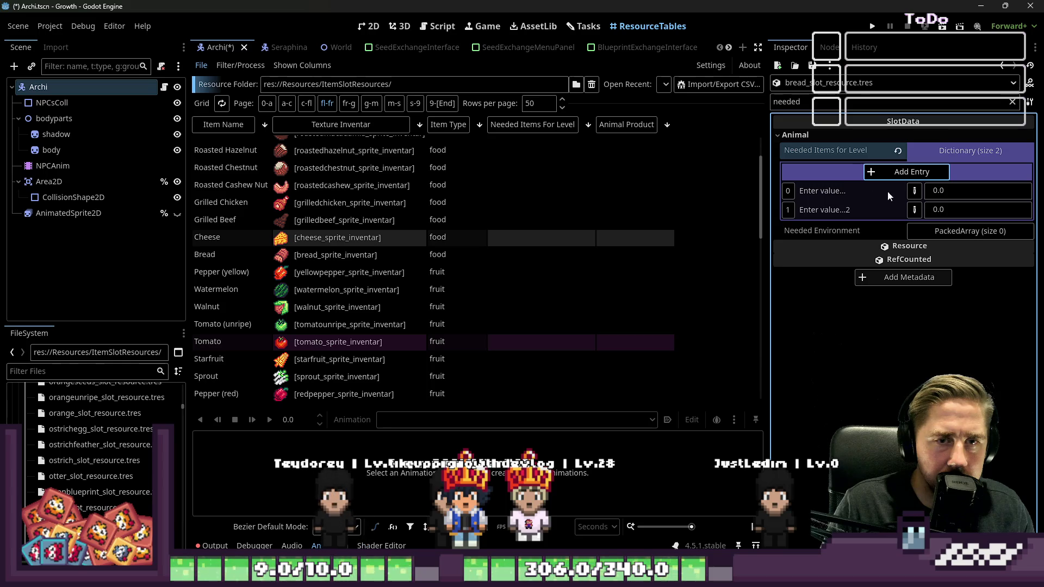
Set the two dictionary keys as Strings 1 and 2.
{"action": "left_click", "coordinate": [909, 191]}
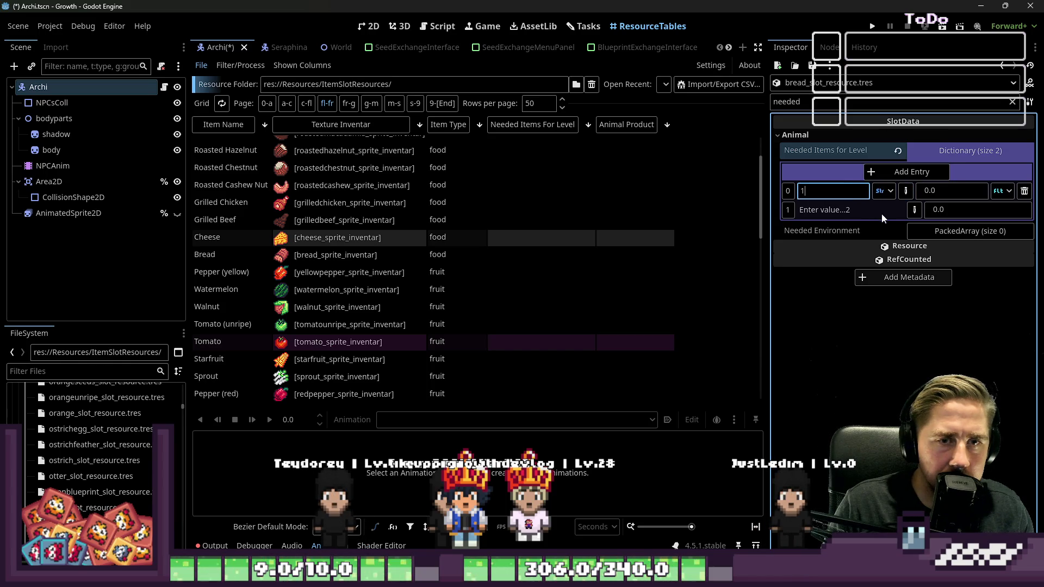
{"action": "left_click", "coordinate": [913, 210]}
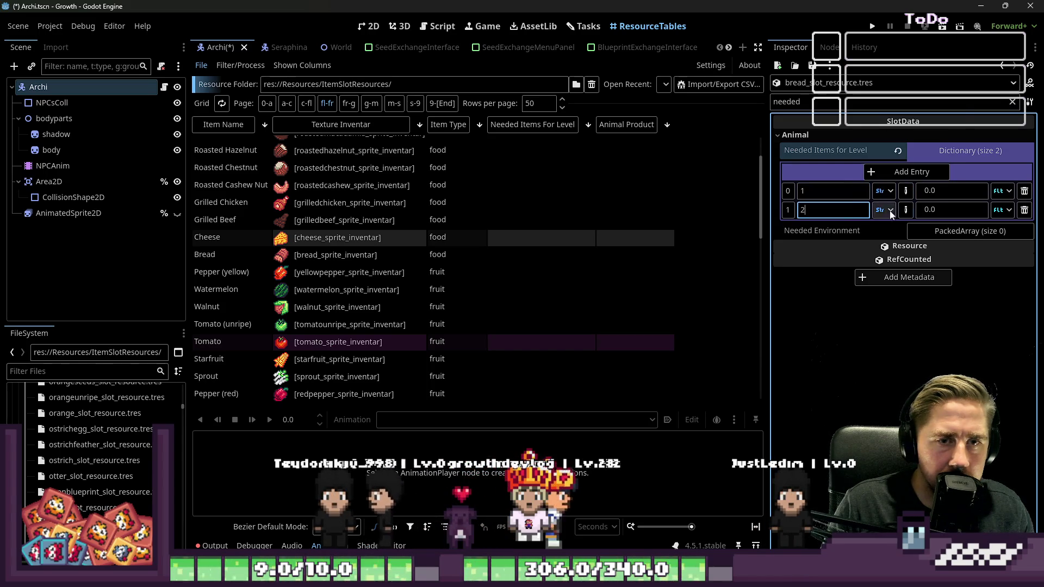
{"action": "left_click", "coordinate": [889, 210]}
{"action": "left_click", "coordinate": [890, 65]}
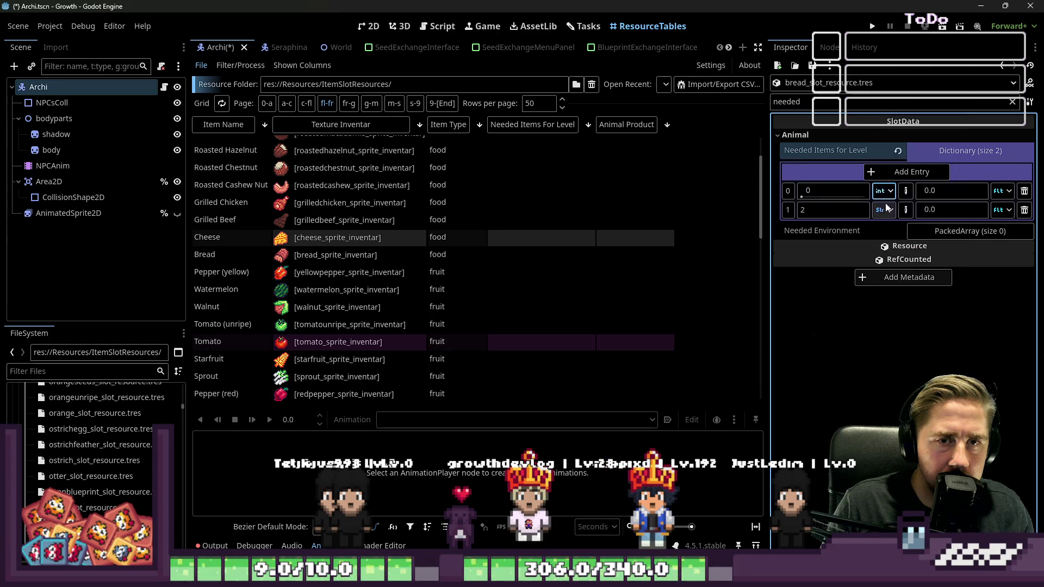
{"action": "left_click", "coordinate": [873, 96]}
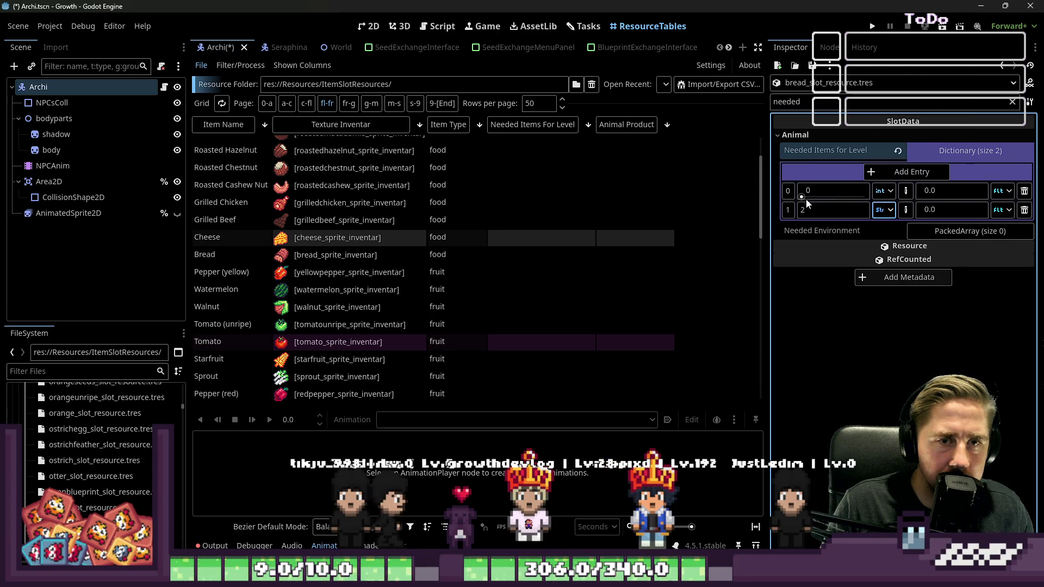
{"action": "left_click", "coordinate": [880, 191]}
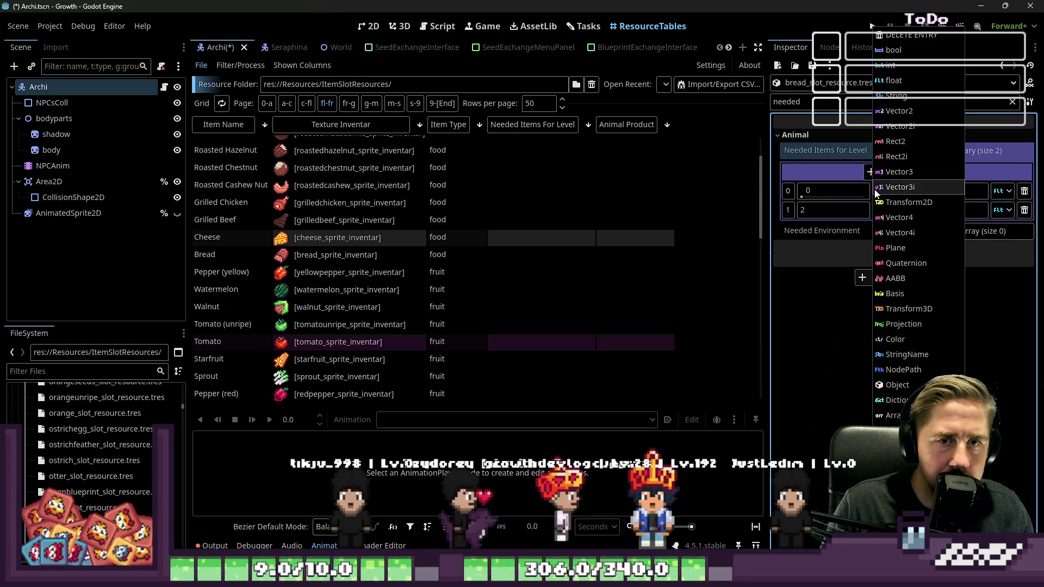
{"action": "left_click", "coordinate": [911, 95]}
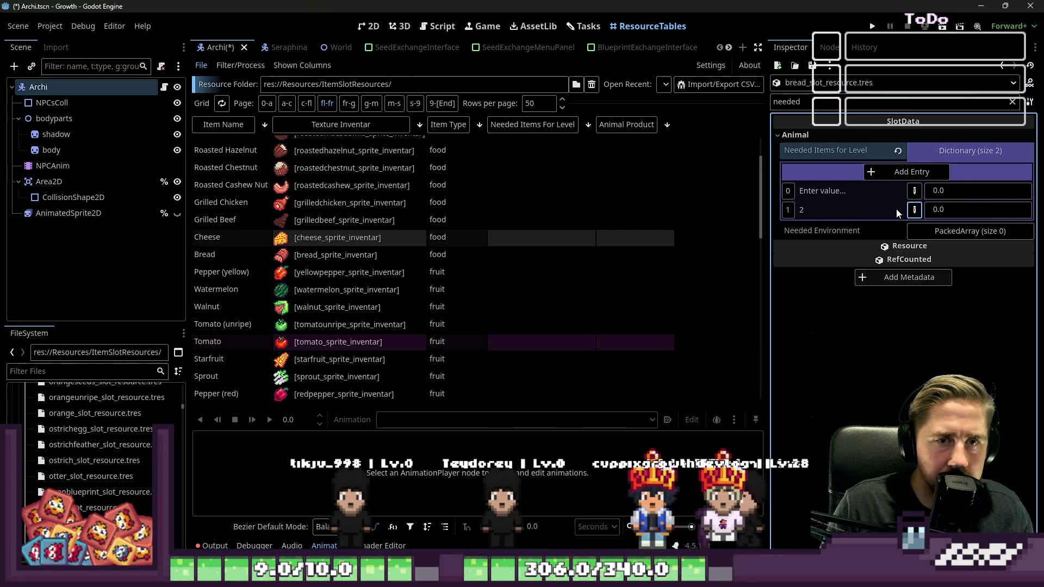
{"action": "type", "text": "1"}
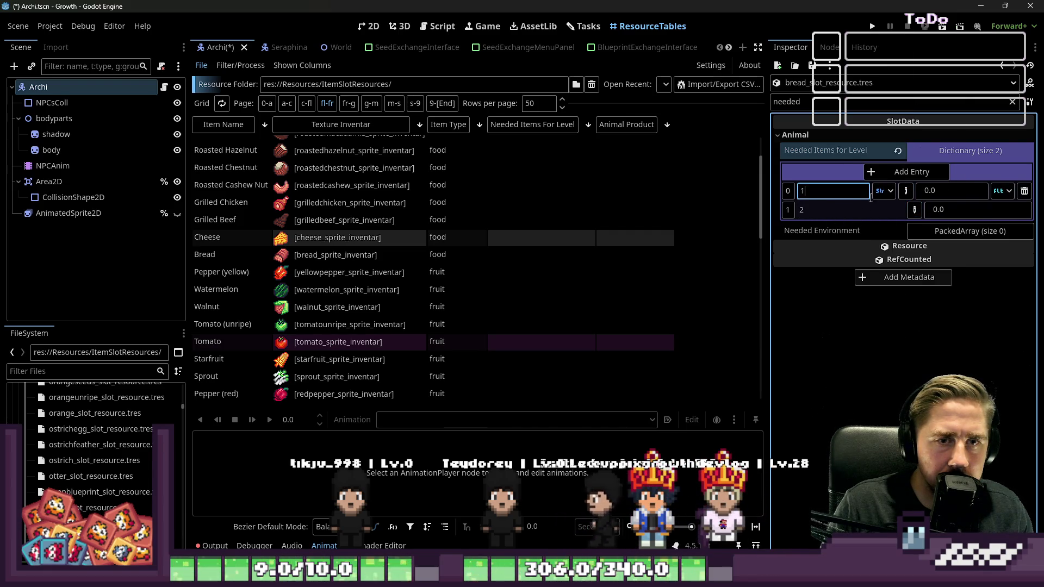
{"action": "left_click", "coordinate": [944, 190]}
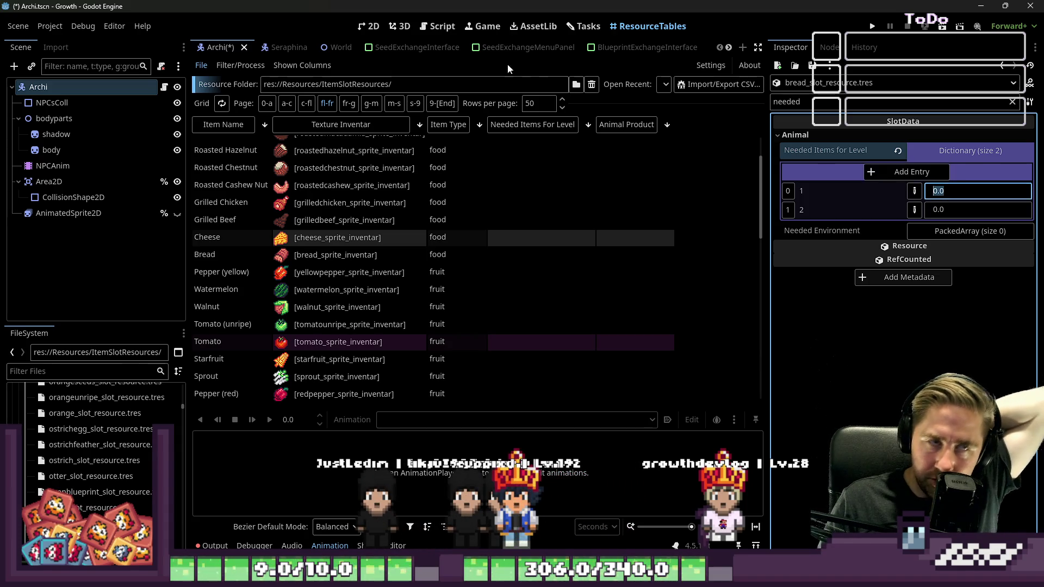
Show the Tasks board and review the Add Dishes to Elaras Restaurant task details.
{"action": "left_click", "coordinate": [438, 26]}
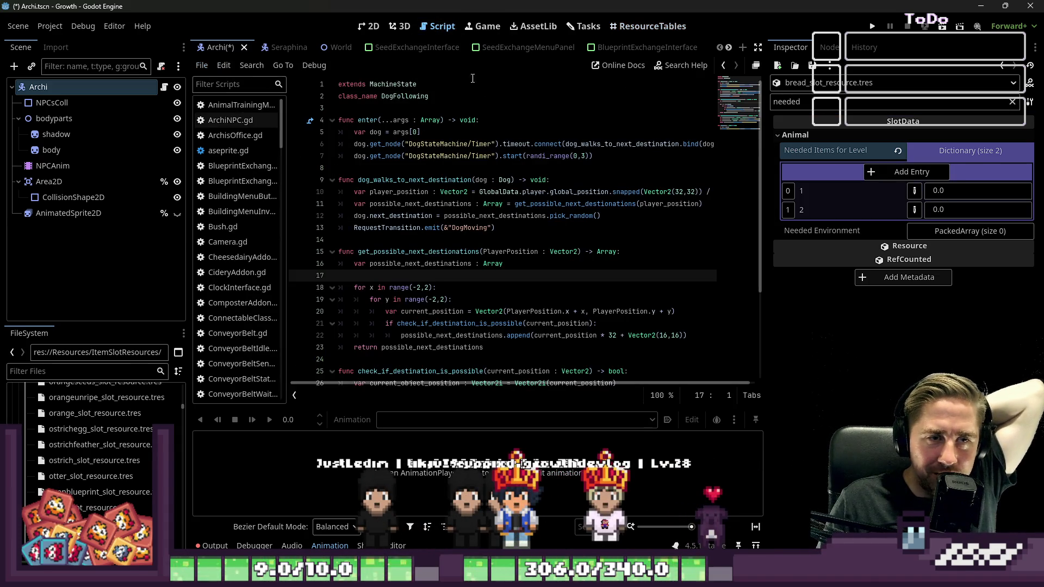
{"action": "left_click_drag", "start_coordinate": [765, 233], "coordinate": [819, 274]}
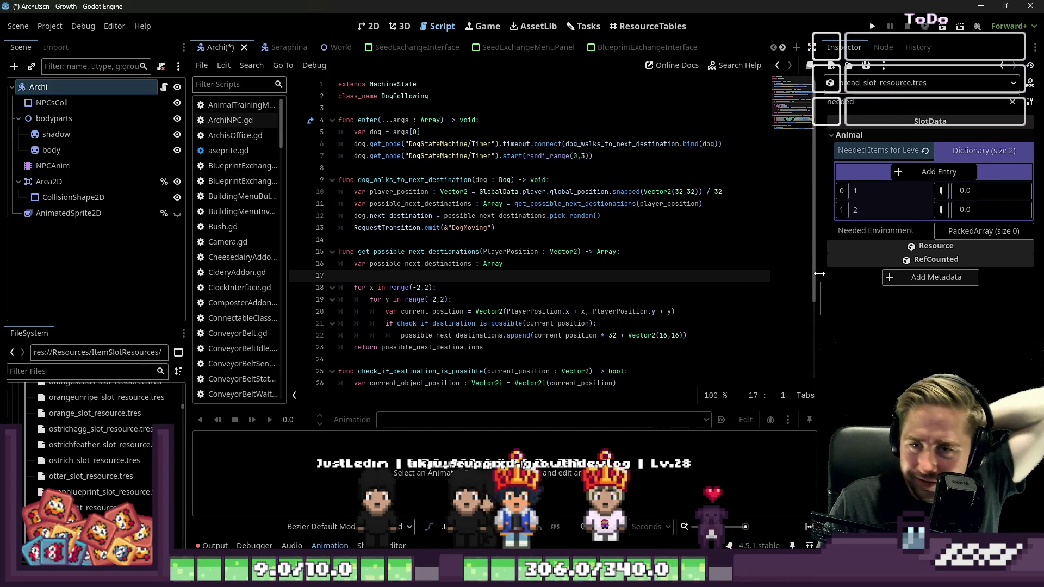
{"action": "left_click", "coordinate": [577, 22]}
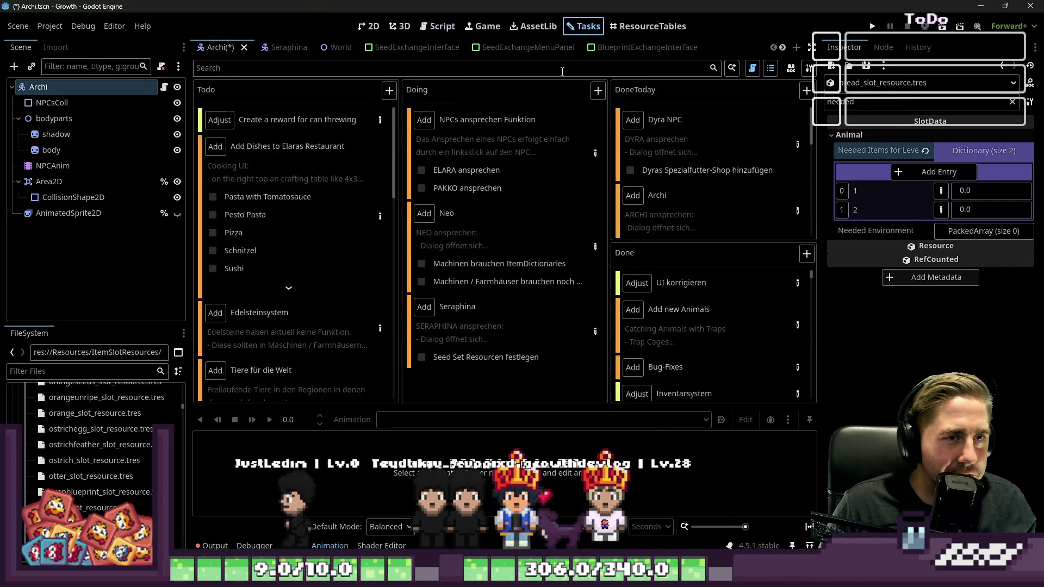
{"action": "left_click", "coordinate": [383, 217]}
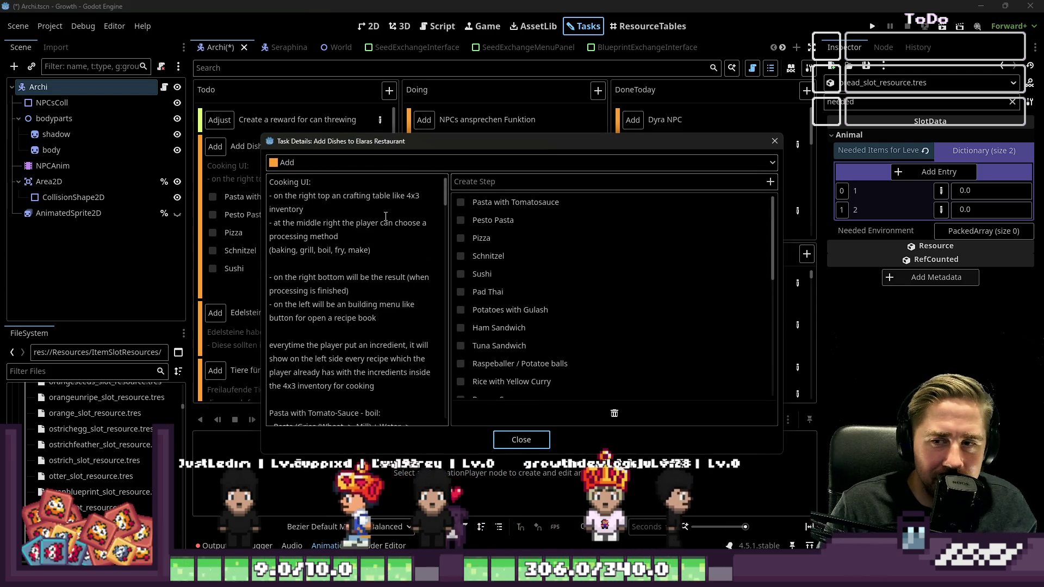
{"action": "mouse_move", "coordinate": [456, 142]}
{"action": "left_mouse_down"}
{"action": "mouse_move", "coordinate": [470, 261]}
{"action": "mouse_move", "coordinate": [515, 130]}
{"action": "mouse_move", "coordinate": [509, 215]}
{"action": "mouse_move", "coordinate": [468, 80]}
{"action": "left_mouse_up"}
{"action": "left_click", "coordinate": [532, 376]}
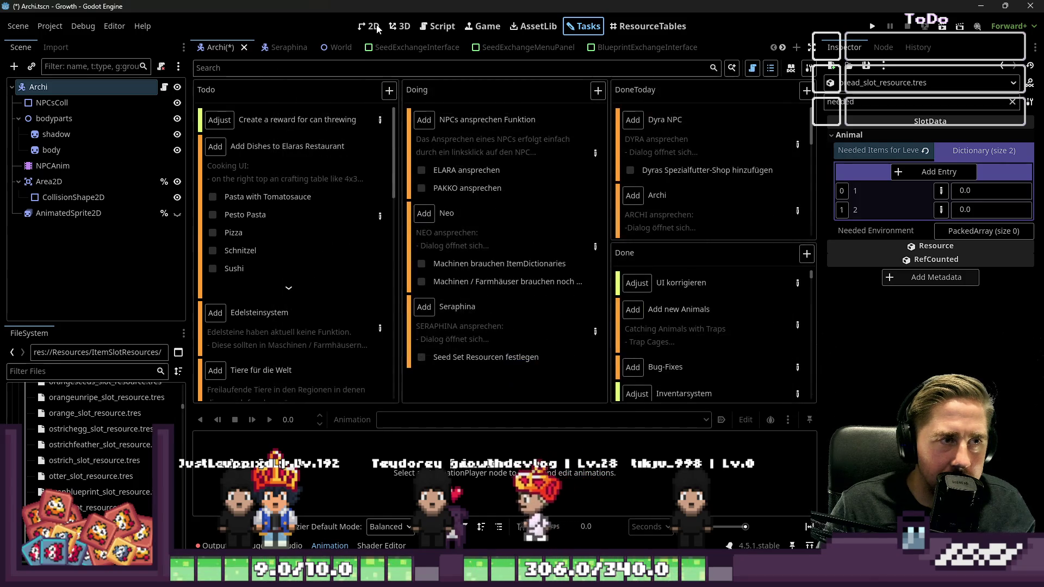